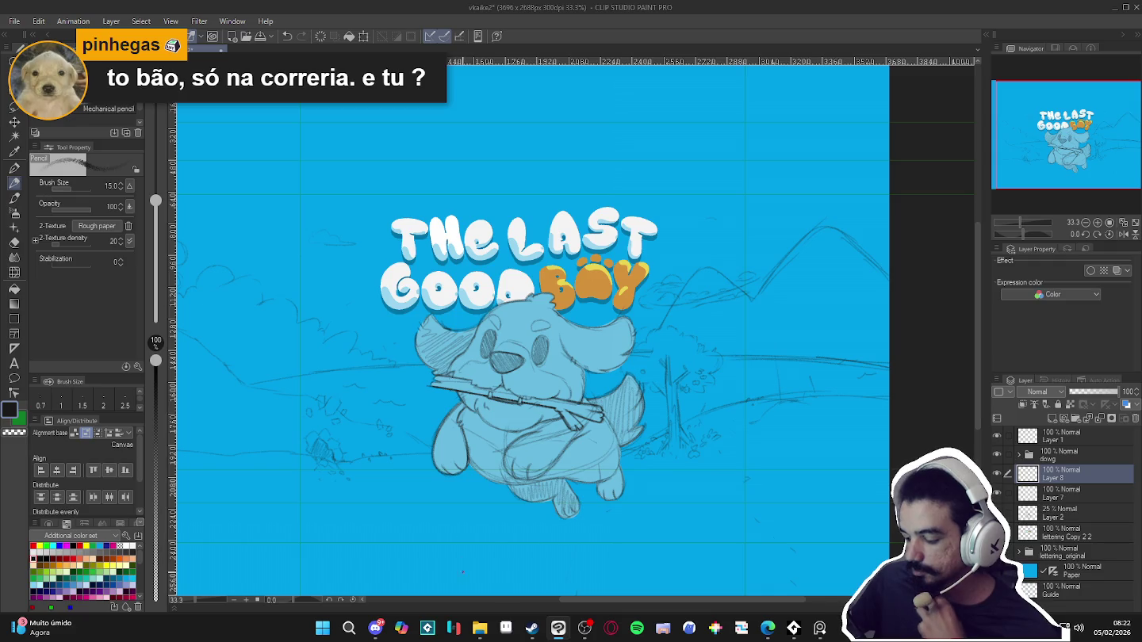
Pencil a shovel's triangular blade and handle to the upper left of the title
click(479, 632)
click(479, 631)
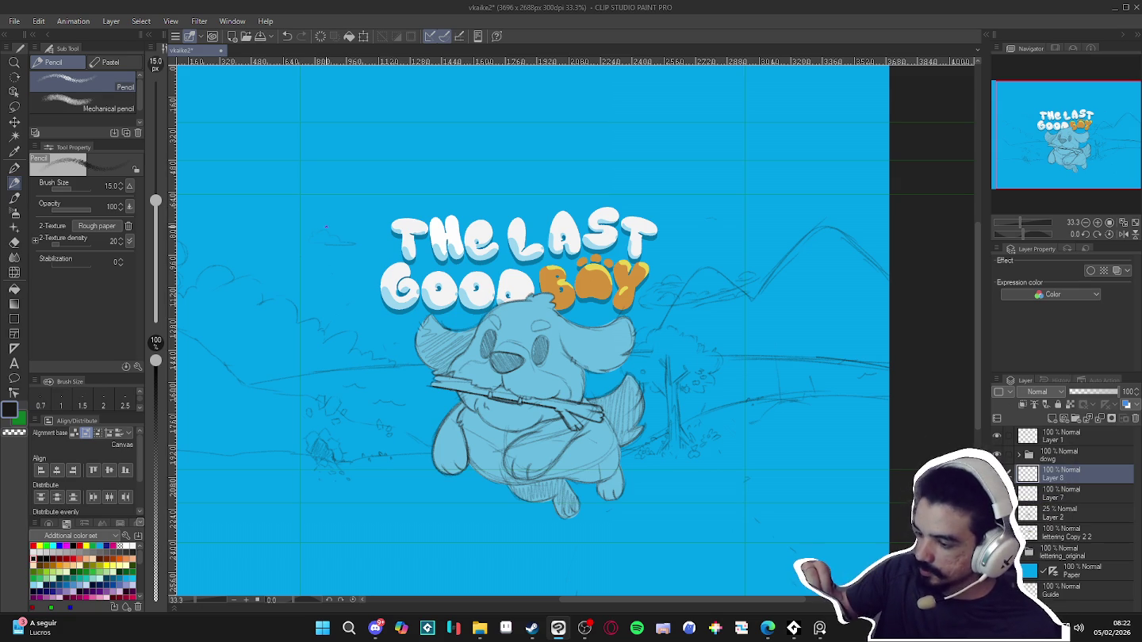
drag(325, 215, 360, 231)
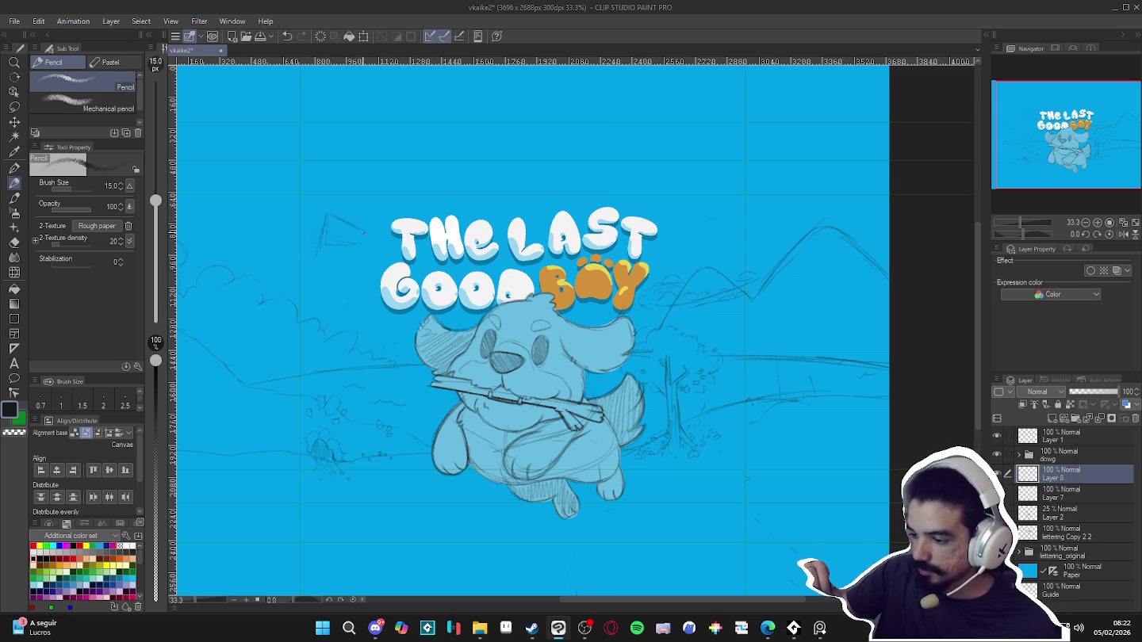
drag(322, 258, 334, 298)
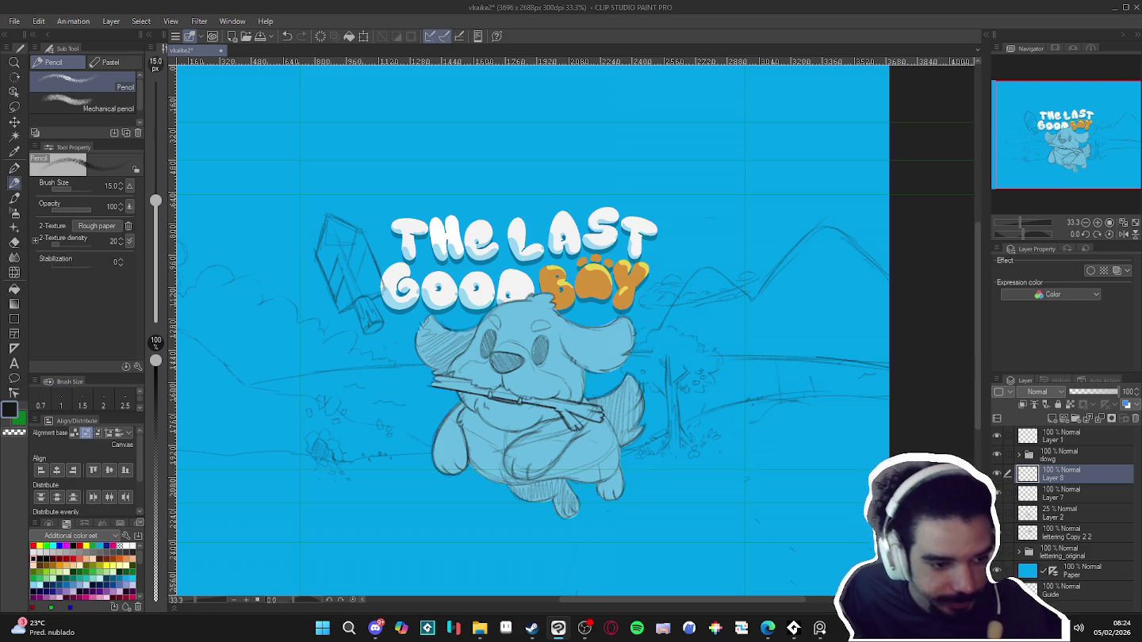
key(alt+Tab)
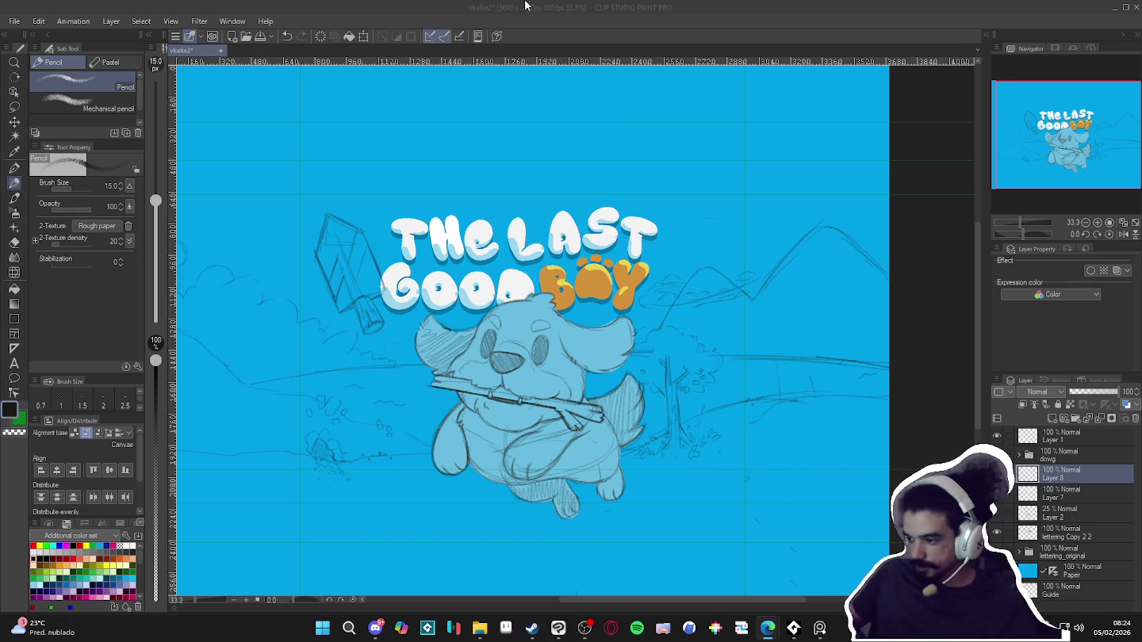
click(766, 5)
drag(588, 318, 601, 386)
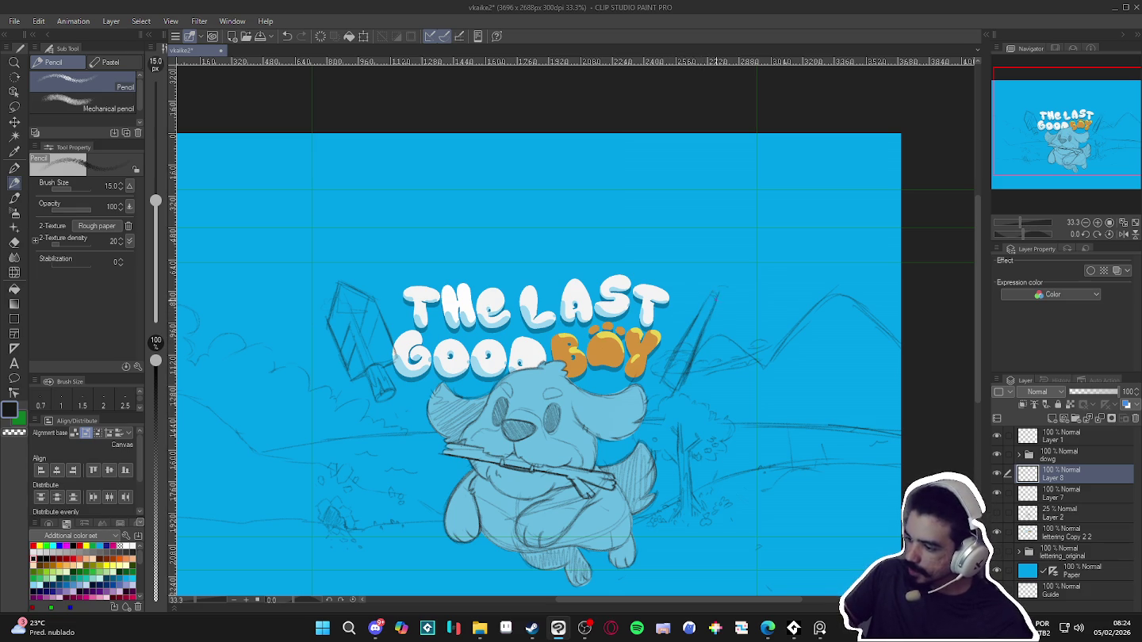
Pencil a pickaxe right of BOY on a tilted view, then level the view back to 0°
drag(713, 333, 603, 199)
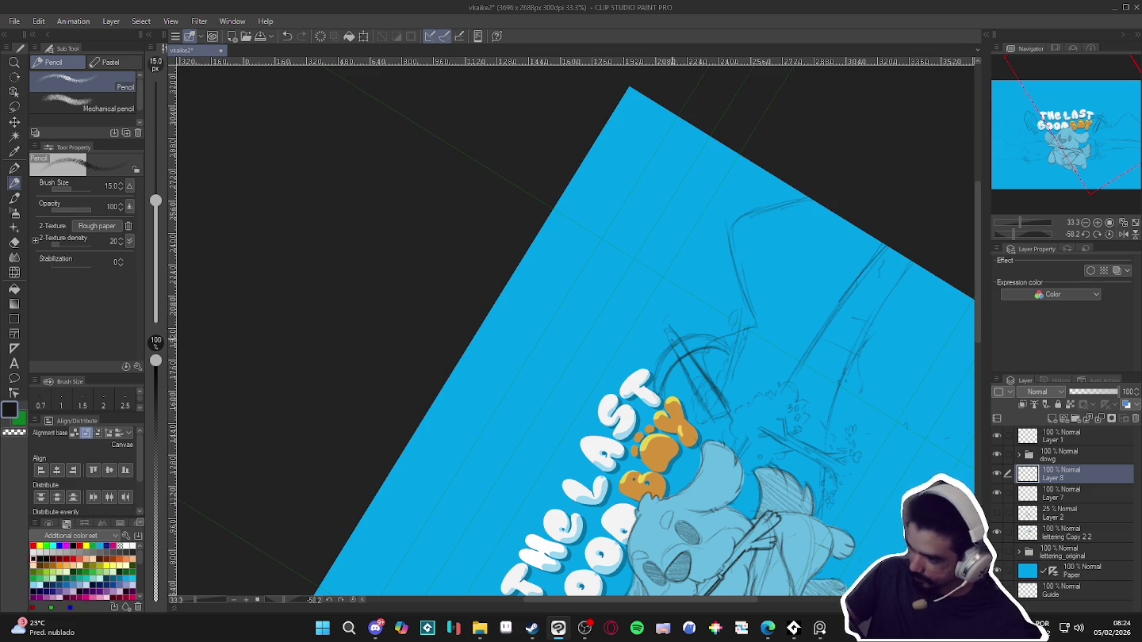
key(e)
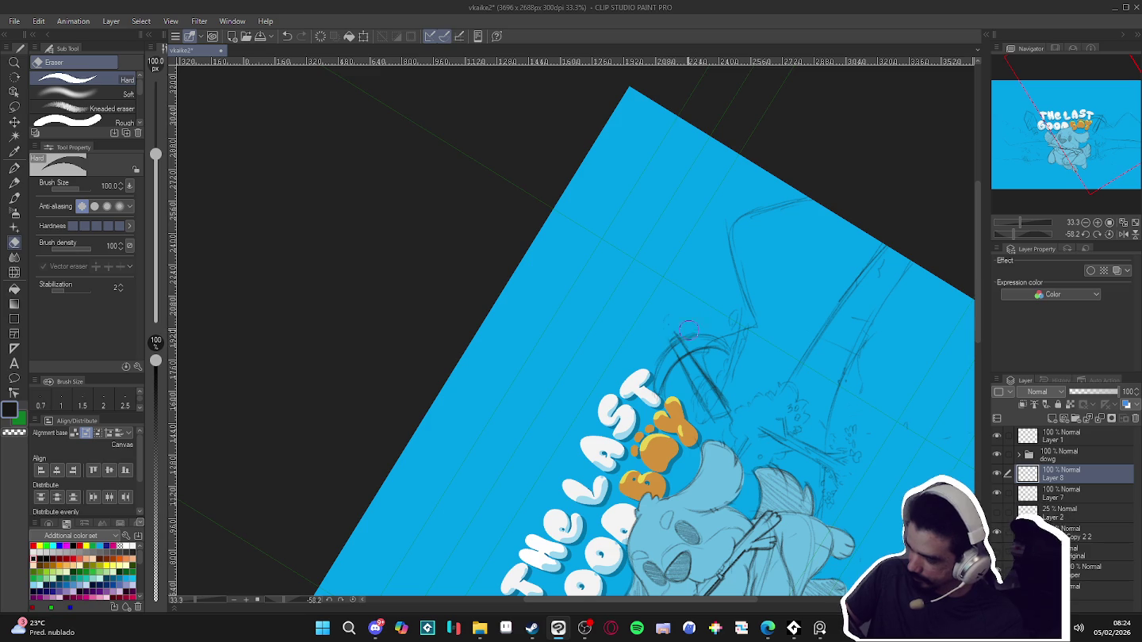
key(p)
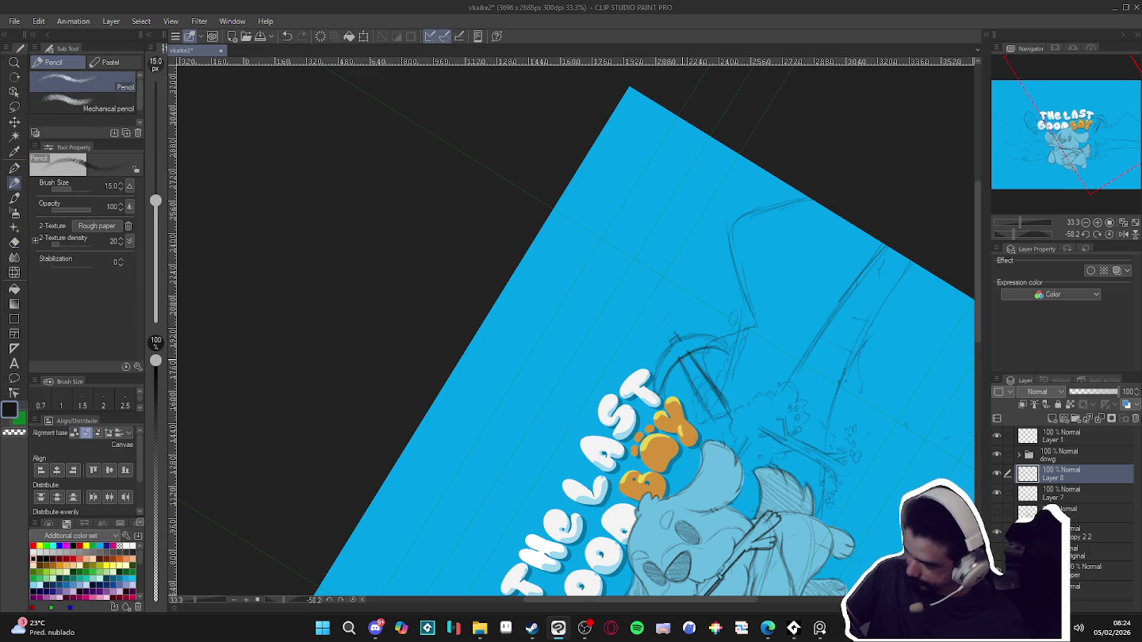
key(c)
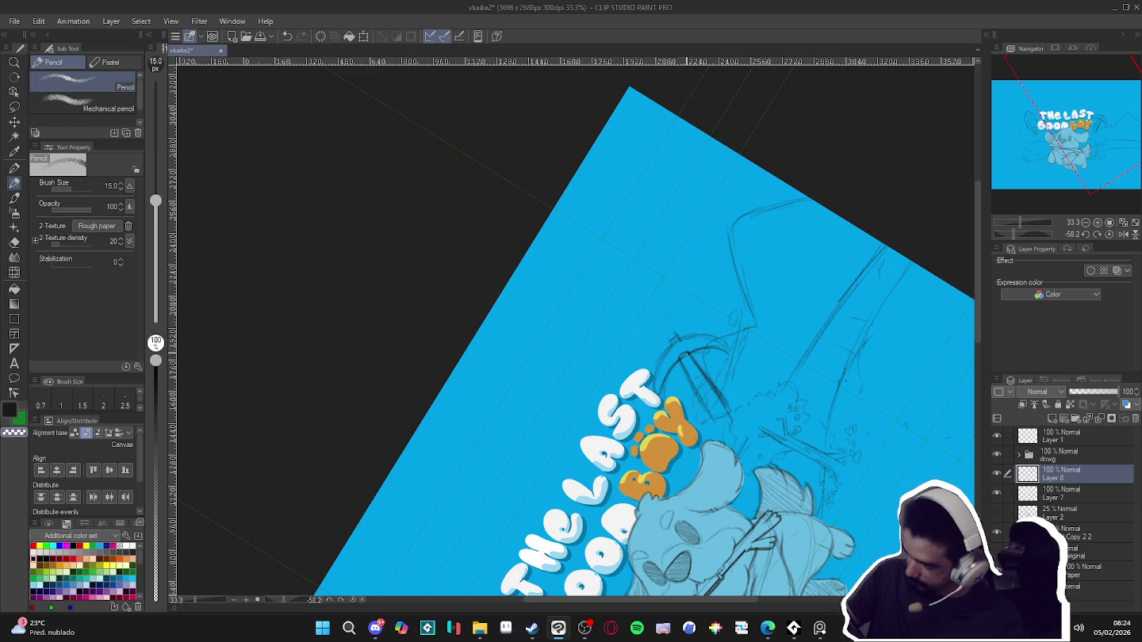
key(c)
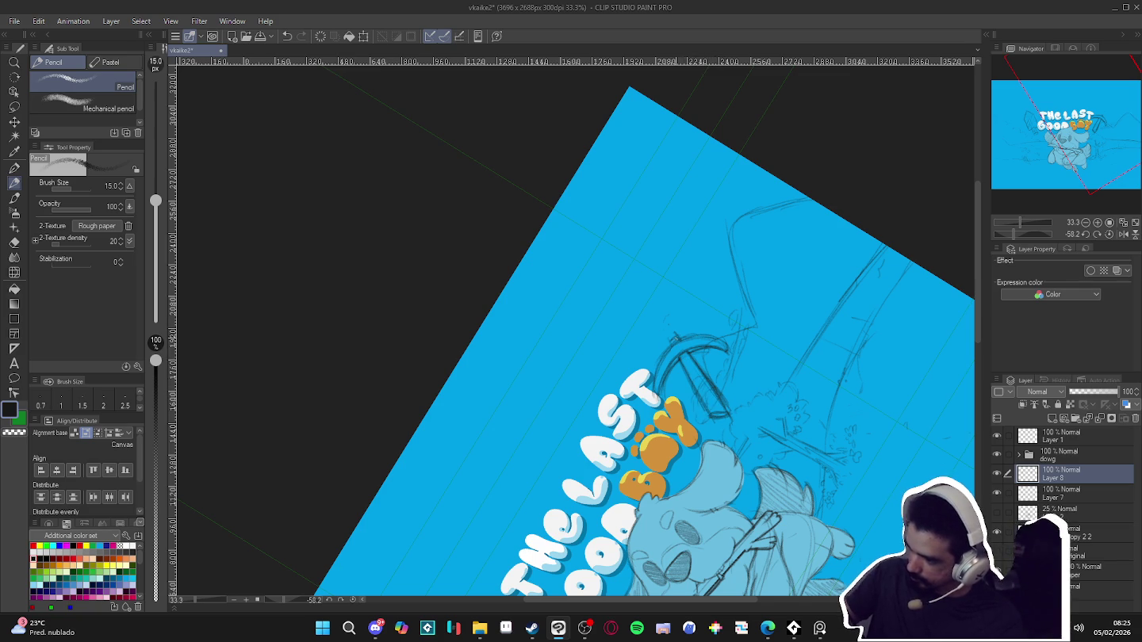
key(shift+space)
drag(860, 359, 748, 447)
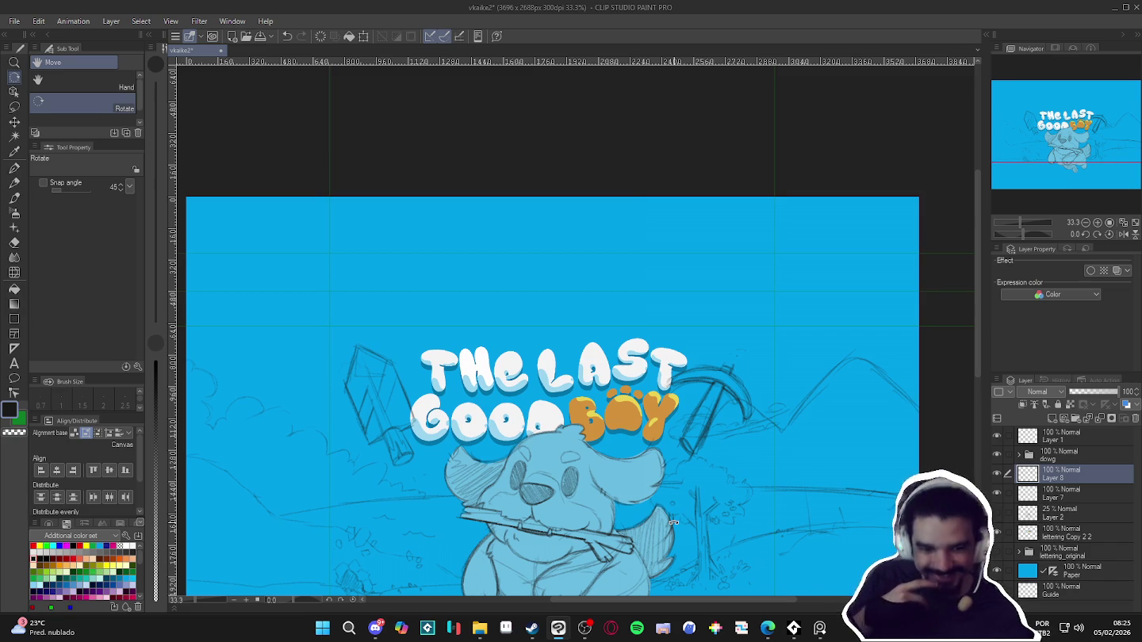
Erase the pickaxe lines right of BOY, then return to the Pencil
key(e)
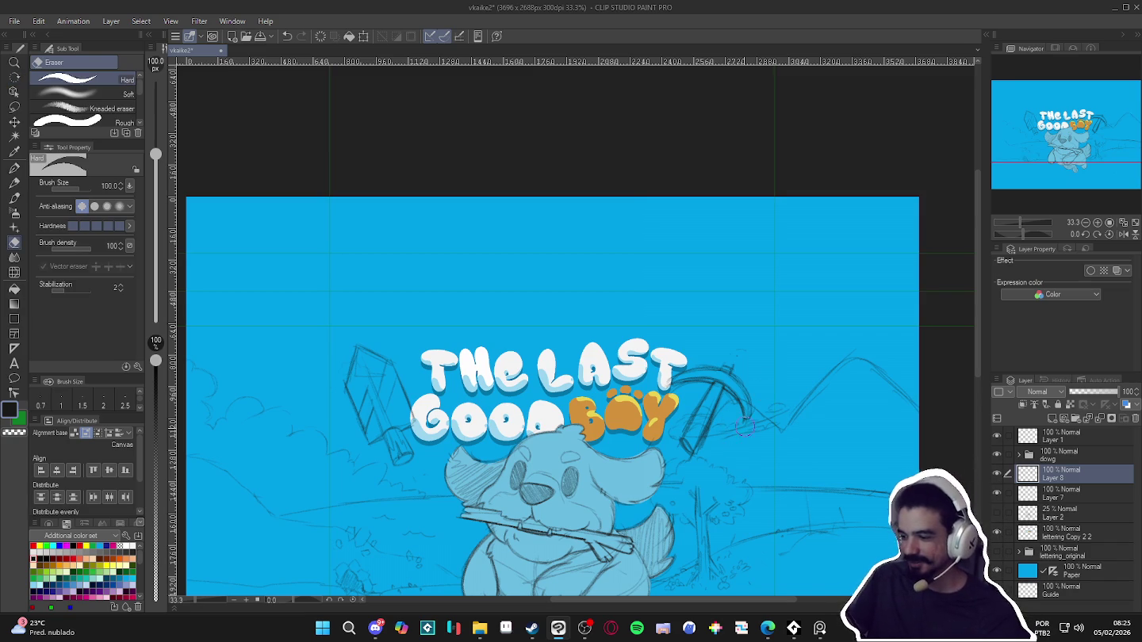
mouse_move(767, 389)
mouse_down()
mouse_move(694, 444)
mouse_move(713, 368)
mouse_move(670, 401)
mouse_move(667, 431)
mouse_up()
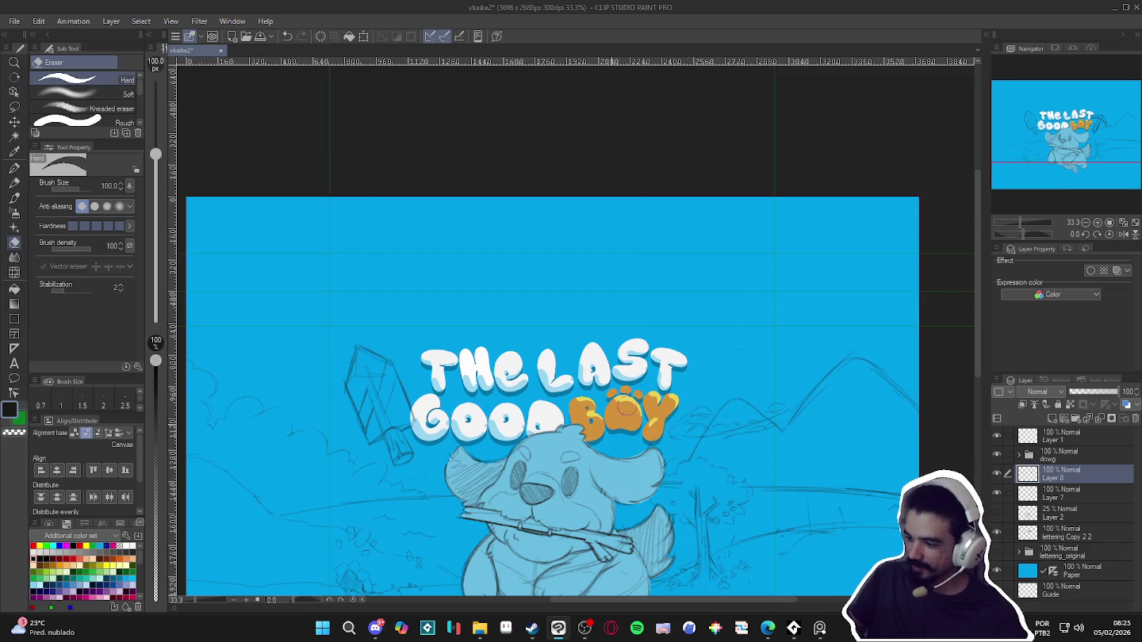
key(p)
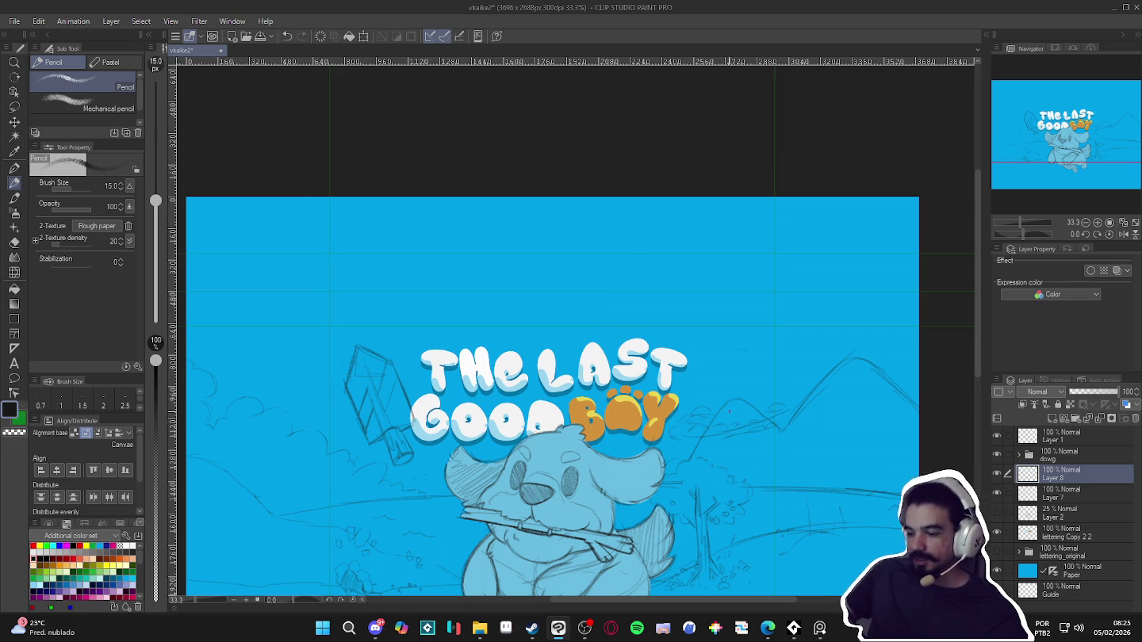
scroll(730, 409, down, 1)
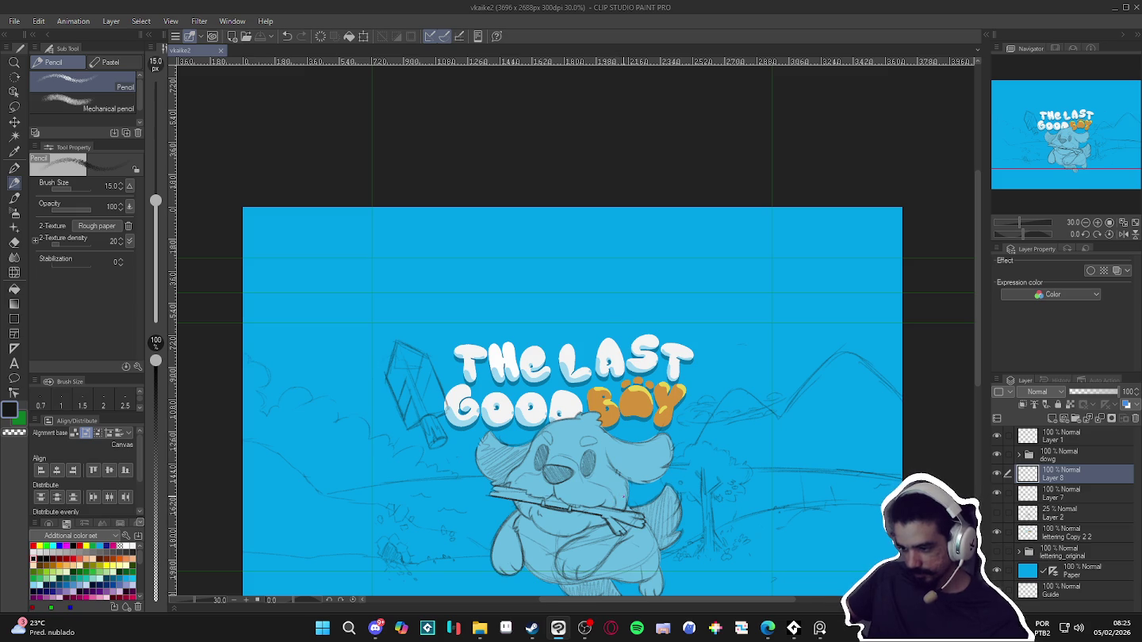
scroll(609, 399, up, 2)
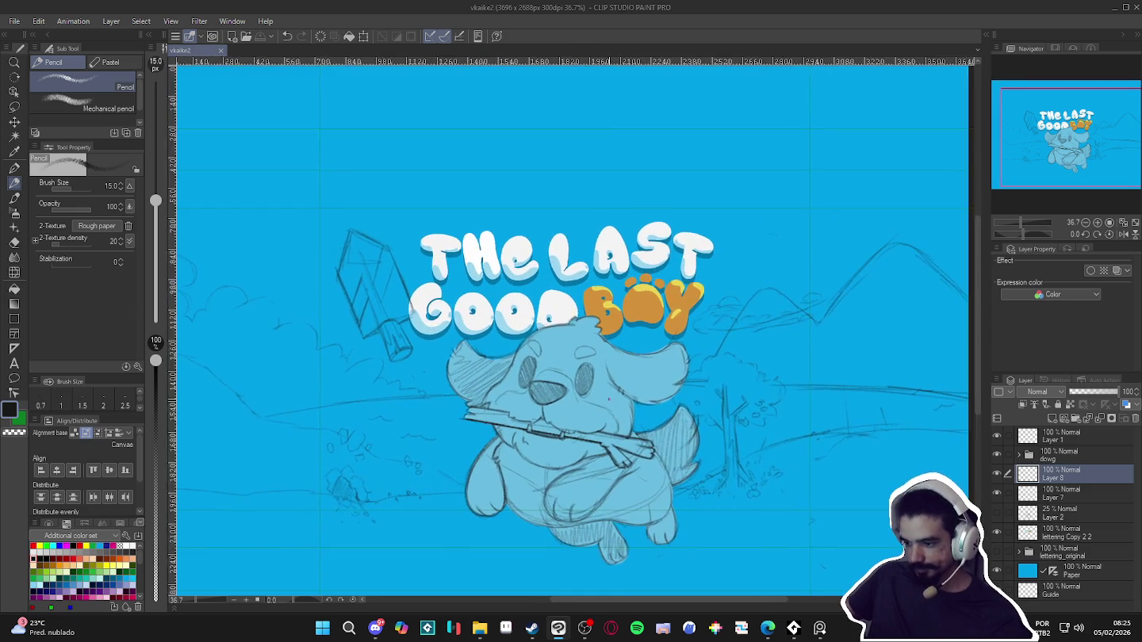
scroll(714, 351, down, 2)
scroll(696, 430, down, 1)
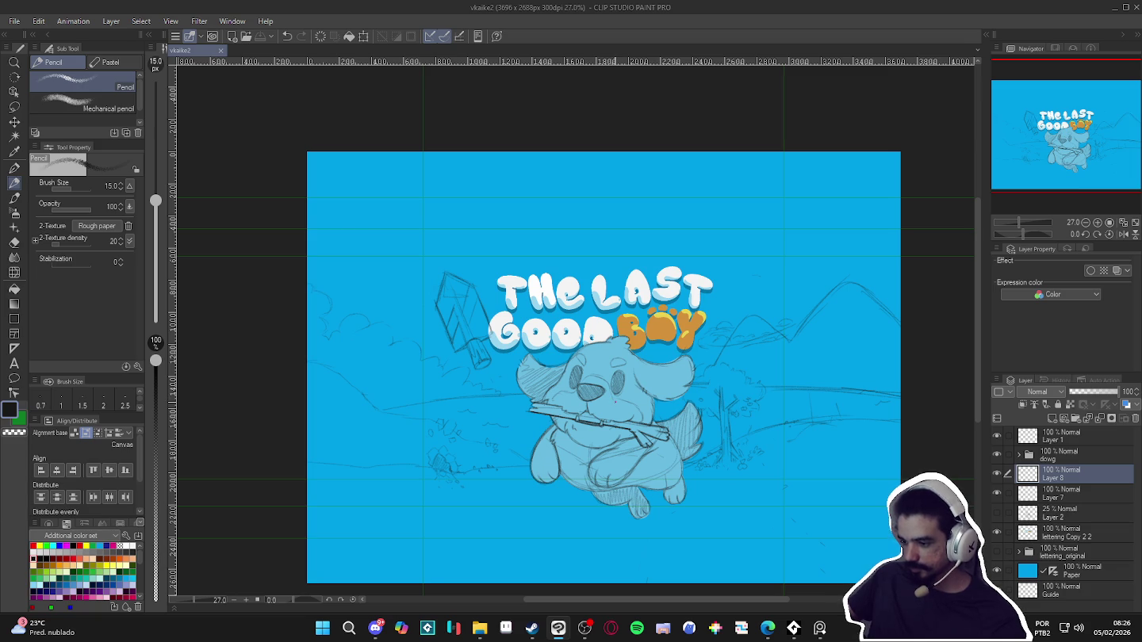
scroll(551, 417, up, 1)
scroll(551, 417, up, 1)
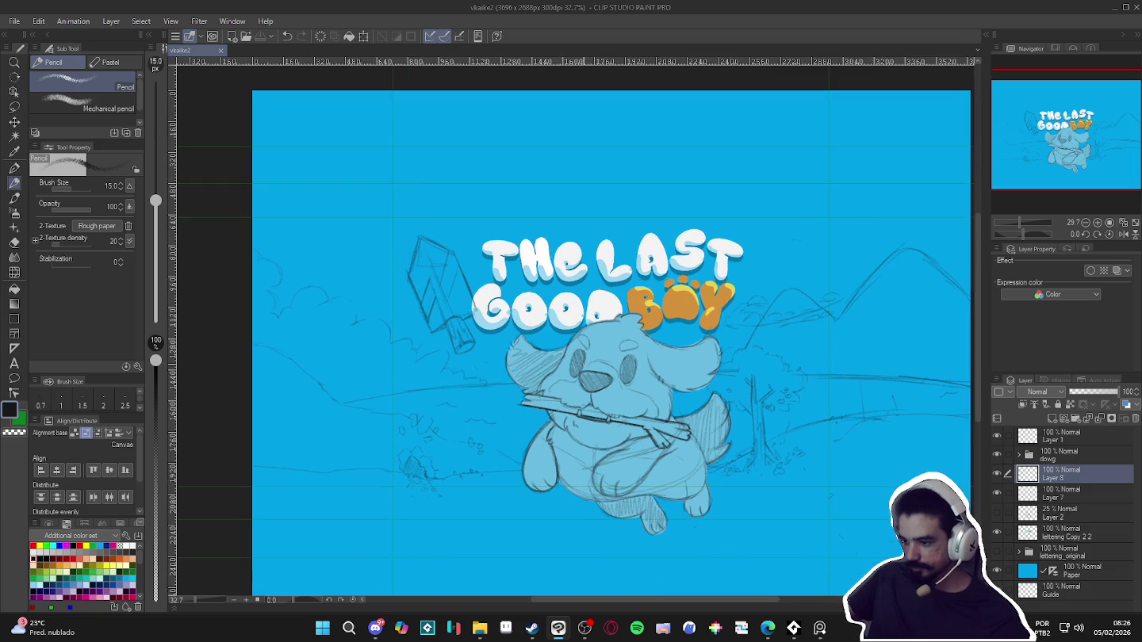
scroll(581, 413, down, 1)
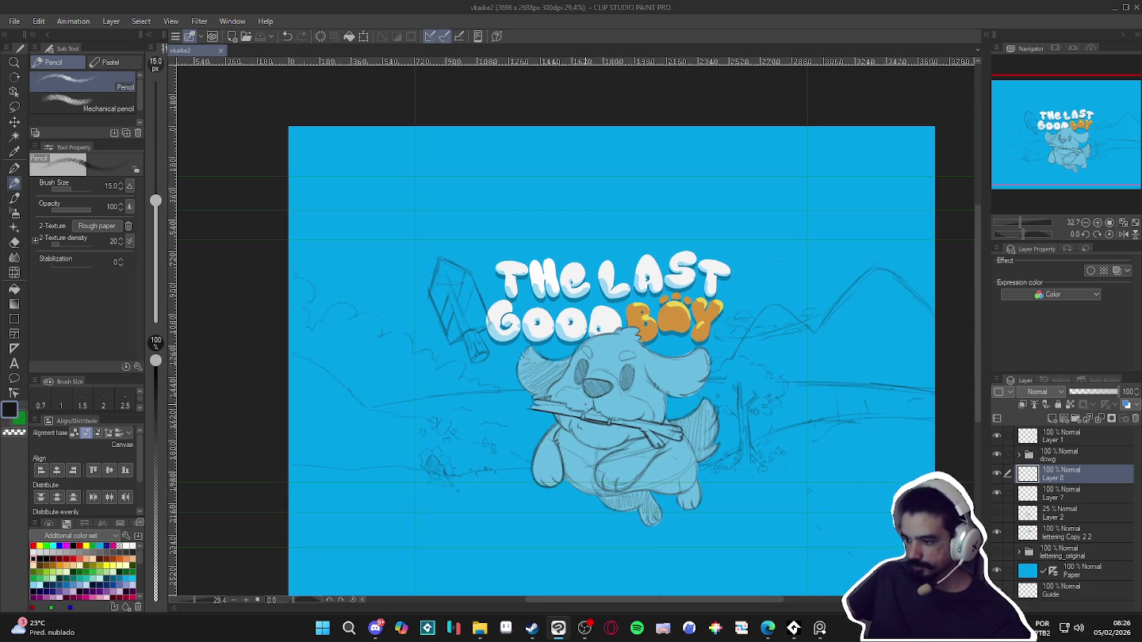
drag(581, 413, 582, 418)
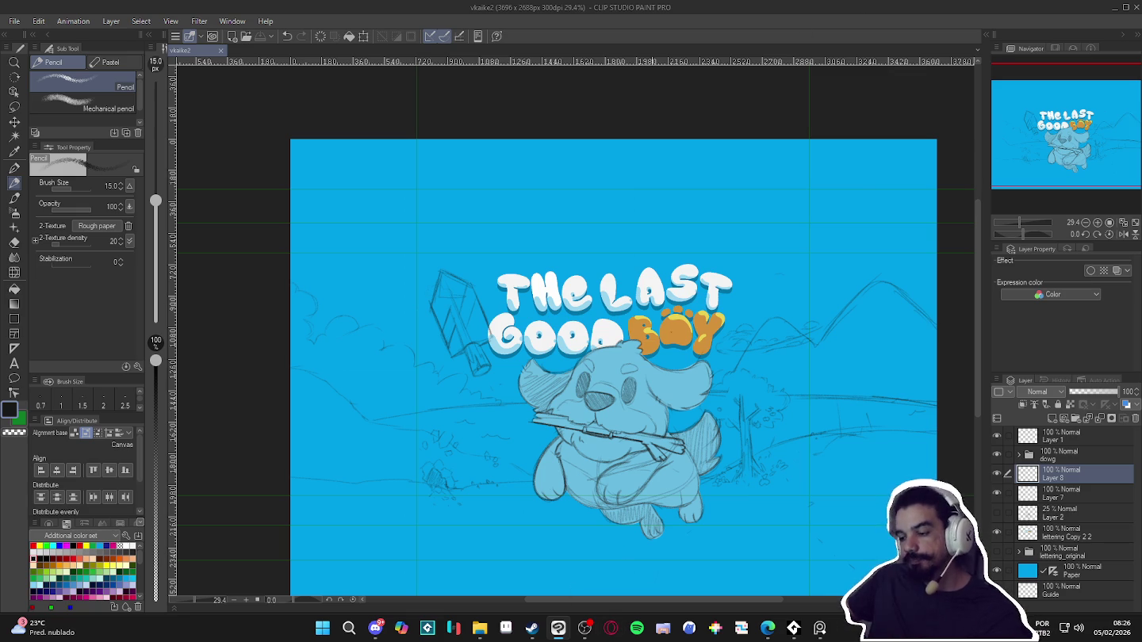
scroll(630, 358, down, 1)
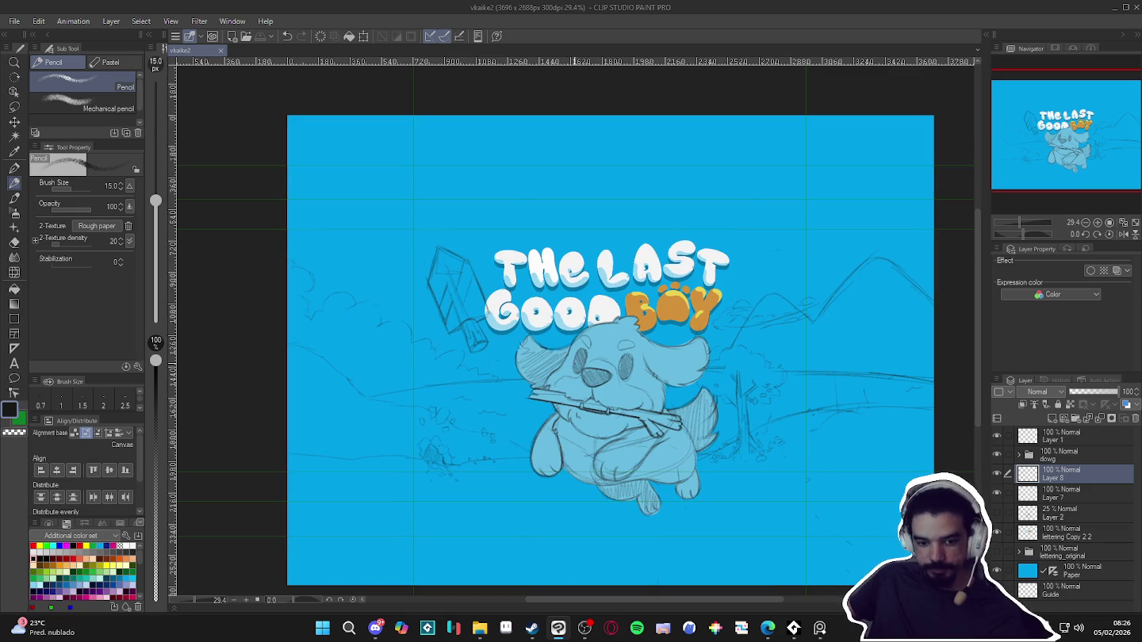
click(479, 628)
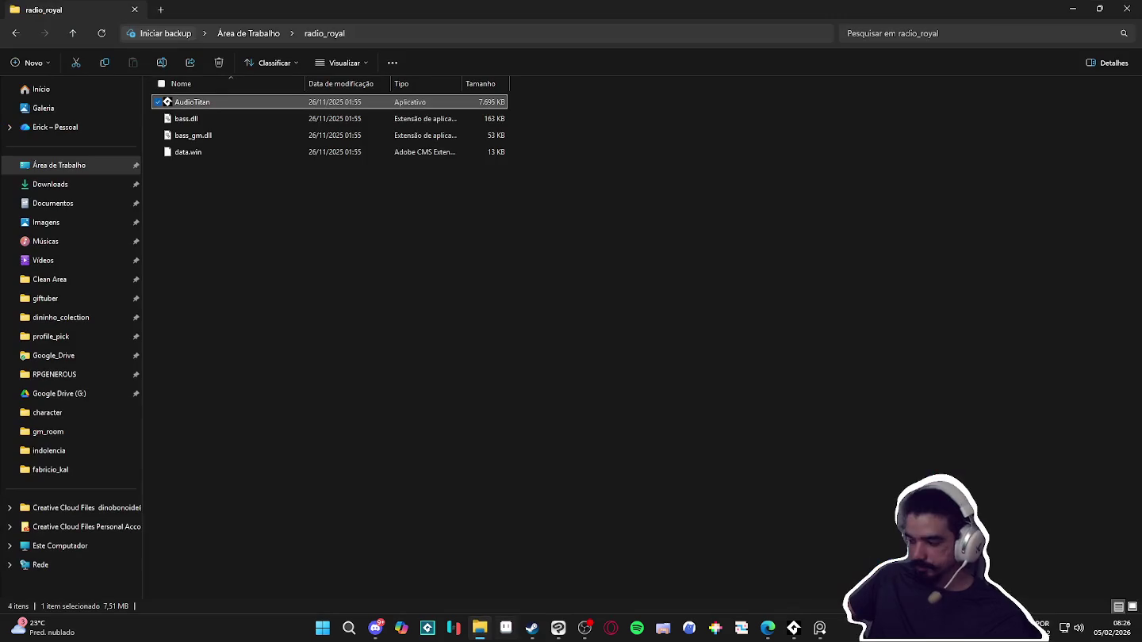
click(1073, 9)
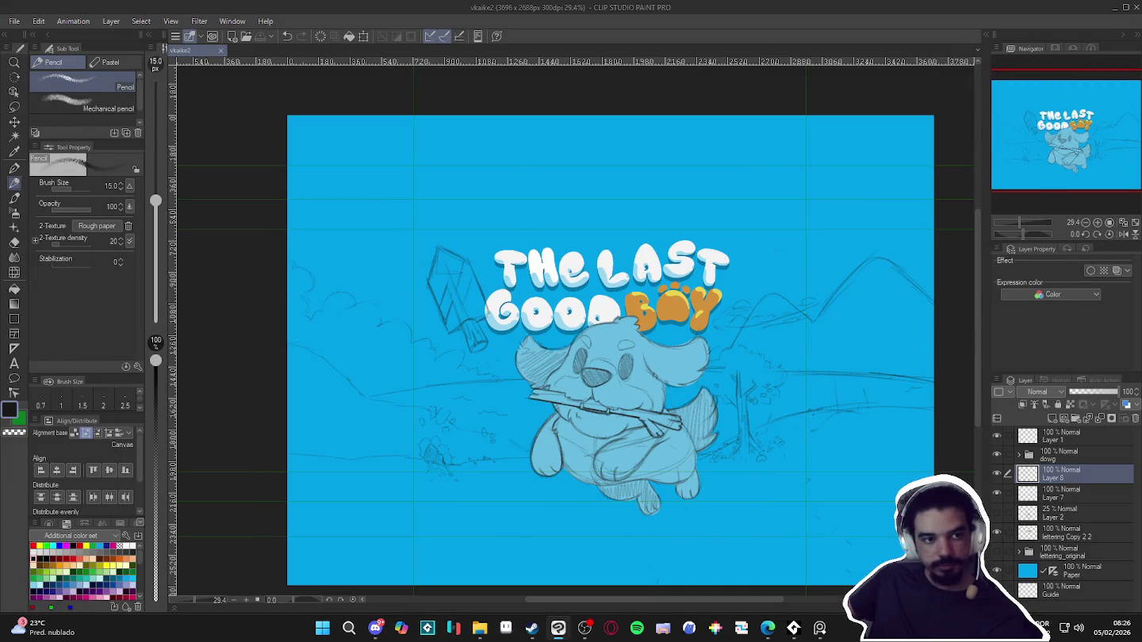
Refocus the Clip Studio drawing window and scroll the canvas toward the sky right of the title
click(766, 628)
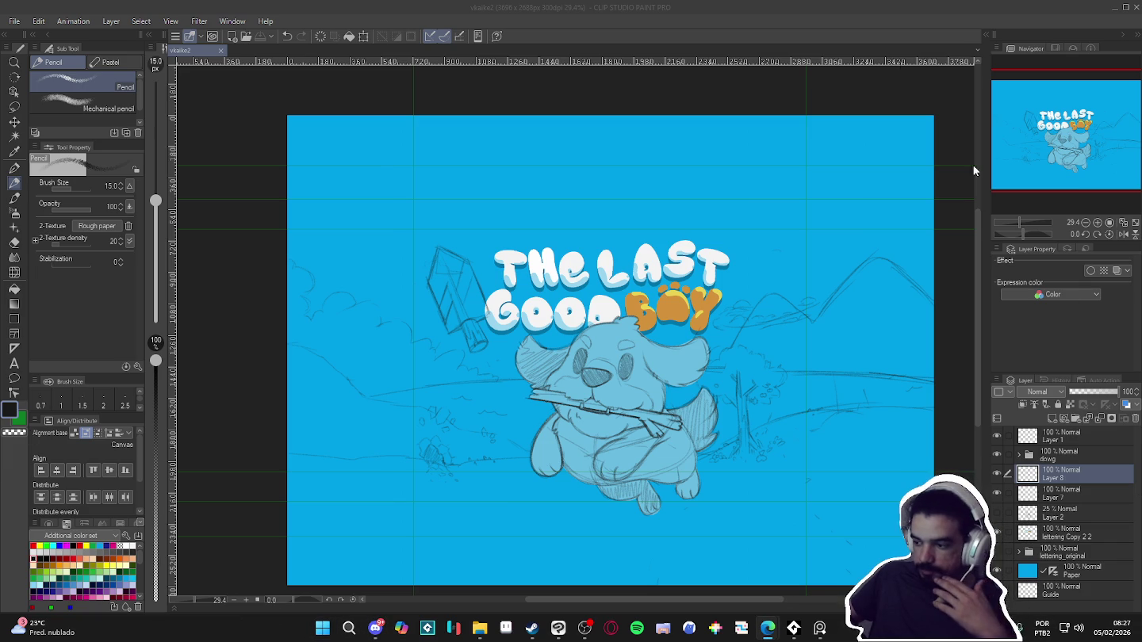
click(755, 10)
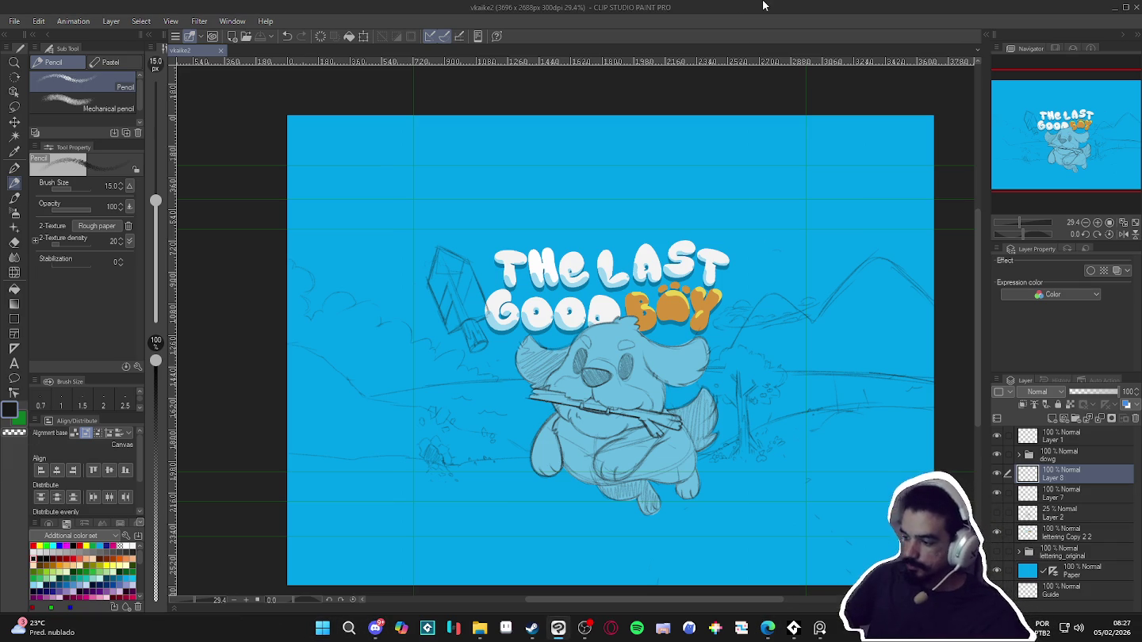
scroll(740, 302, up, 5)
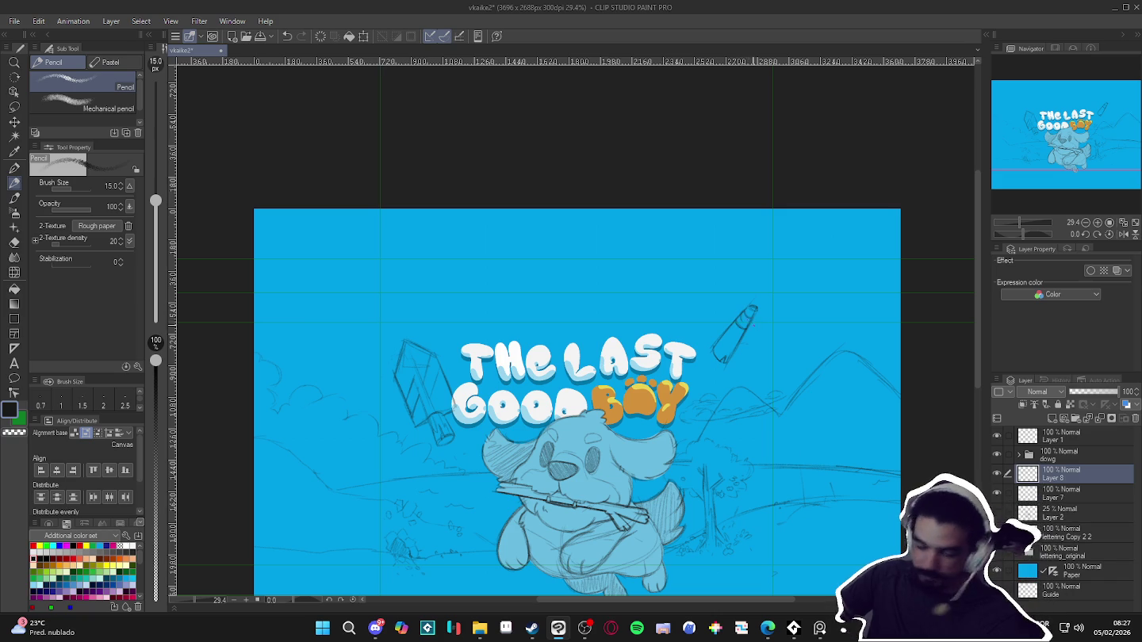
Add a crosswise head to the slender handle above BOY, correcting lines with transparent colour, and re-level the view
drag(768, 337, 750, 317)
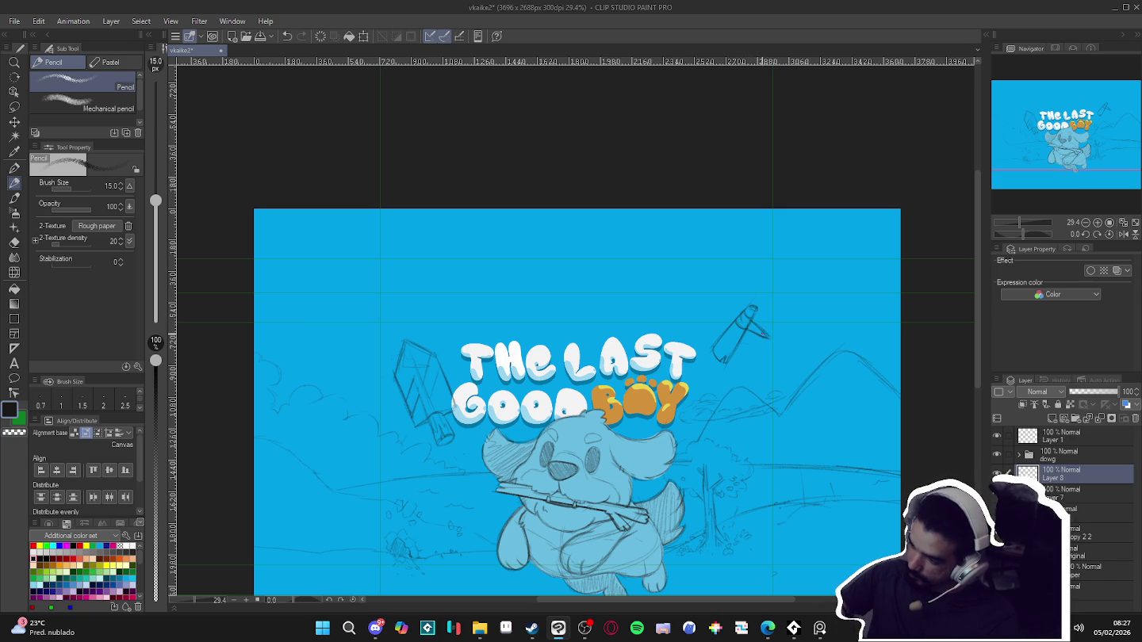
drag(783, 357, 693, 227)
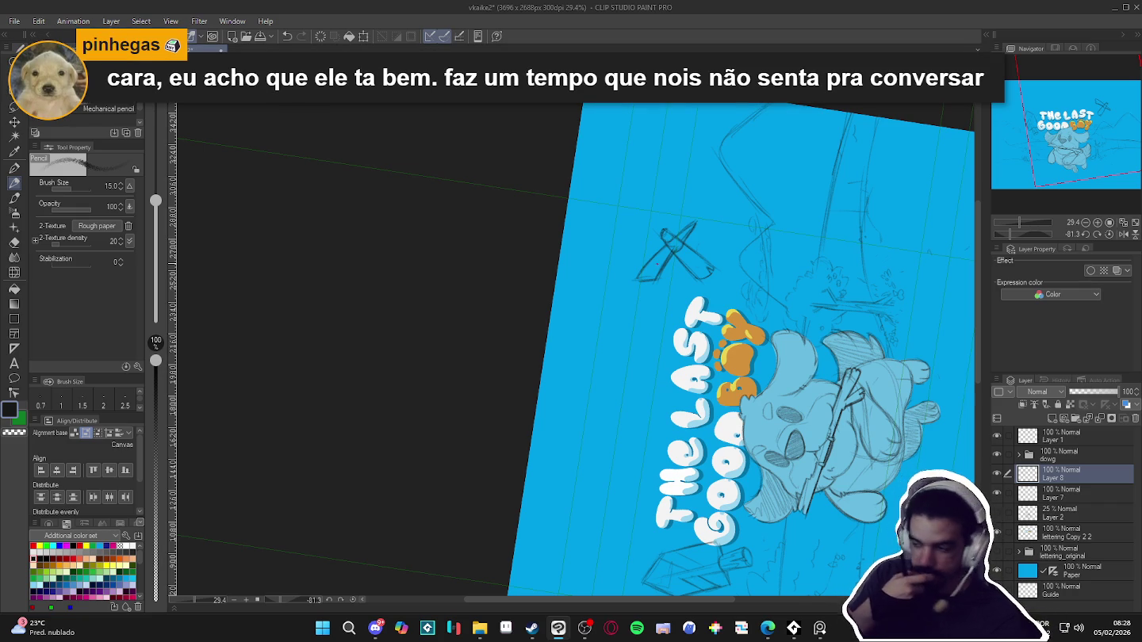
key(c)
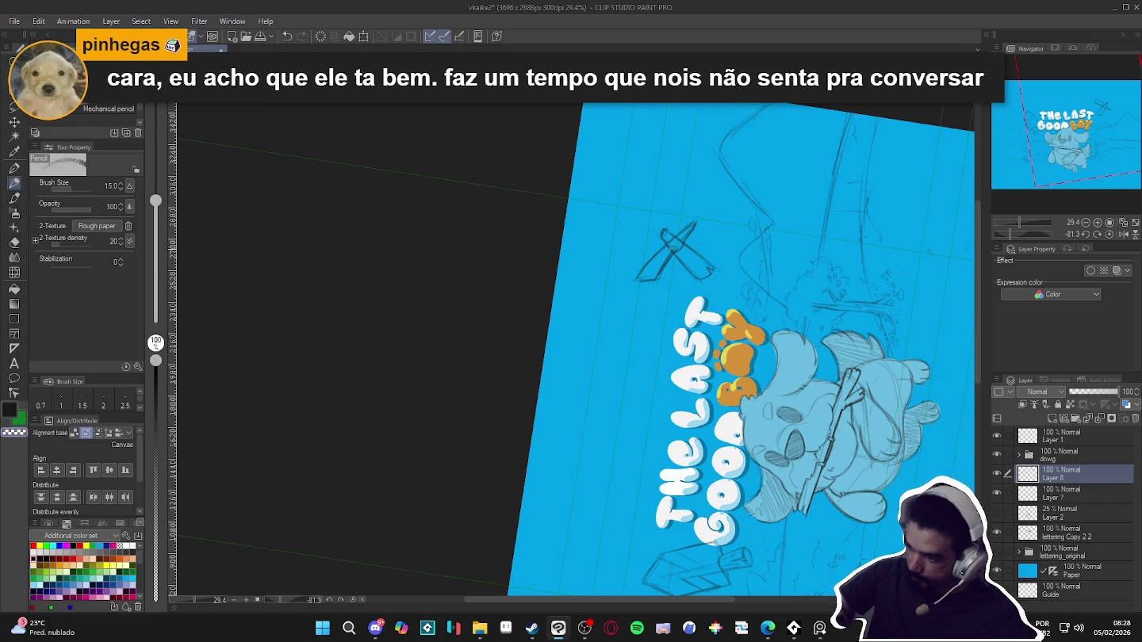
key(c)
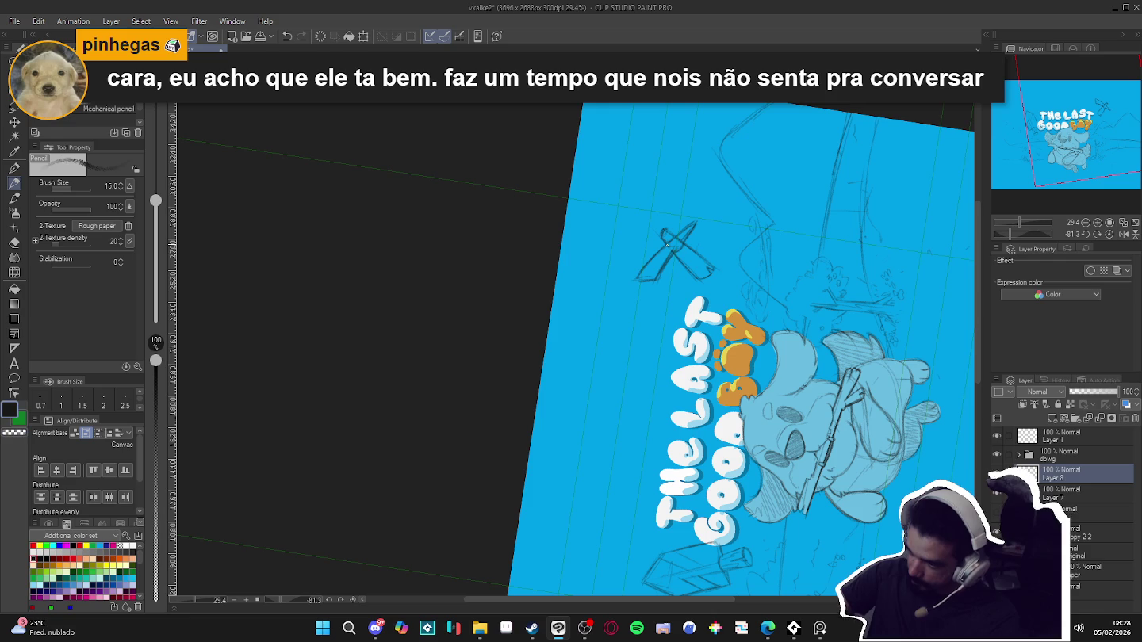
key(c)
key(c)
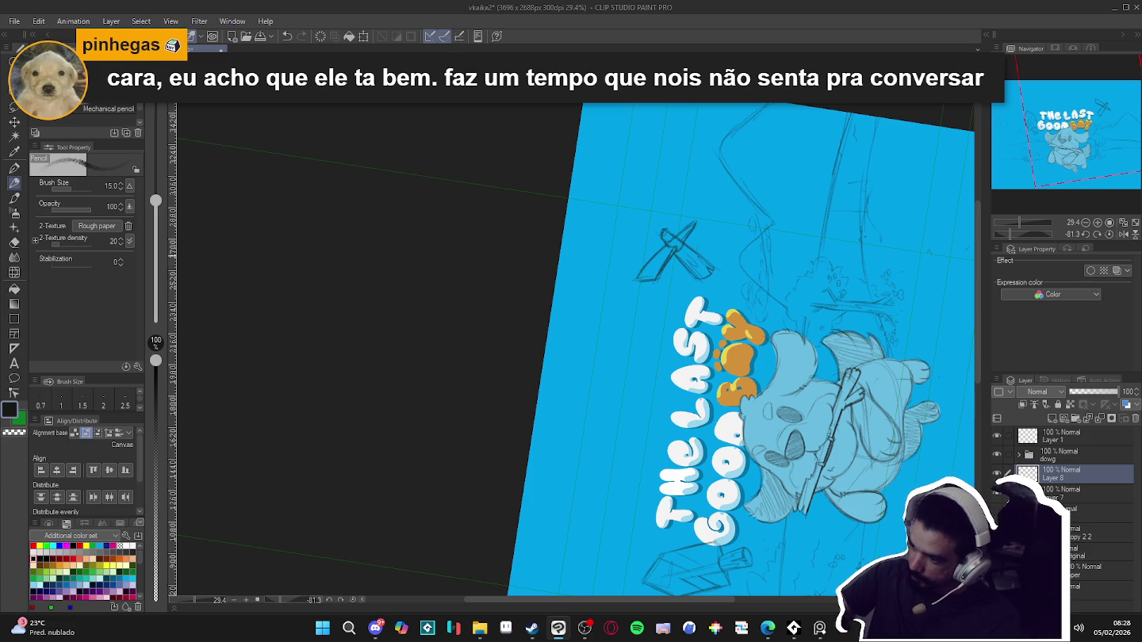
mouse_move(721, 270)
mouse_down()
mouse_move(730, 449)
mouse_move(794, 357)
mouse_up()
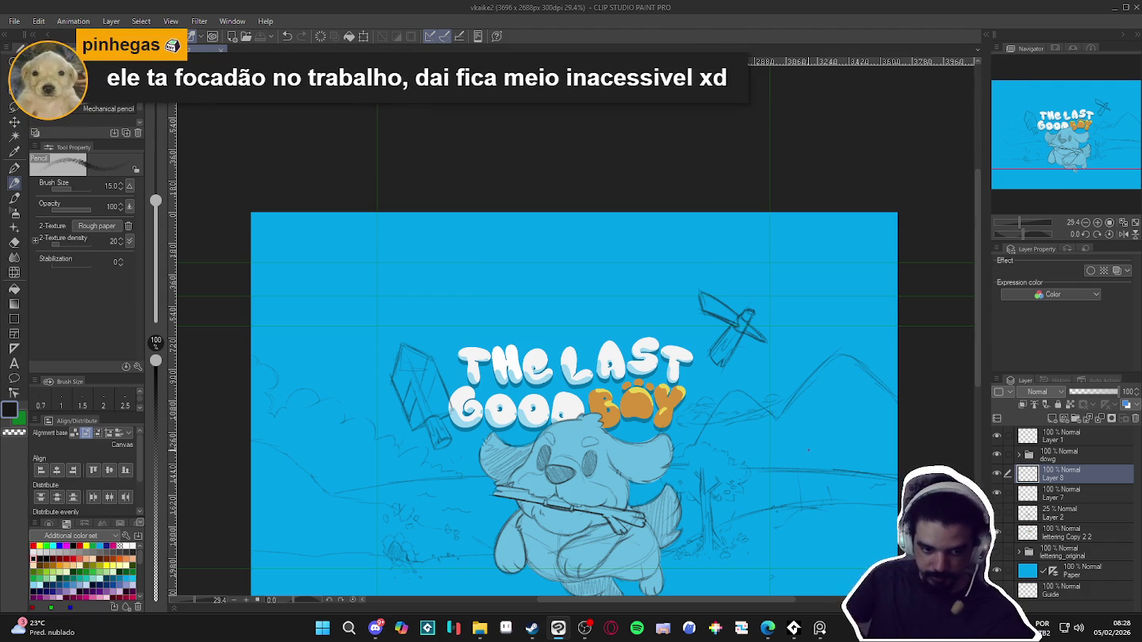
Undo a trial layer move, then lasso the pickaxe sketch for transforming
key(k)
drag(810, 453, 801, 508)
key(ctrl+z)
click(14, 105)
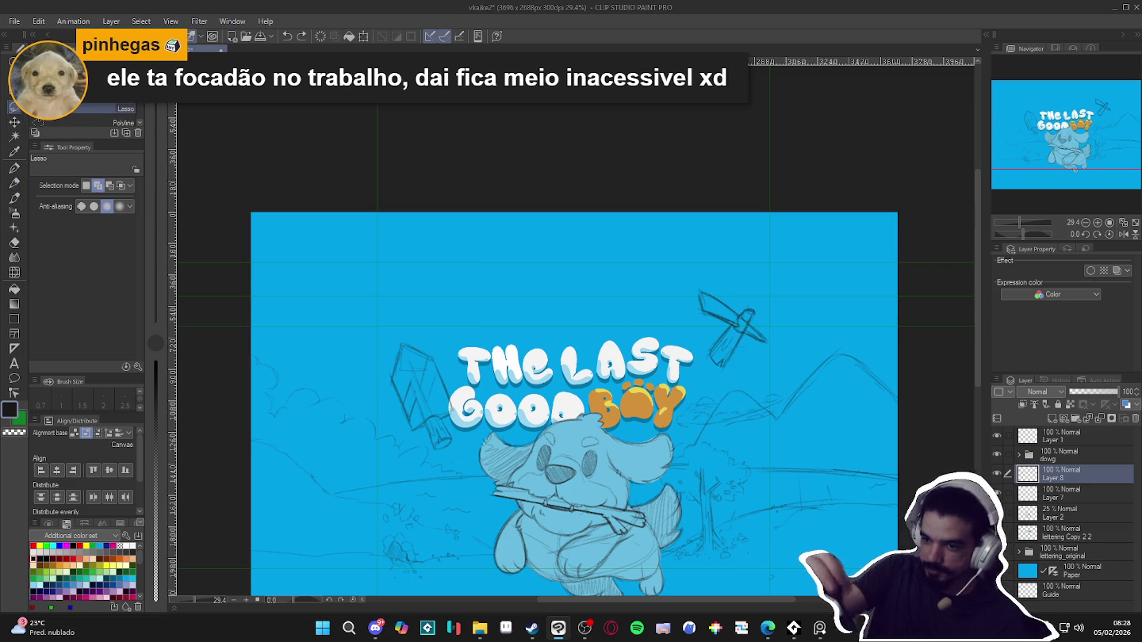
drag(708, 254, 702, 258)
key(ctrl+t)
Scale the pickaxe to 110%, set it slightly lower right of the title, and deselect
drag(767, 375, 760, 441)
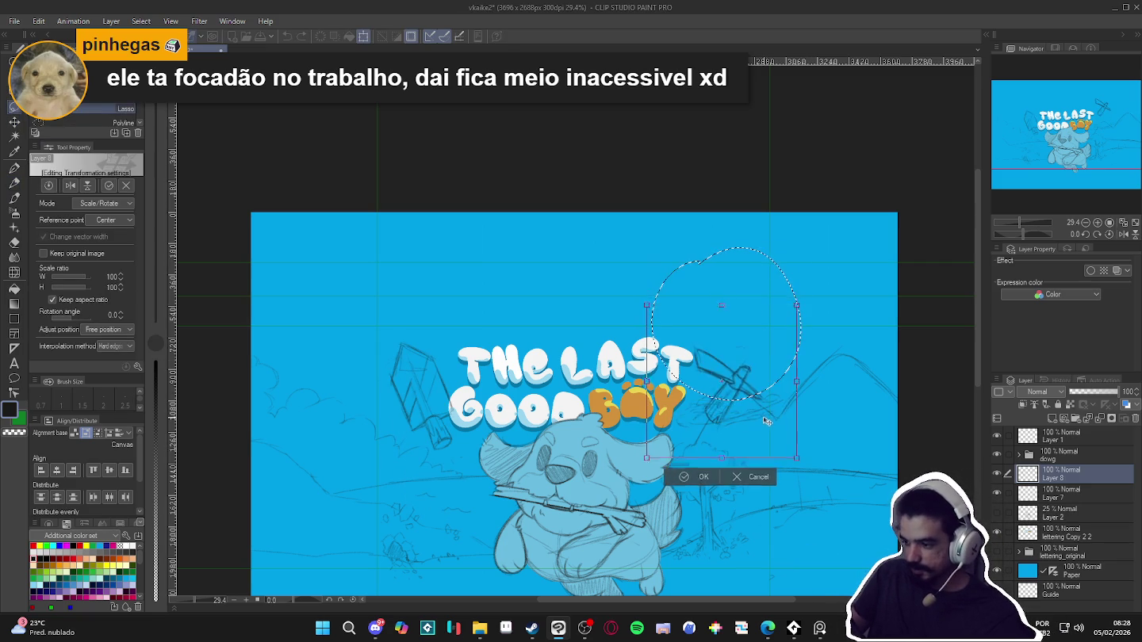
drag(791, 315, 805, 300)
drag(759, 419, 534, 416)
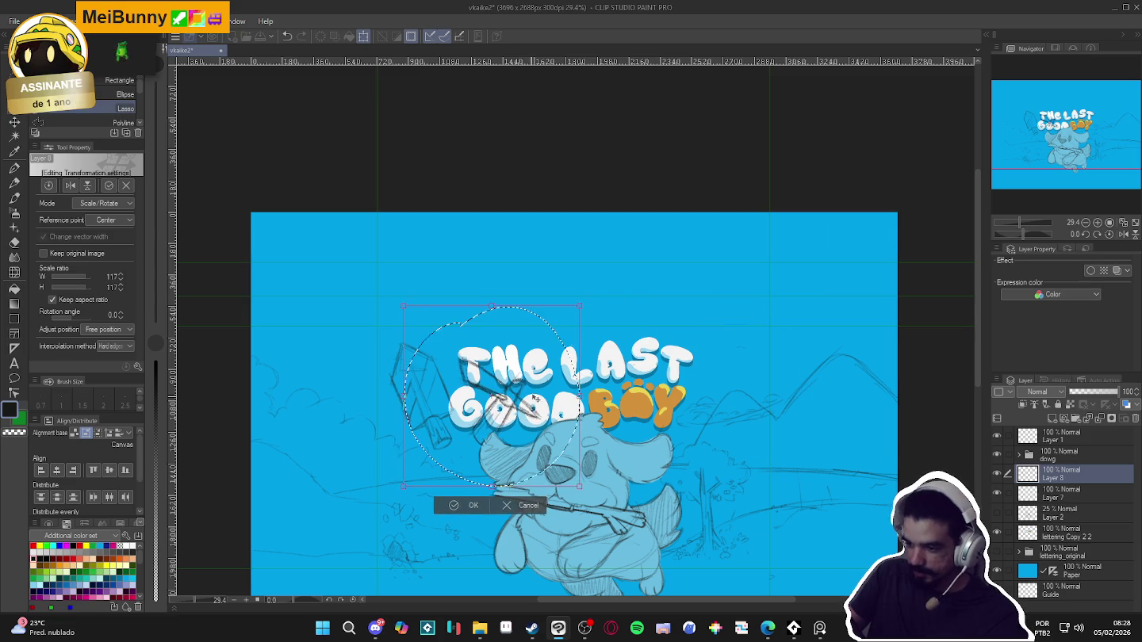
drag(582, 304, 599, 287)
drag(553, 411, 770, 406)
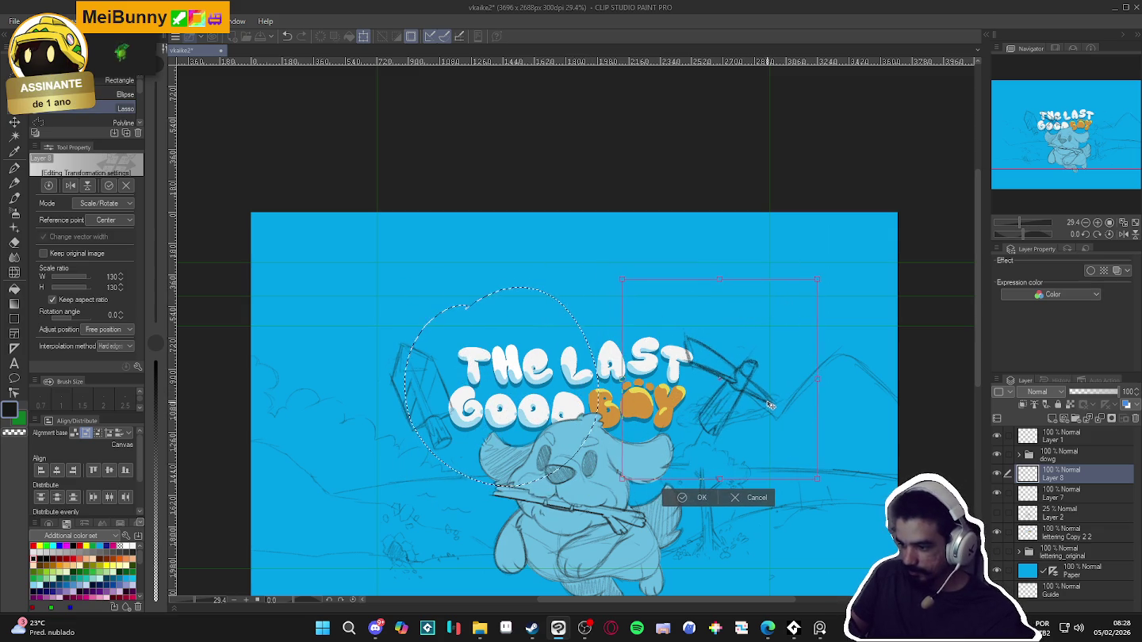
drag(819, 280, 807, 295)
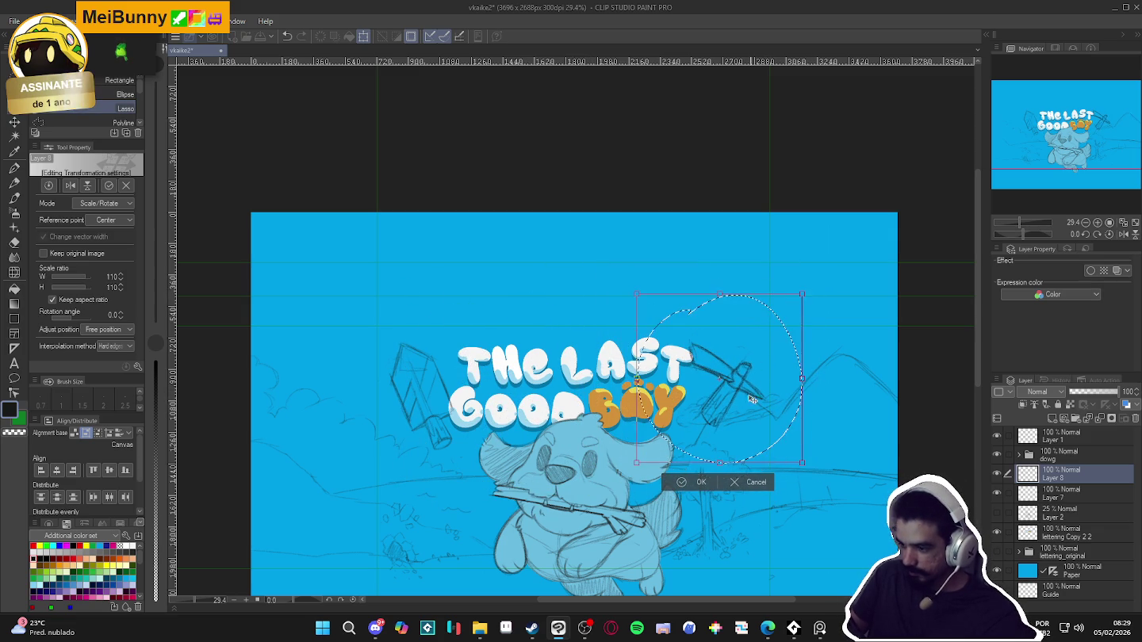
drag(753, 410, 758, 414)
drag(757, 412, 756, 413)
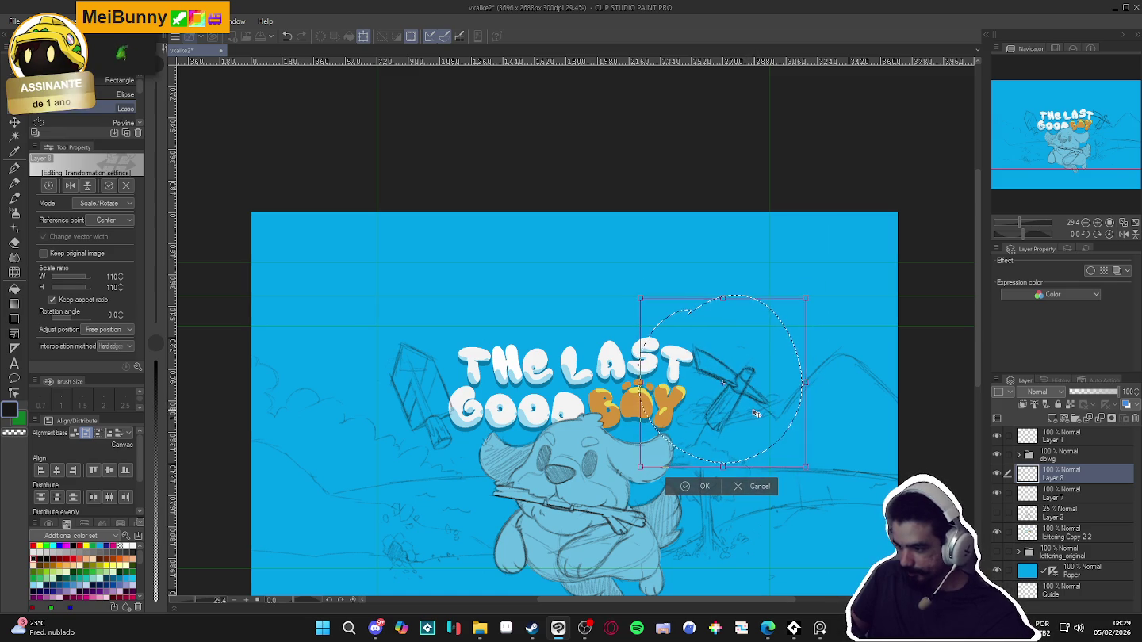
key(Return)
key(ctrl+d)
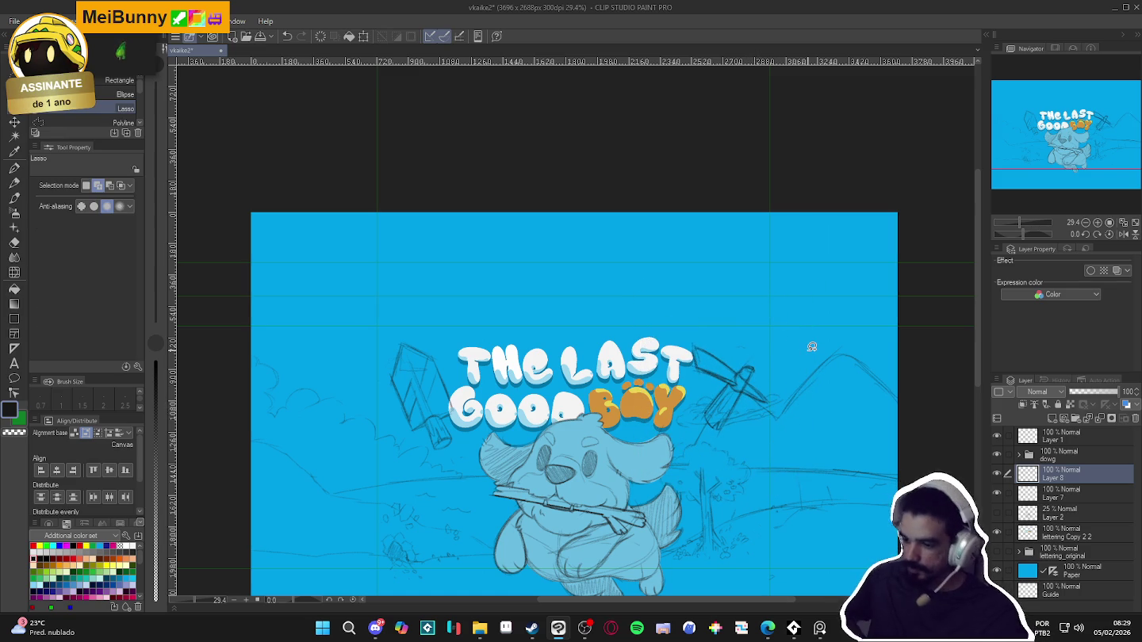
scroll(746, 419, down, 1)
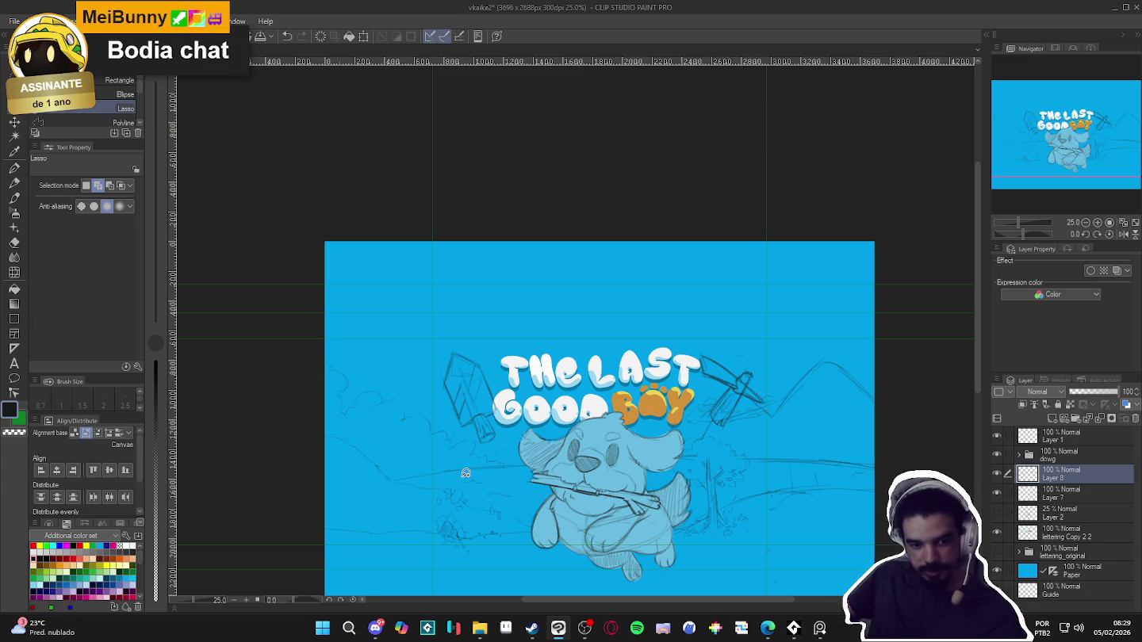
click(382, 625)
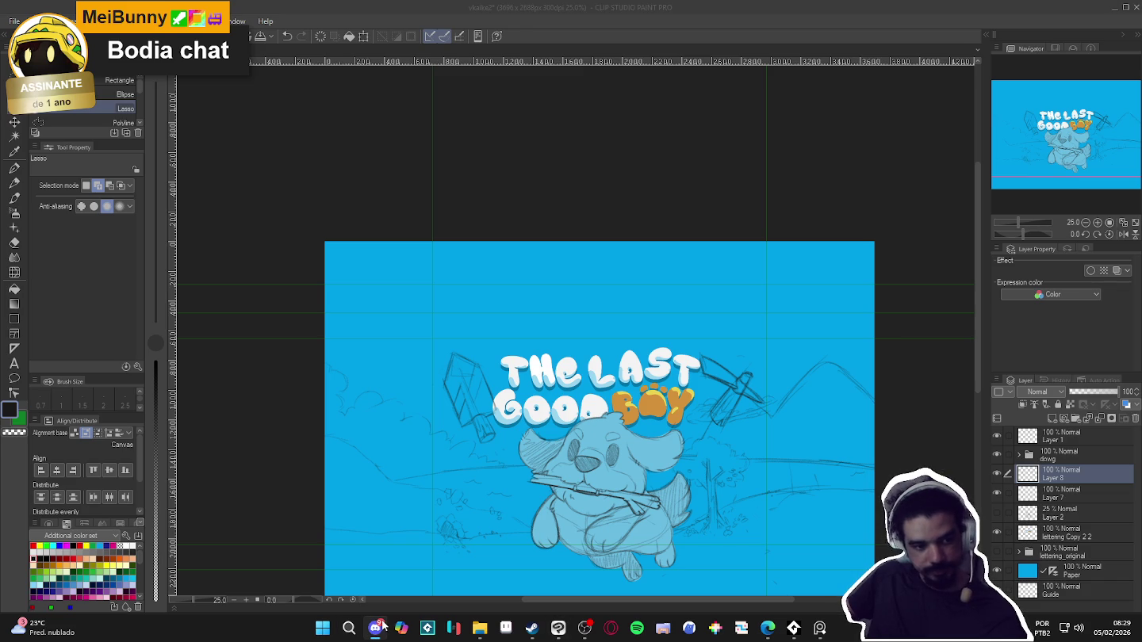
click(382, 625)
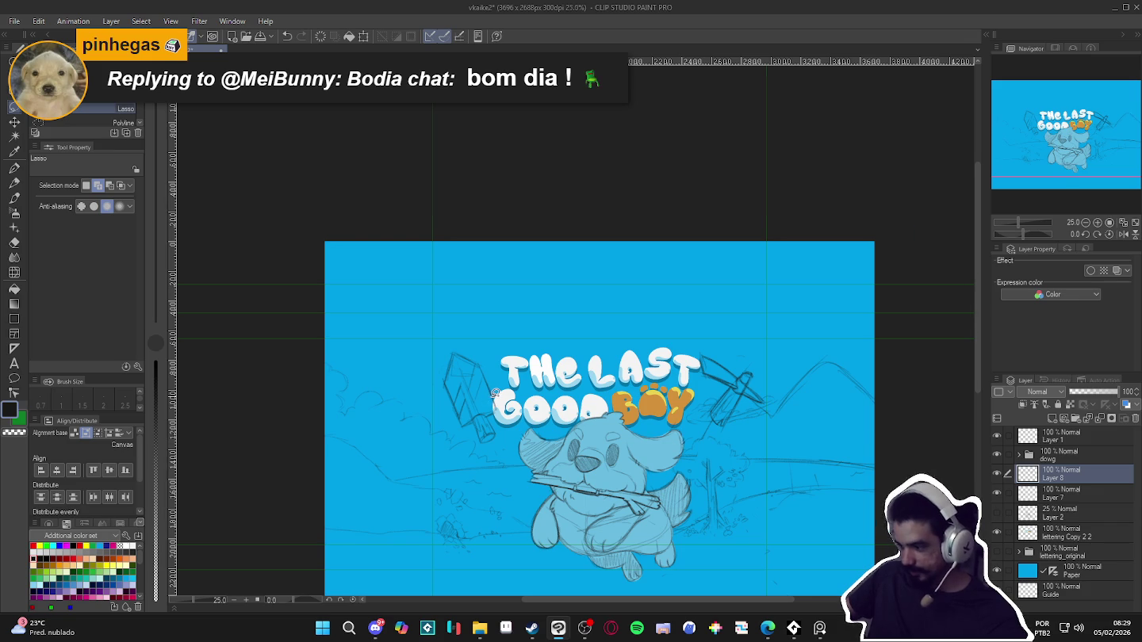
scroll(496, 401, up, 1)
scroll(644, 406, down, 1)
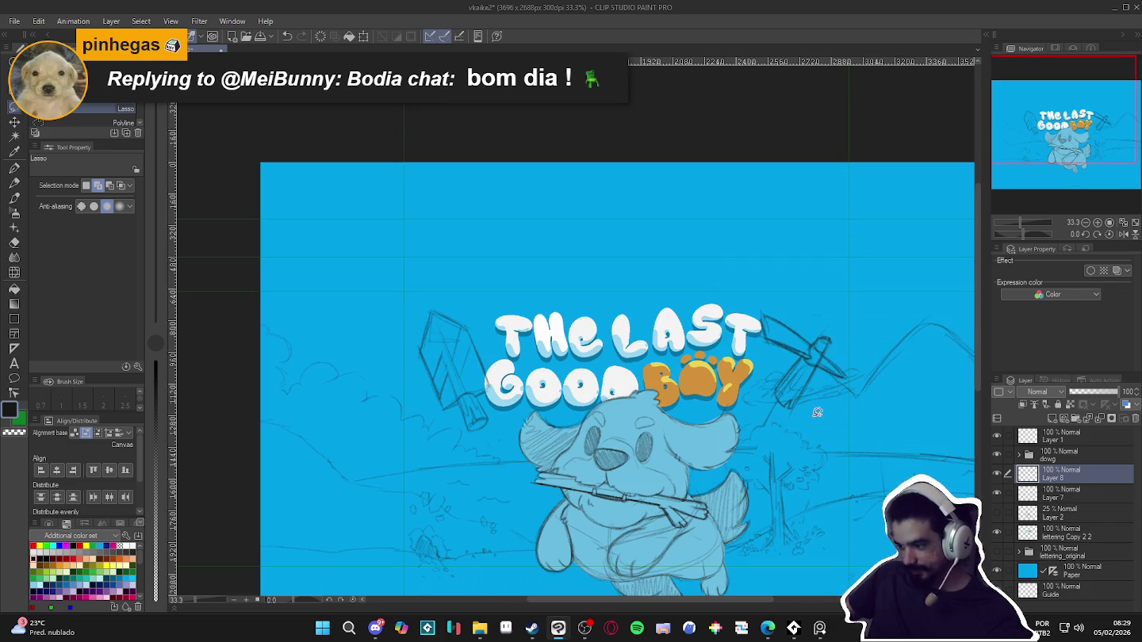
click(997, 474)
click(997, 474)
click(996, 475)
click(997, 474)
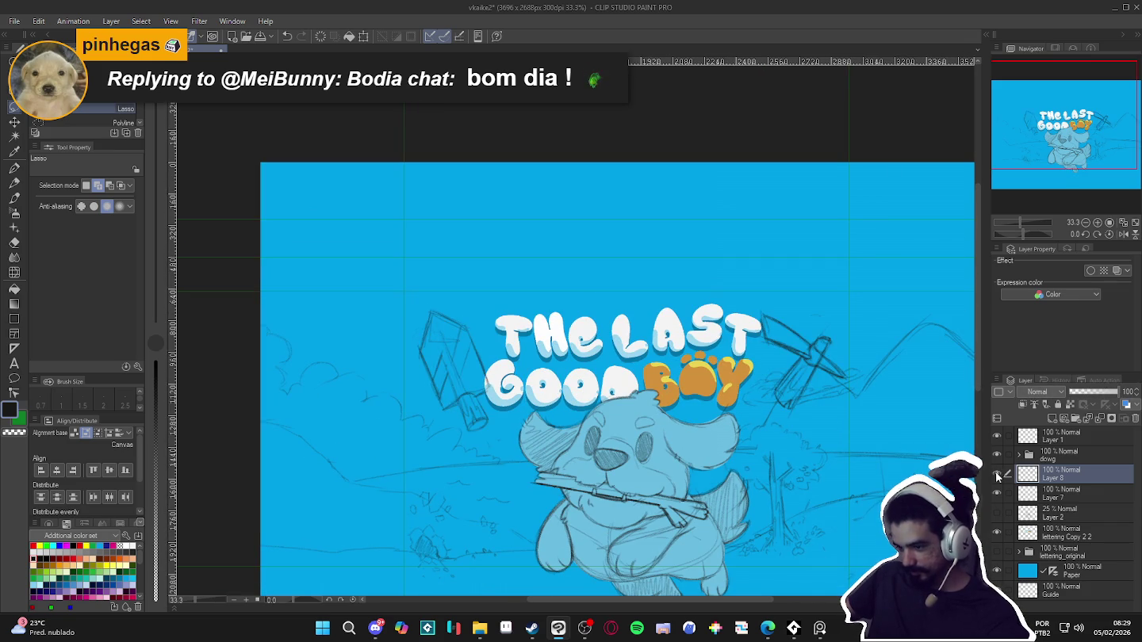
click(997, 474)
click(997, 476)
click(996, 475)
click(997, 474)
click(996, 475)
click(997, 475)
click(995, 474)
click(996, 475)
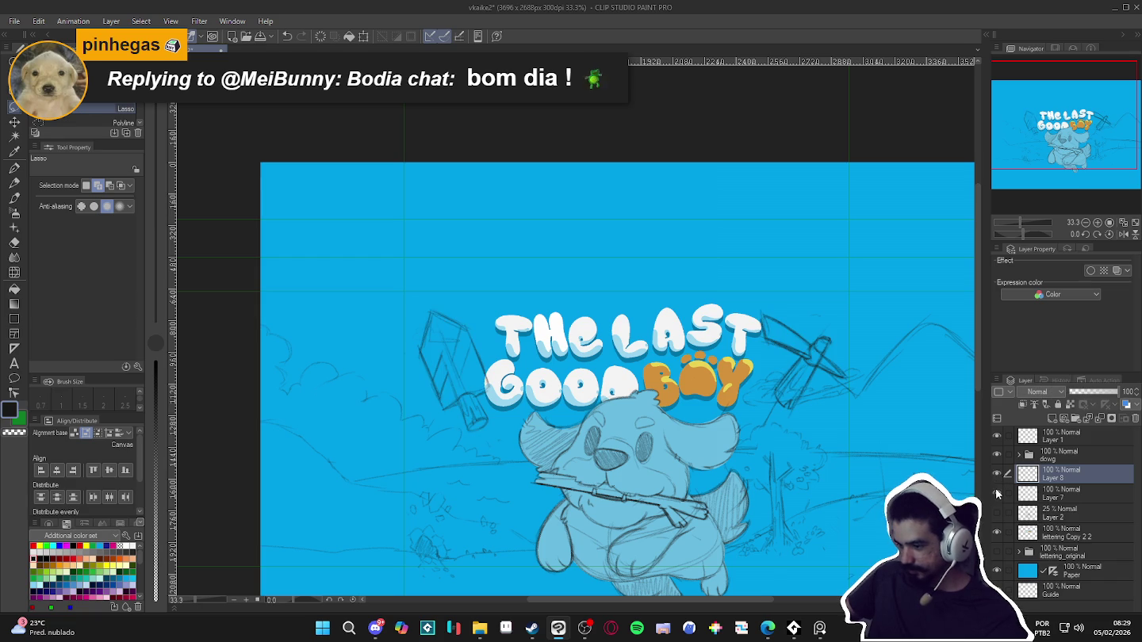
click(996, 475)
click(996, 474)
click(1043, 489)
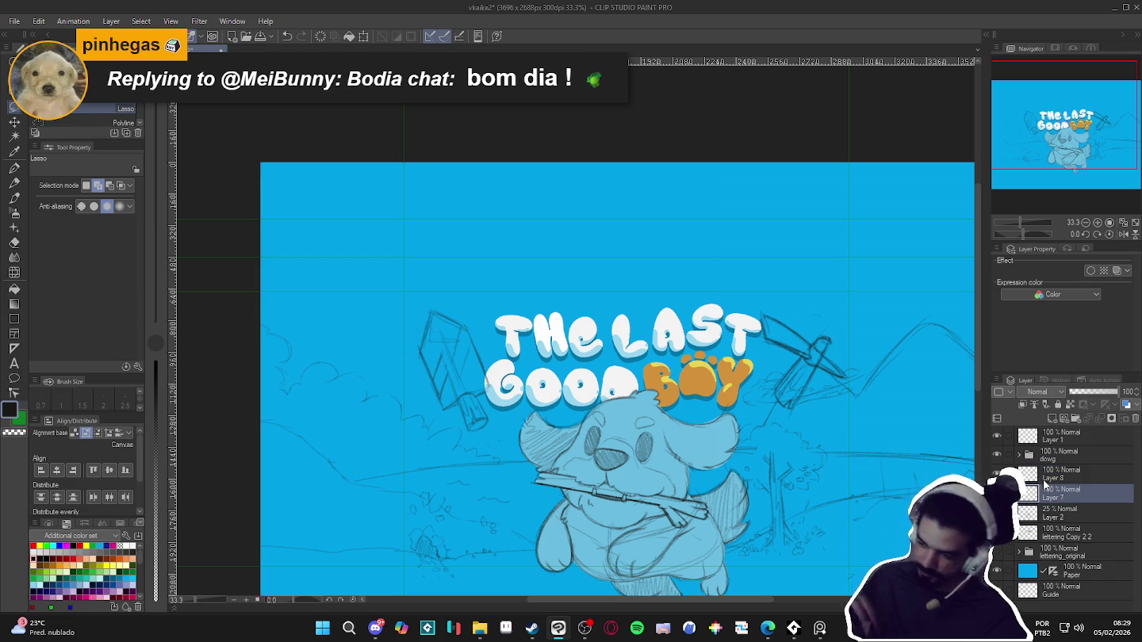
key(ctrl+shift+n)
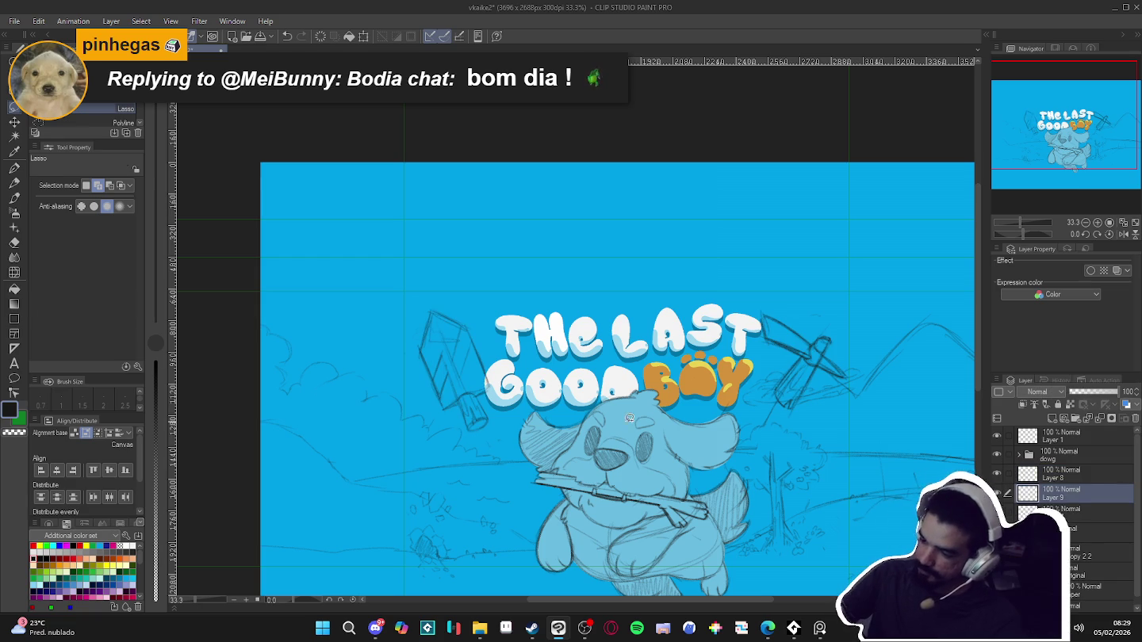
Ink the pickaxe head and join it to its handle, then fill the shovel light blue
key(p)
drag(433, 314, 485, 371)
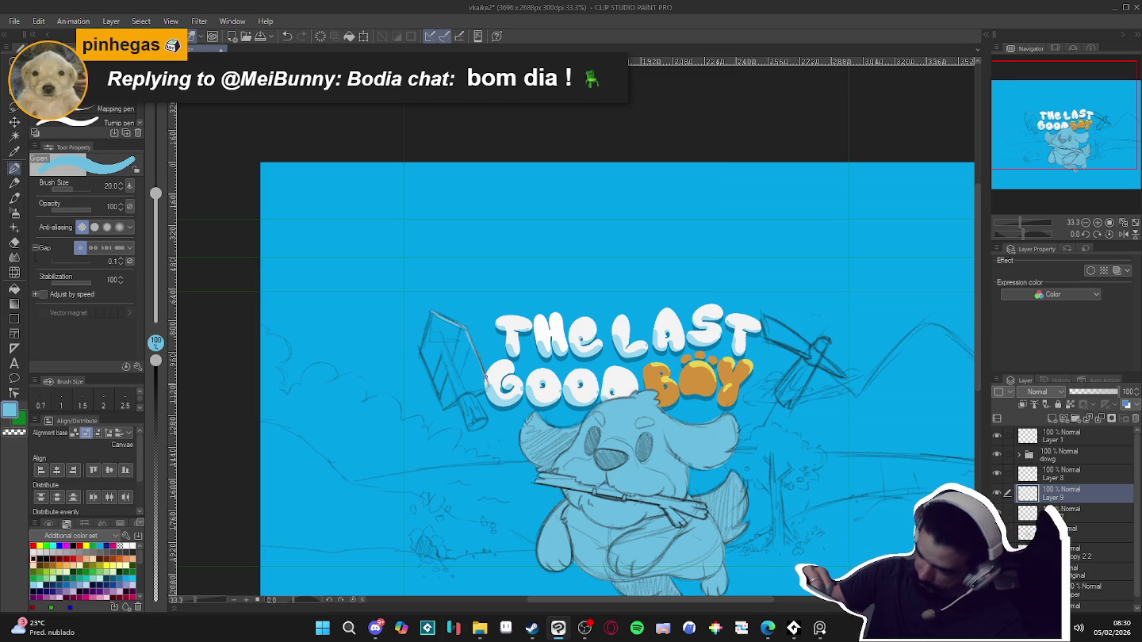
drag(486, 371, 475, 400)
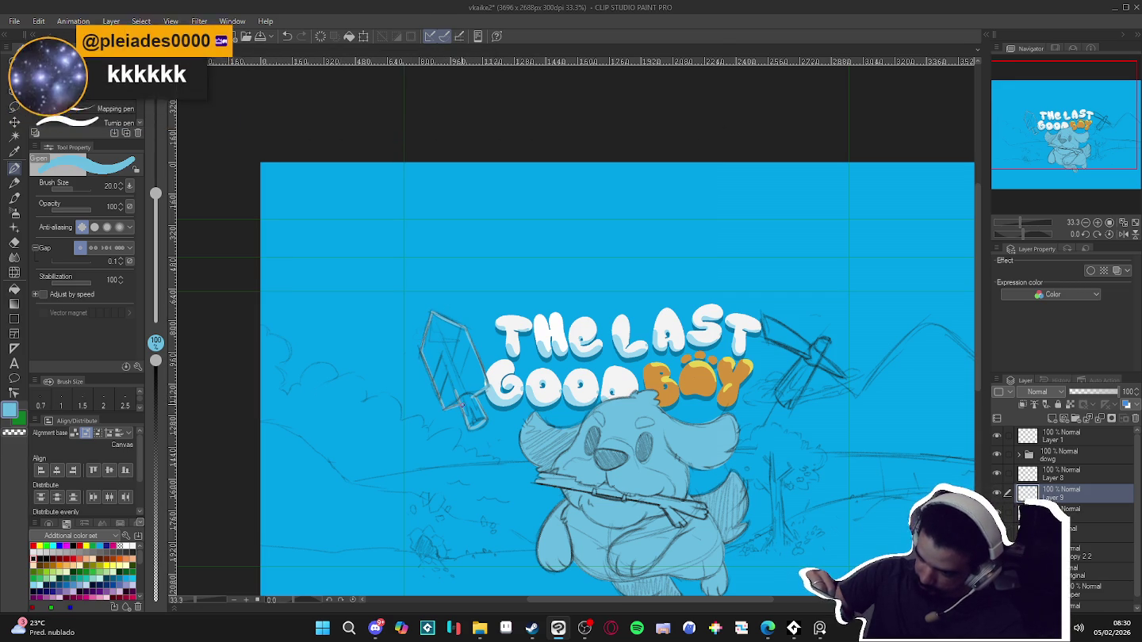
key(g)
drag(445, 305, 465, 294)
key(p)
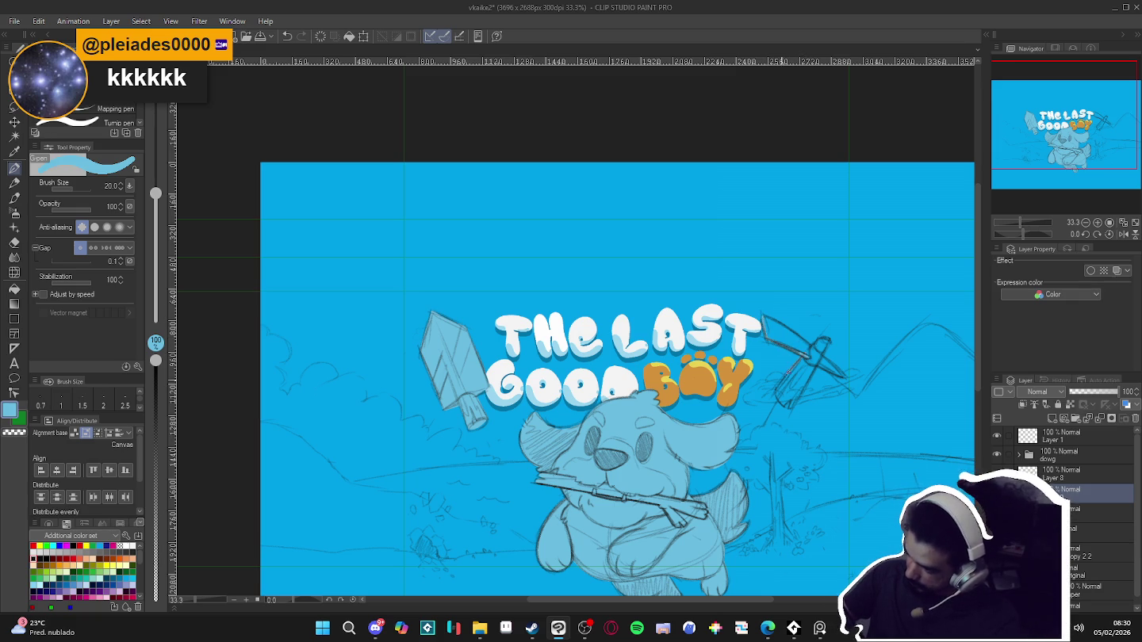
Close the pickaxe outline across its head and handle, then delete the old Layer 8 sketches
drag(781, 407, 789, 403)
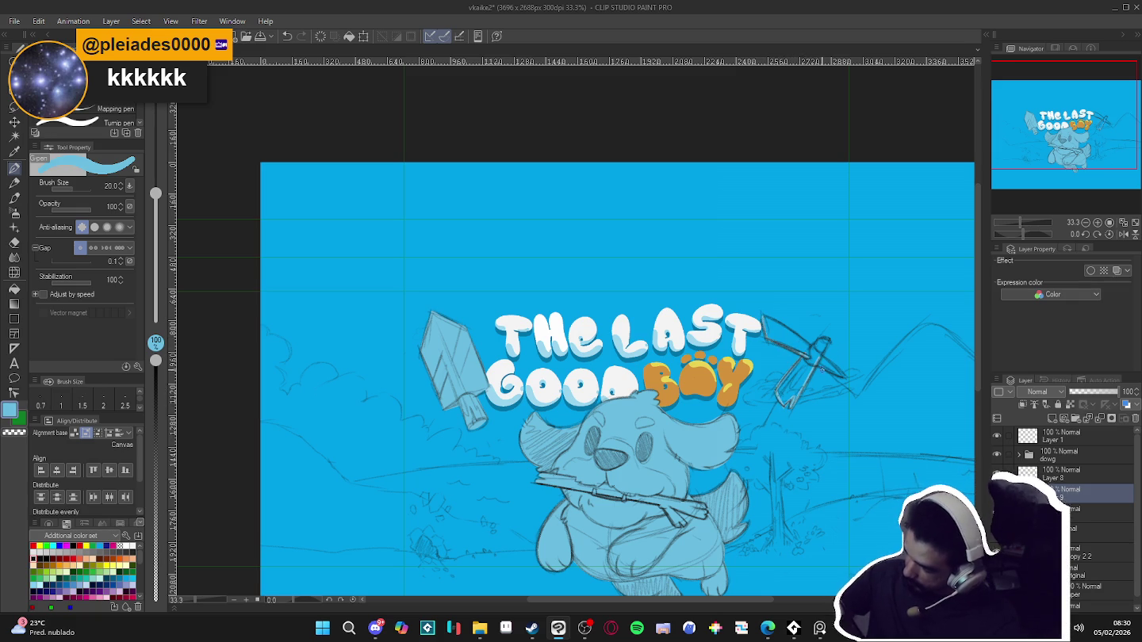
drag(818, 346, 845, 375)
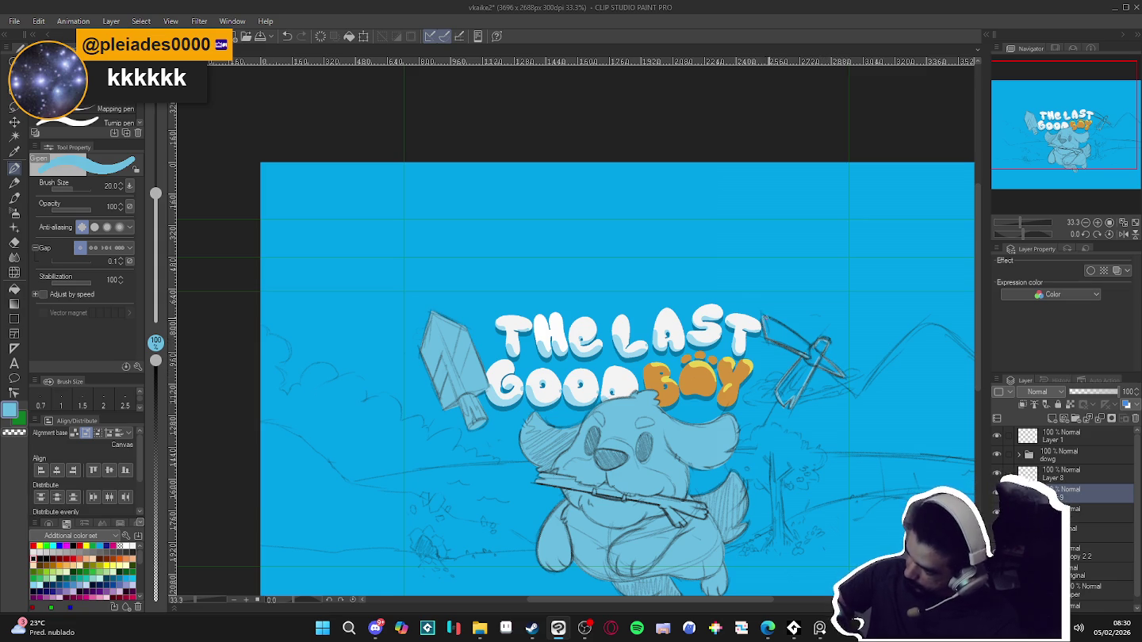
key(g)
key(p)
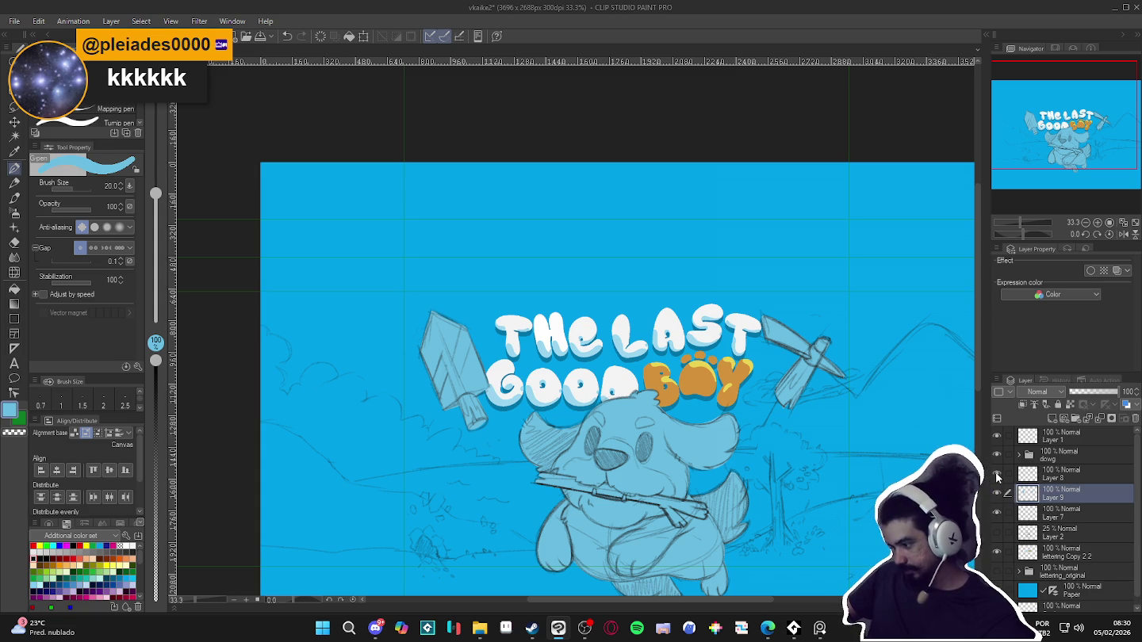
key(Delete)
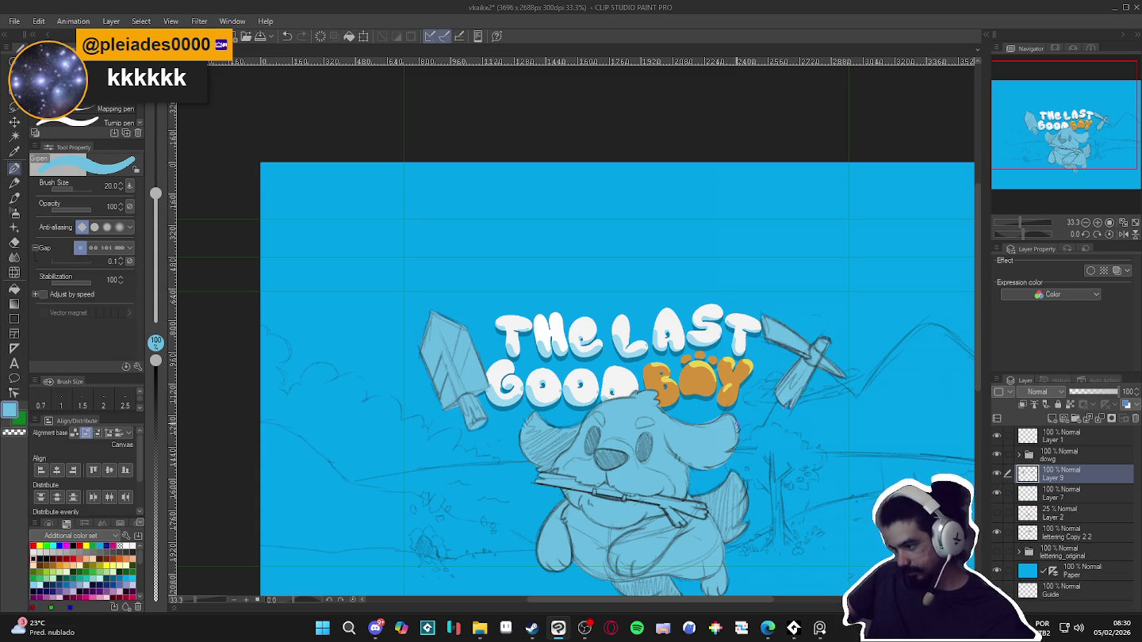
scroll(751, 423, down, 1)
click(20, 110)
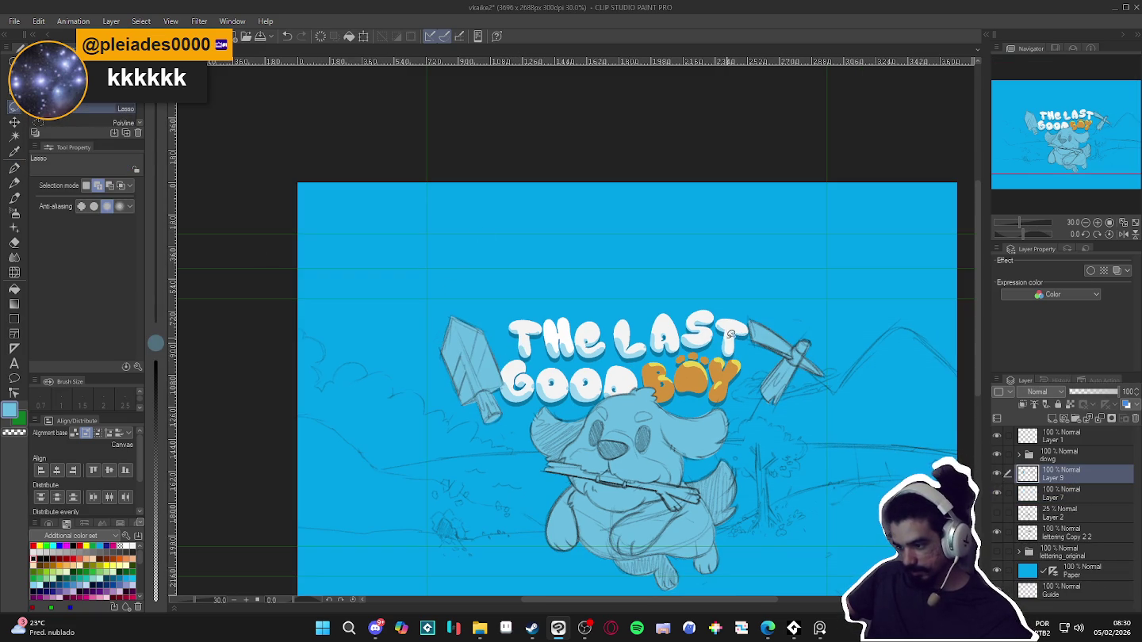
Separate the inked pickaxe onto its own layer, Layer 9 Copy, then select the shovel's Layer 9
drag(728, 305, 722, 303)
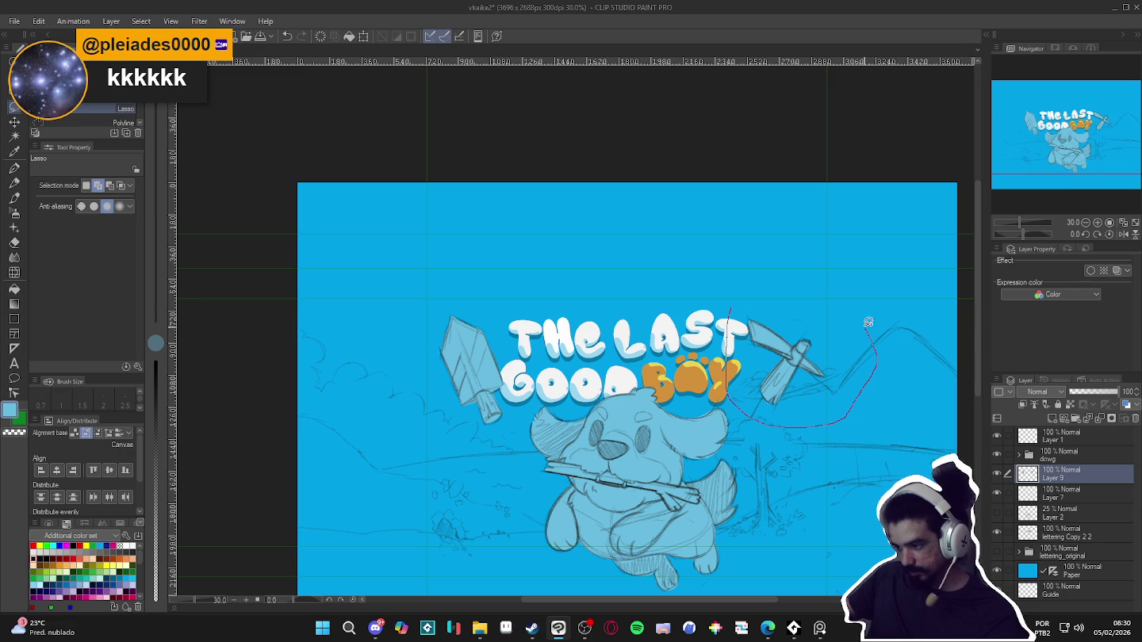
key(ctrl+t)
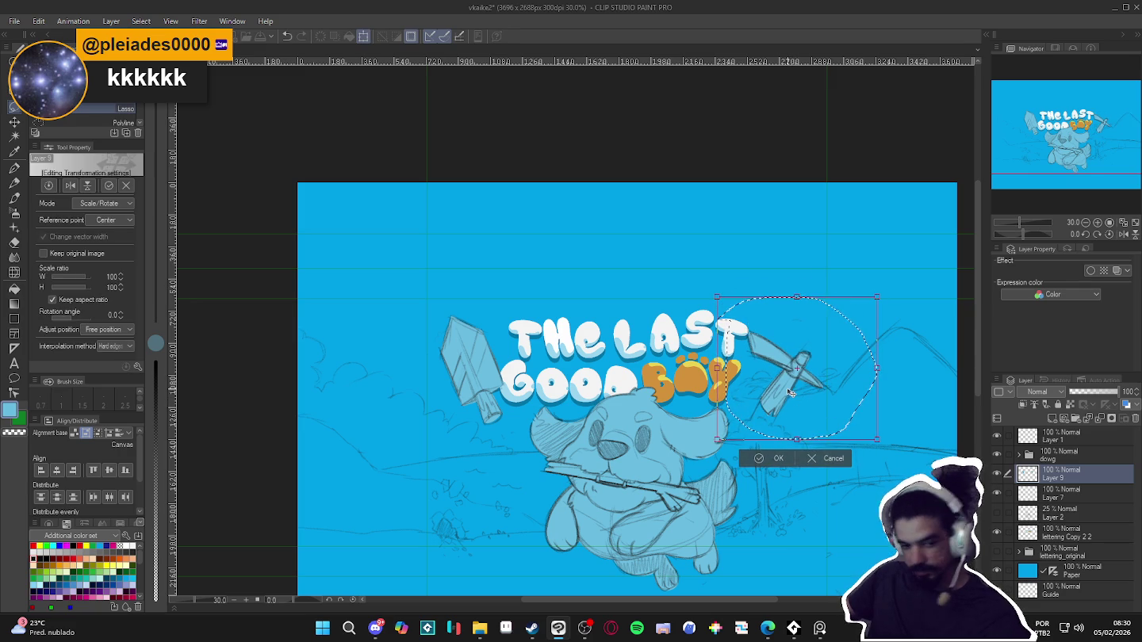
key(Return)
key(Delete)
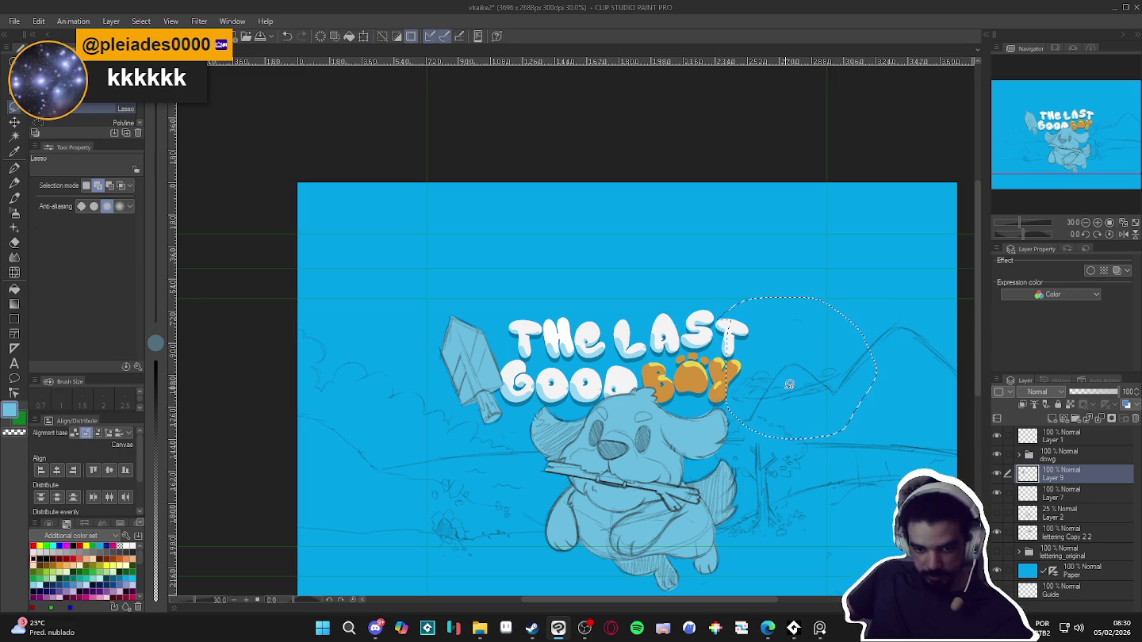
key(ctrl+z)
key(ctrl+d)
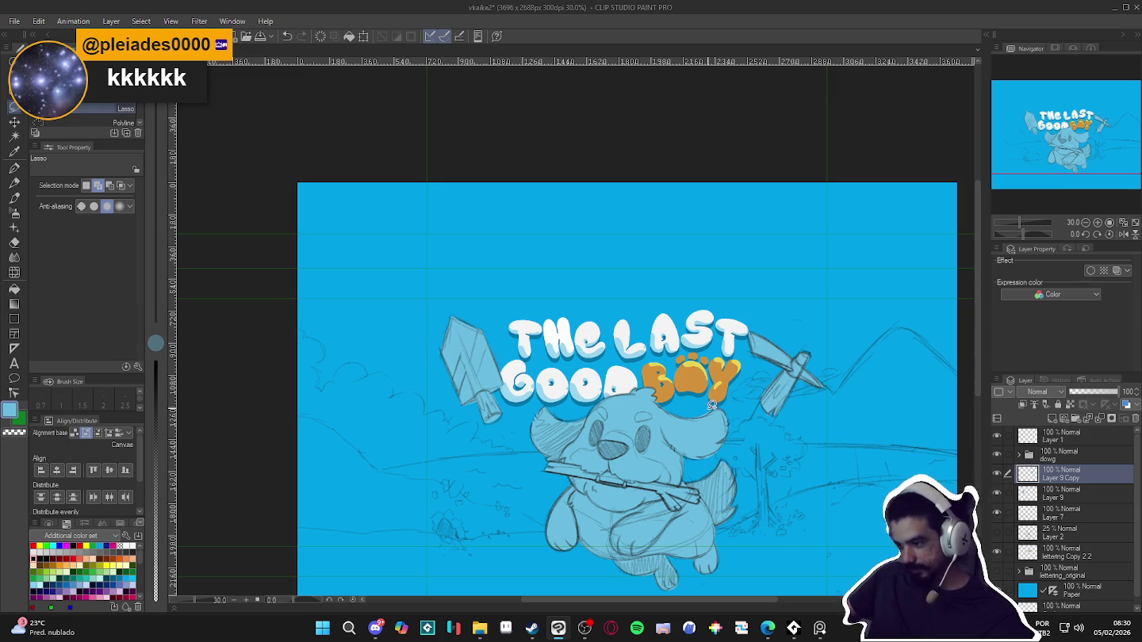
key(k)
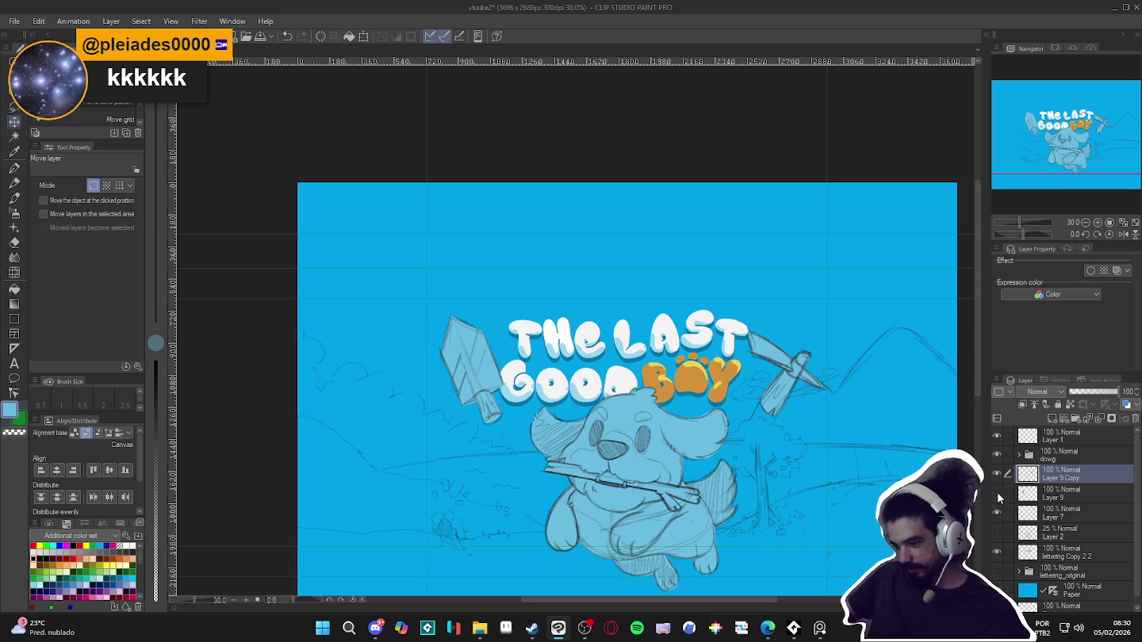
click(1054, 494)
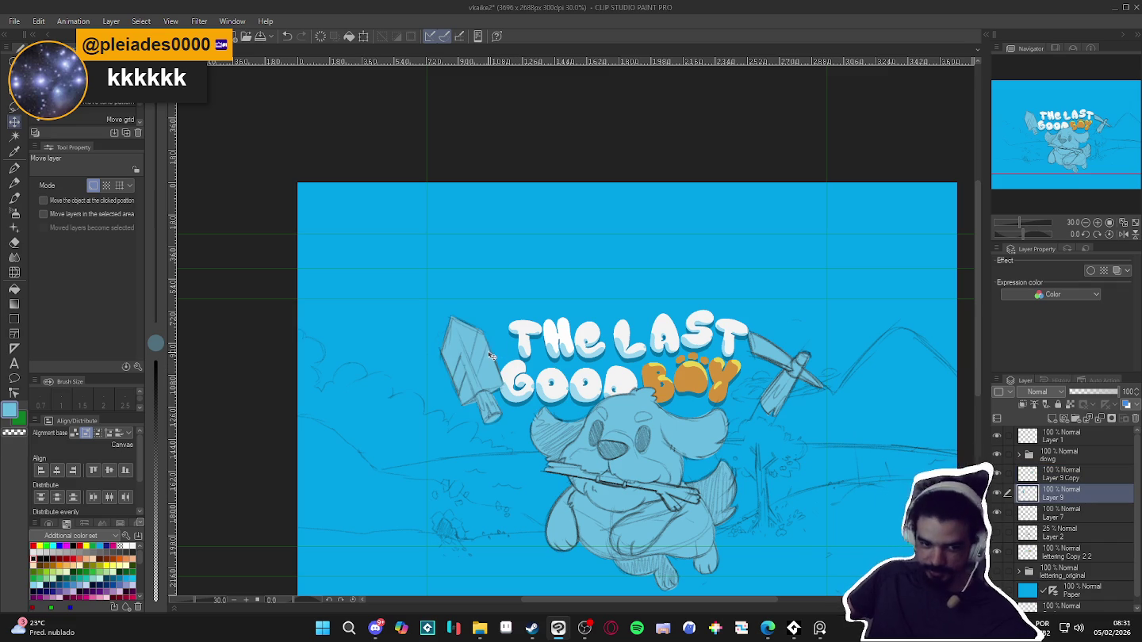
Start transforming Layer 9's content twice, cancelling each attempt
key(ctrl+t)
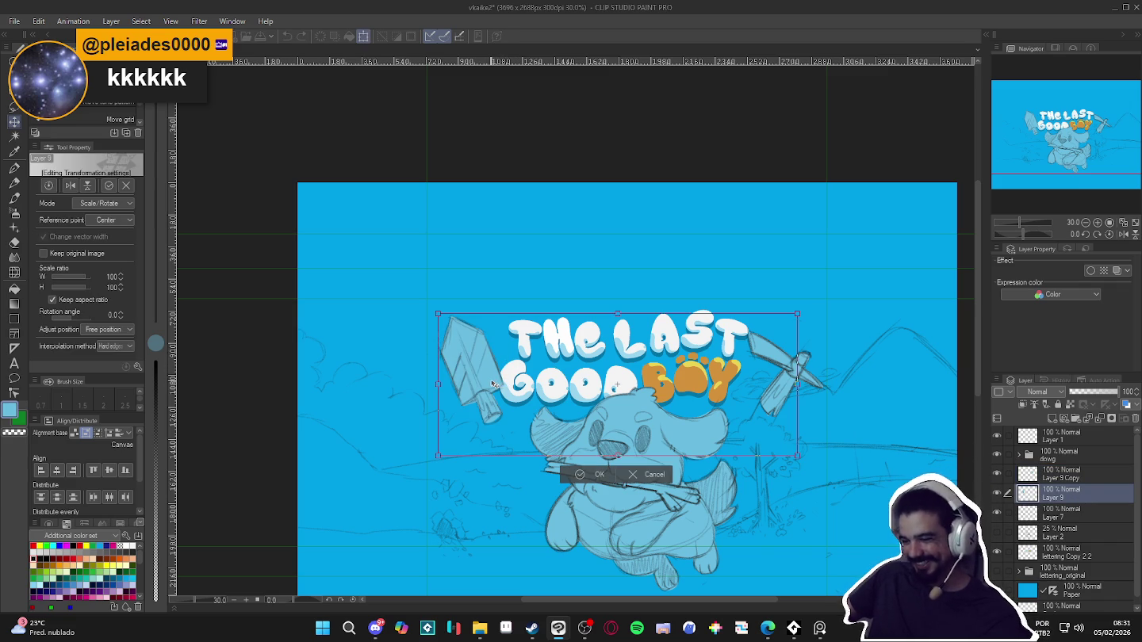
key(Escape)
click(997, 493)
click(998, 493)
key(ctrl+t)
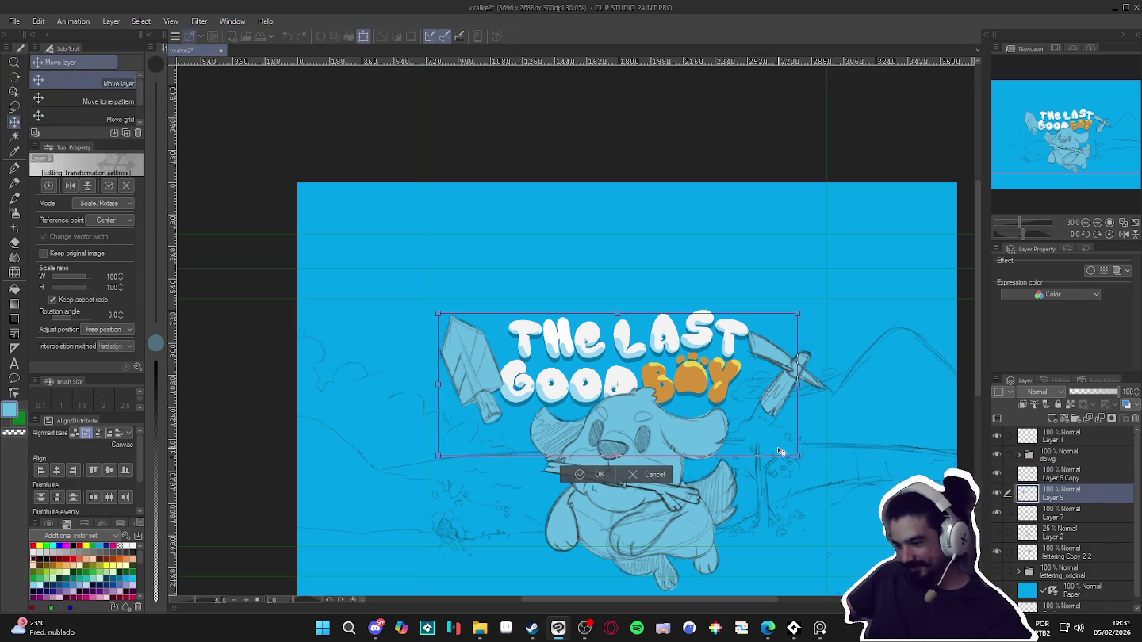
key(Escape)
Transform the shovel, nudging it slightly left and lower, and confirm
click(15, 107)
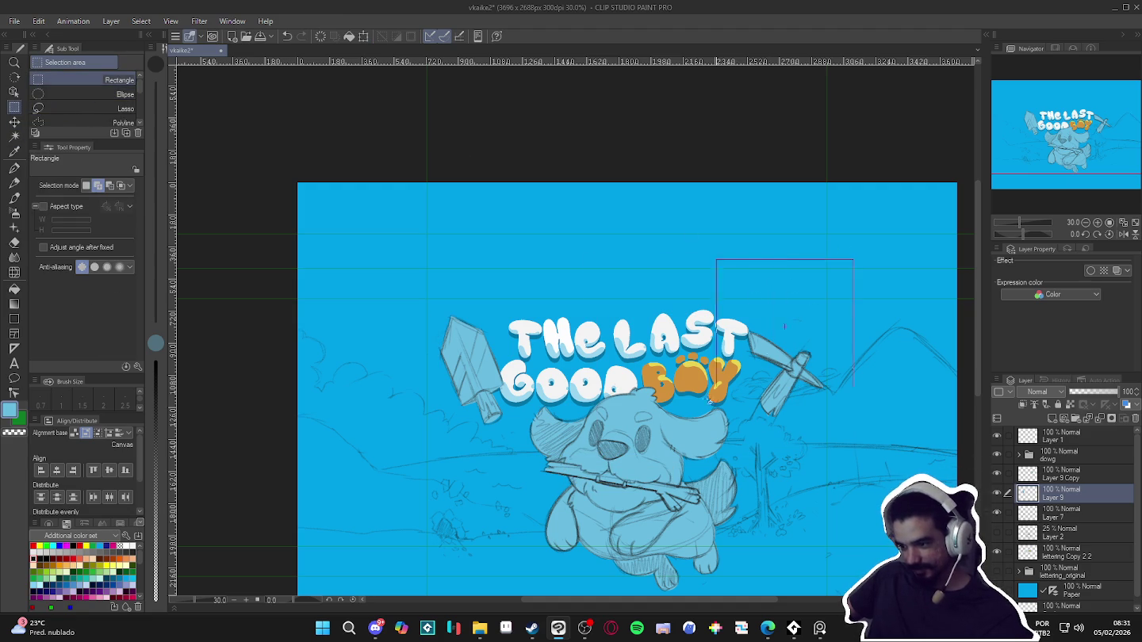
drag(513, 485, 515, 482)
key(ctrl+d)
key(ctrl+t)
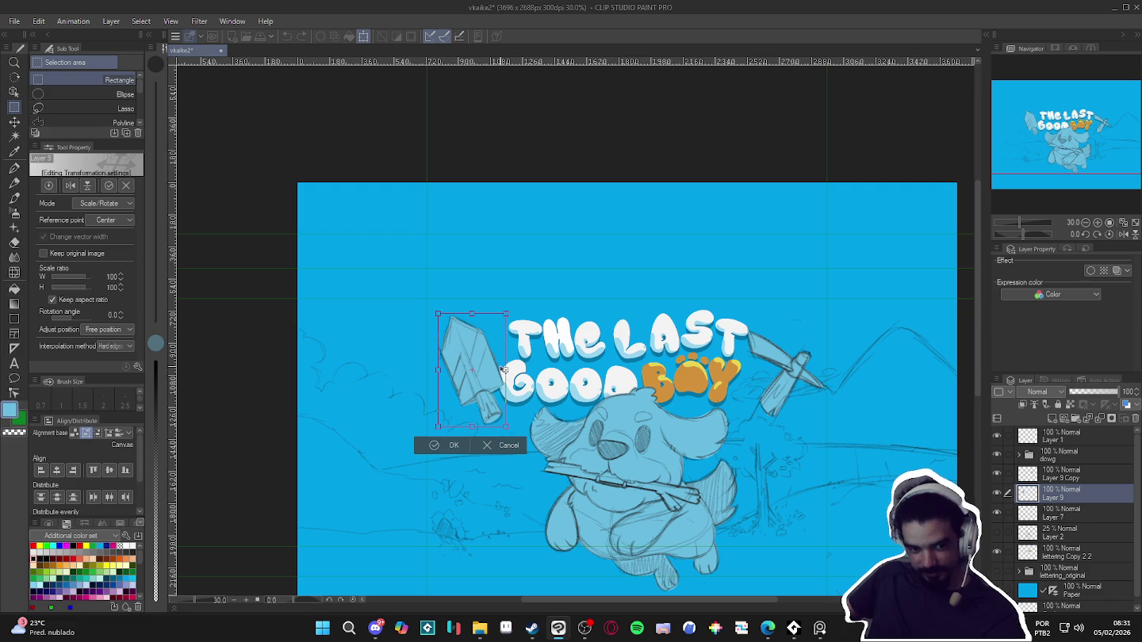
drag(503, 370, 492, 374)
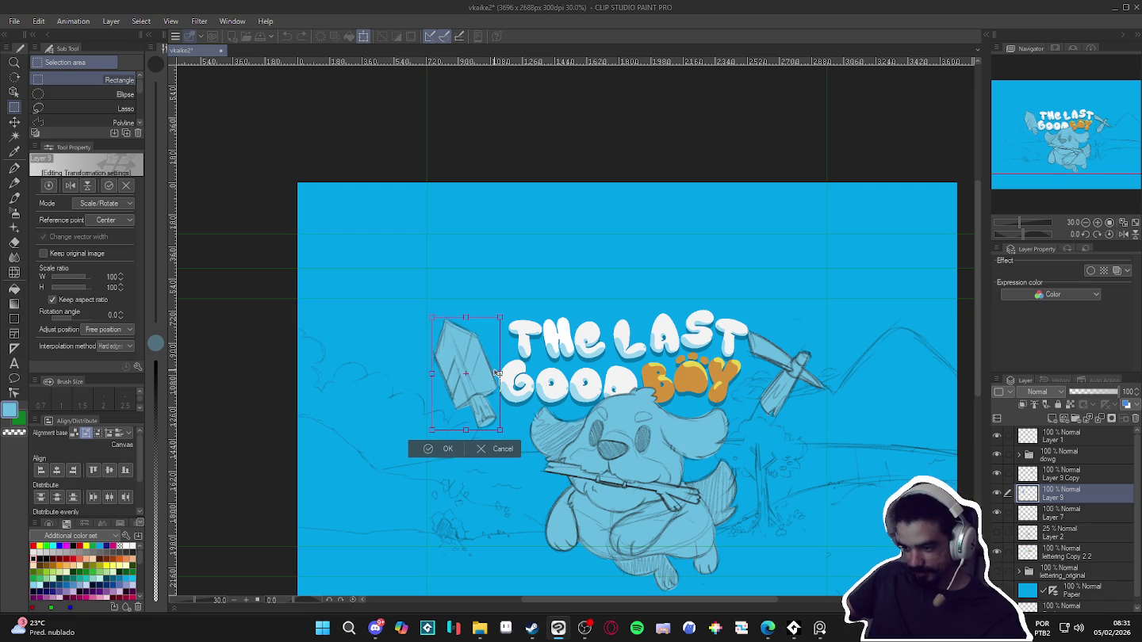
drag(492, 375, 494, 379)
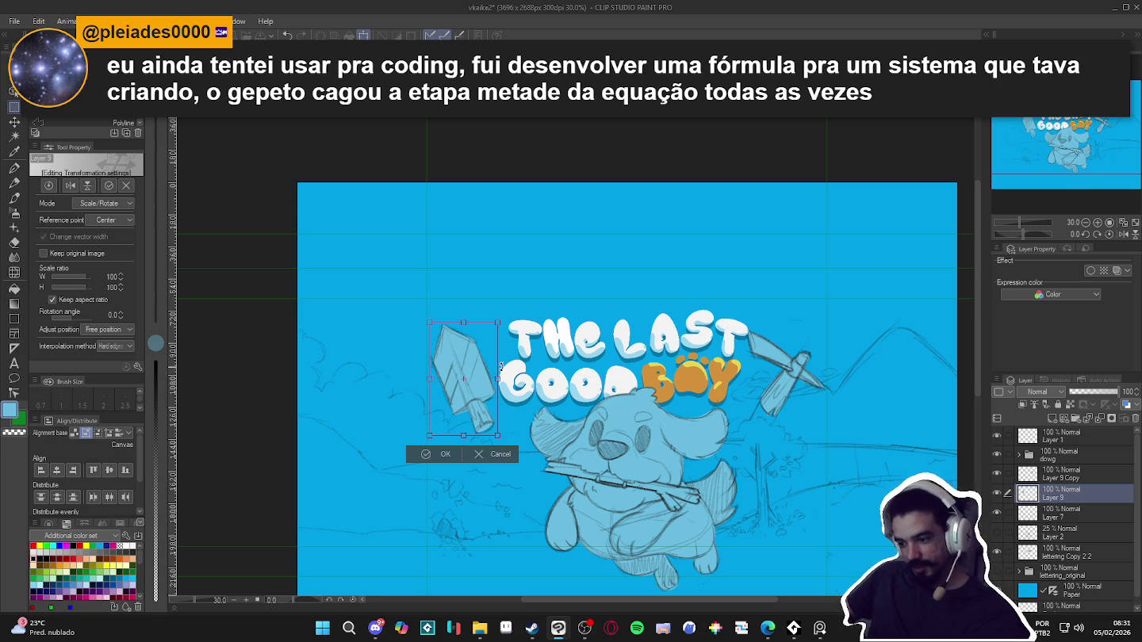
key(Return)
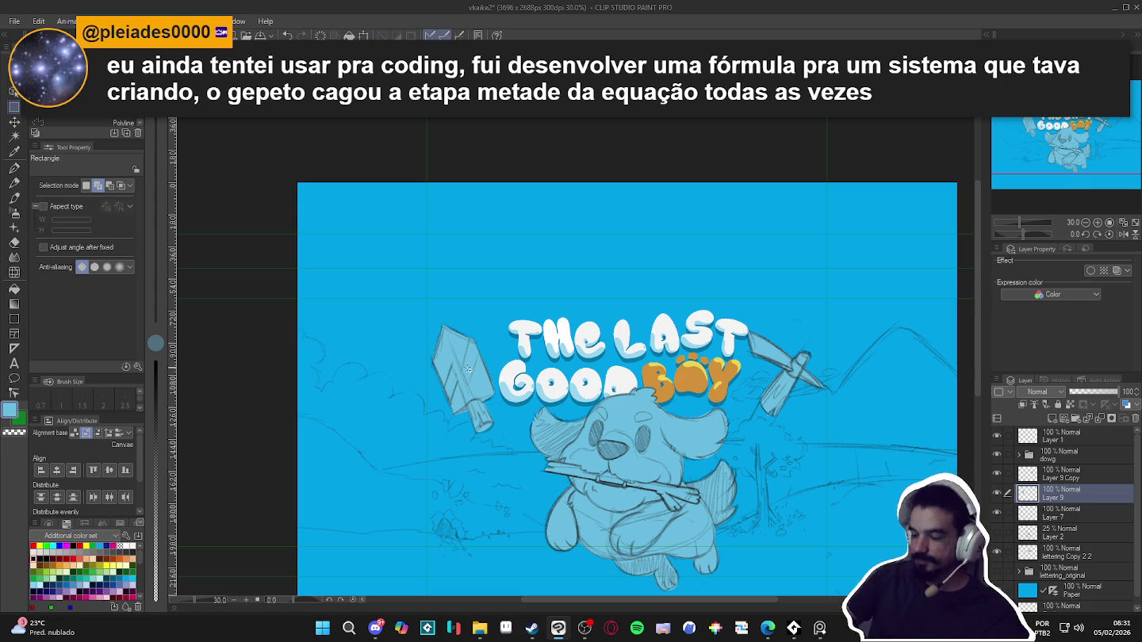
Try the shovel on the right over the pickaxe, then return it left of the title
key(k)
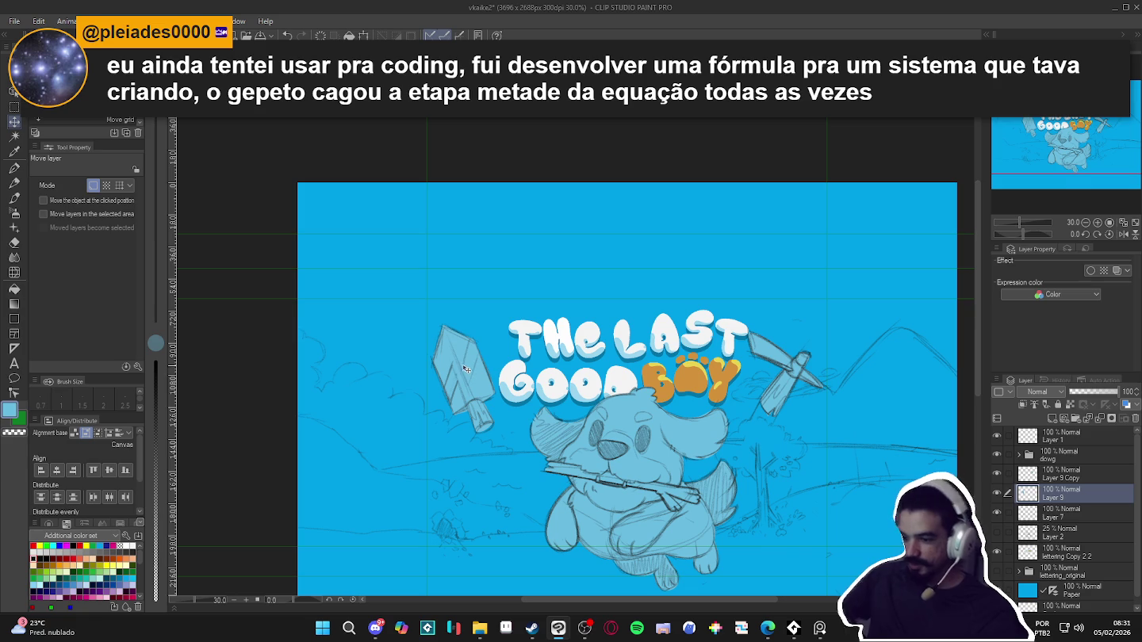
drag(472, 377, 473, 363)
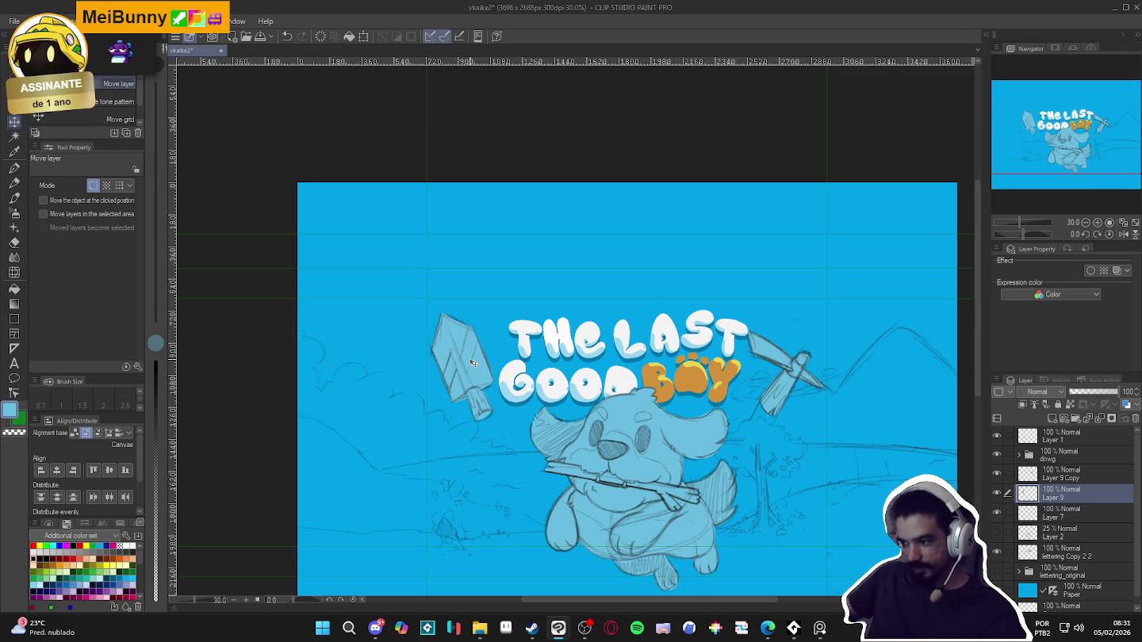
mouse_move(468, 365)
mouse_down()
mouse_move(846, 368)
mouse_move(831, 357)
mouse_move(812, 376)
mouse_move(775, 382)
mouse_up()
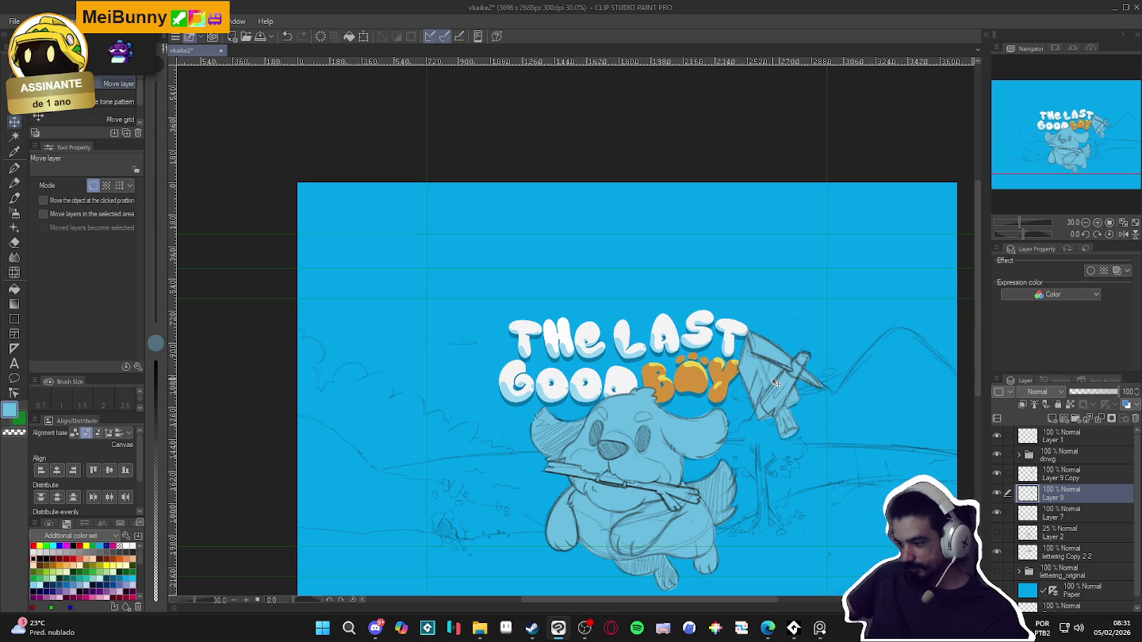
key(ctrl+t)
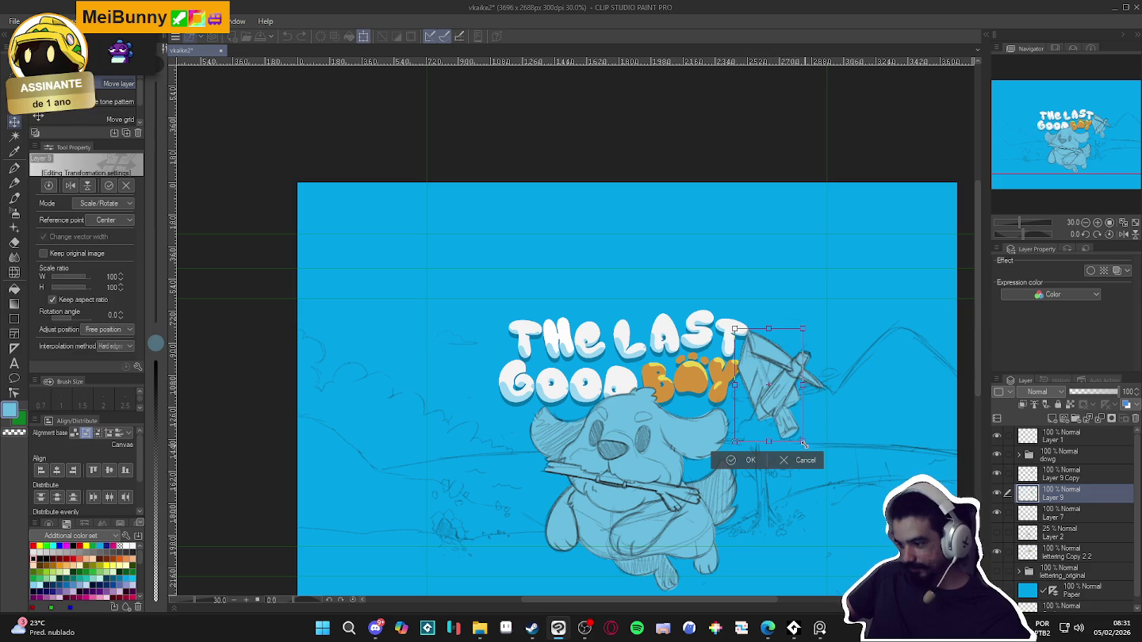
drag(771, 389, 478, 400)
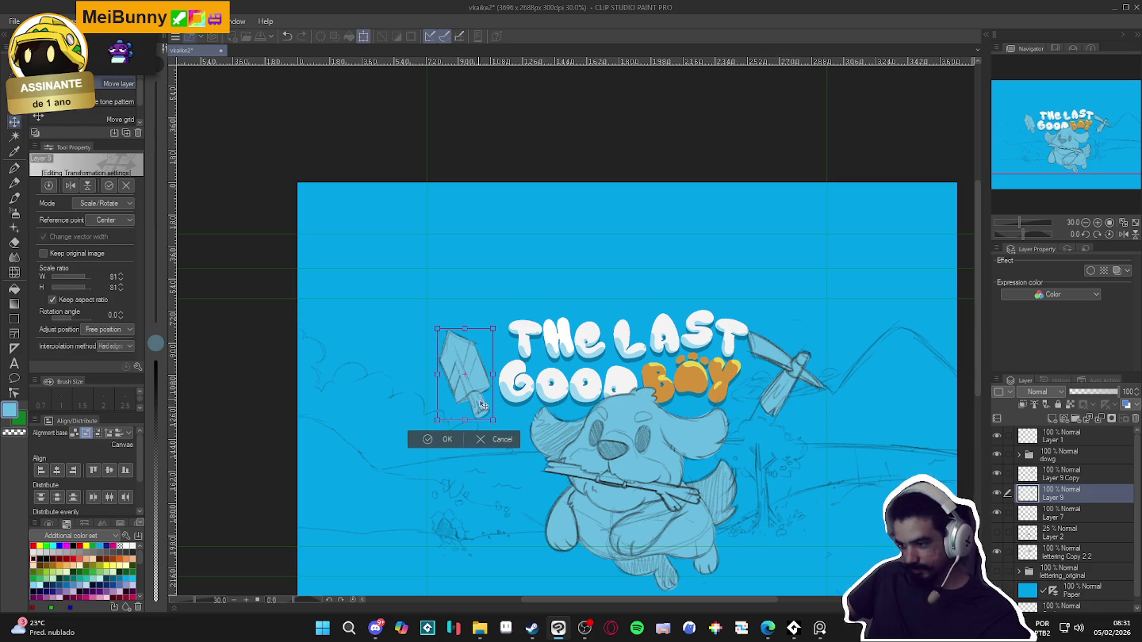
key(Return)
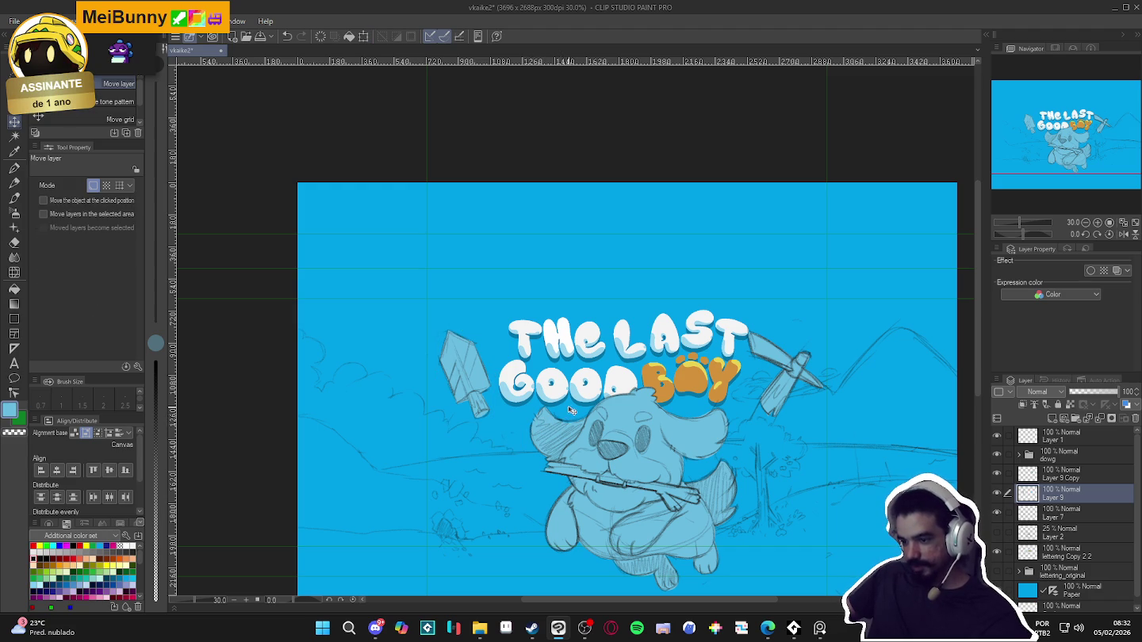
Toggle the shovel layer's visibility repeatedly to compare, and pick a dark drawing colour
click(997, 494)
click(997, 494)
click(996, 494)
click(998, 494)
click(997, 493)
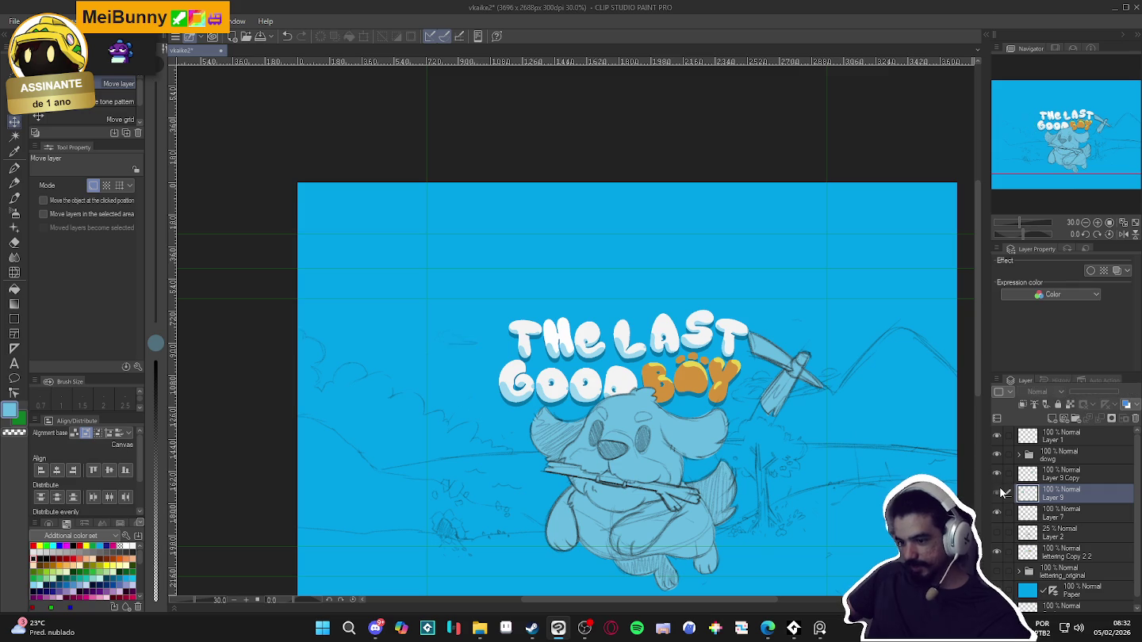
click(998, 494)
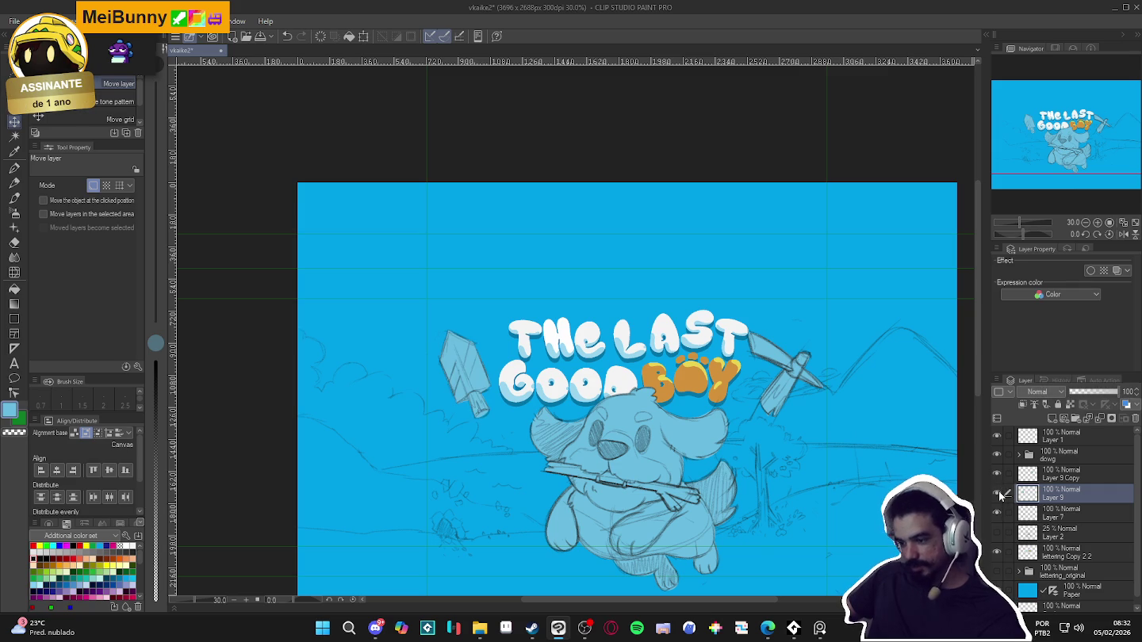
click(35, 557)
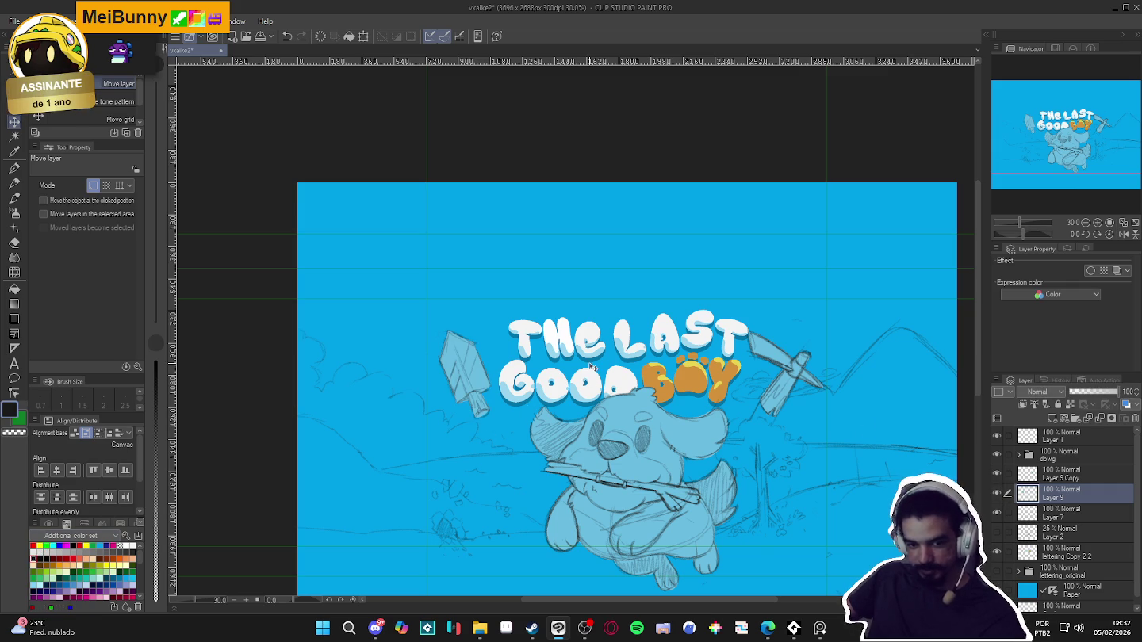
click(998, 495)
click(998, 495)
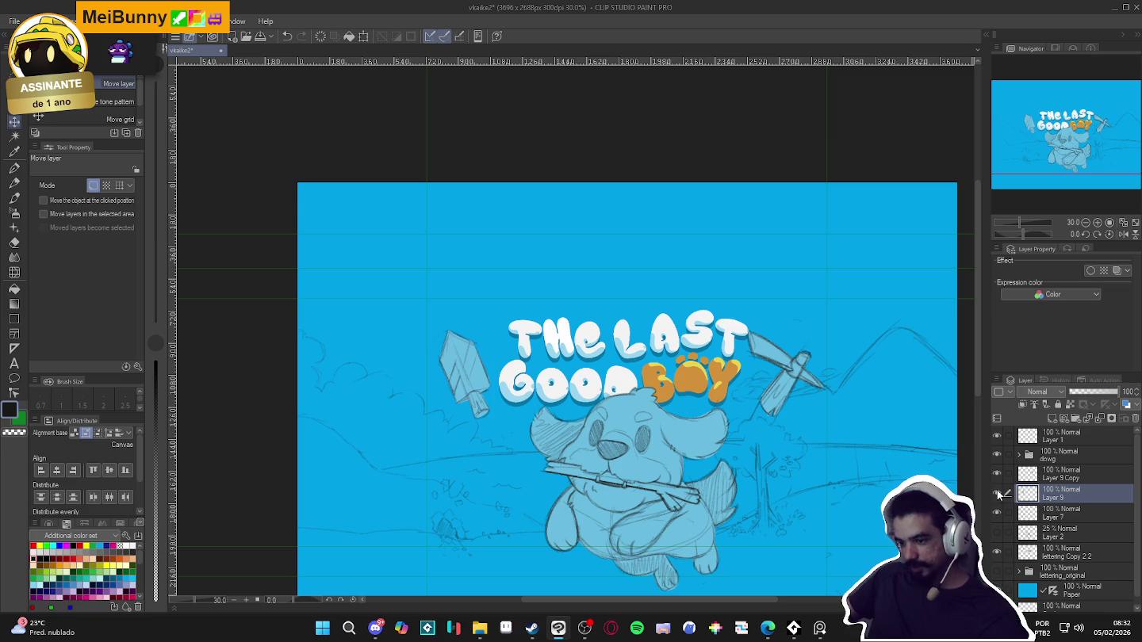
click(998, 495)
click(997, 493)
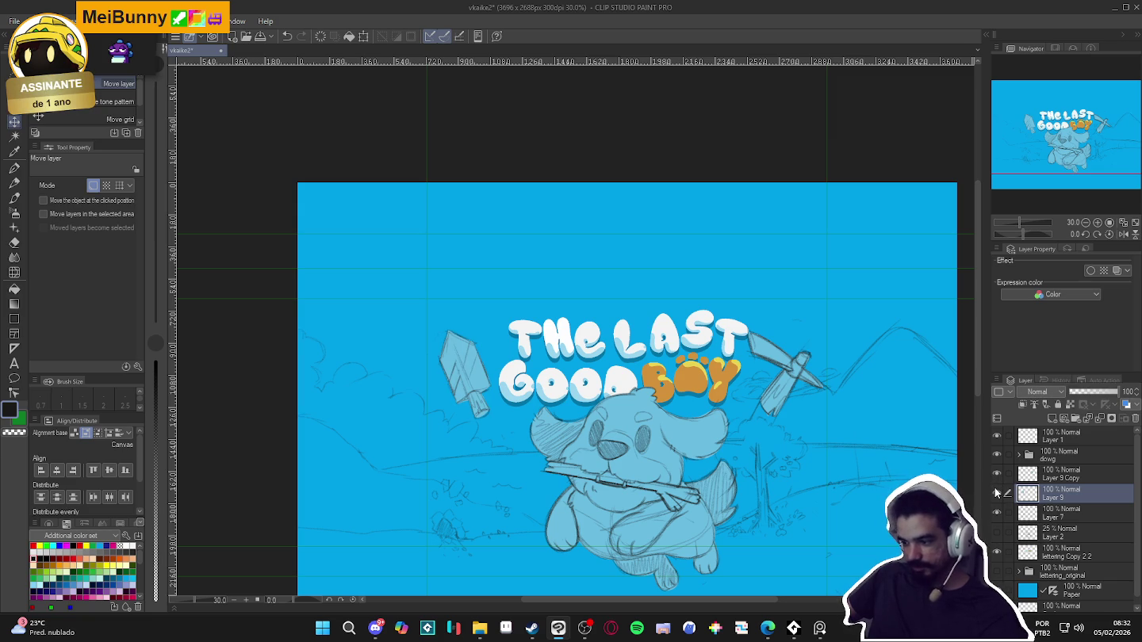
click(997, 494)
click(997, 494)
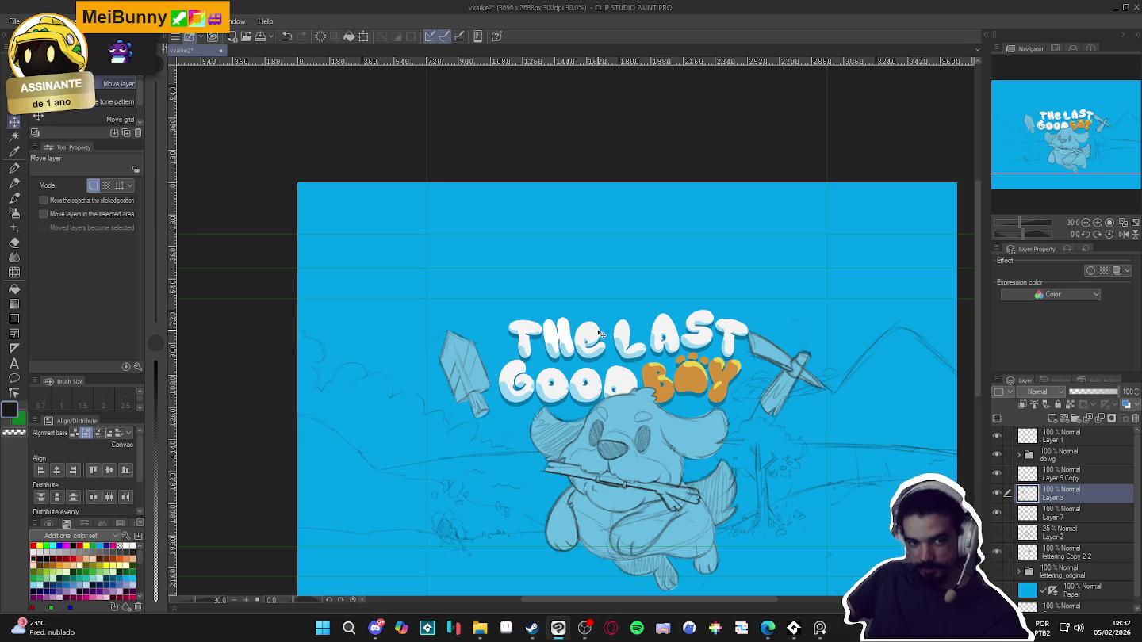
Recheck the shovel by toggling its visibility, then drag it down beside the dog's head
scroll(492, 332, up, 1)
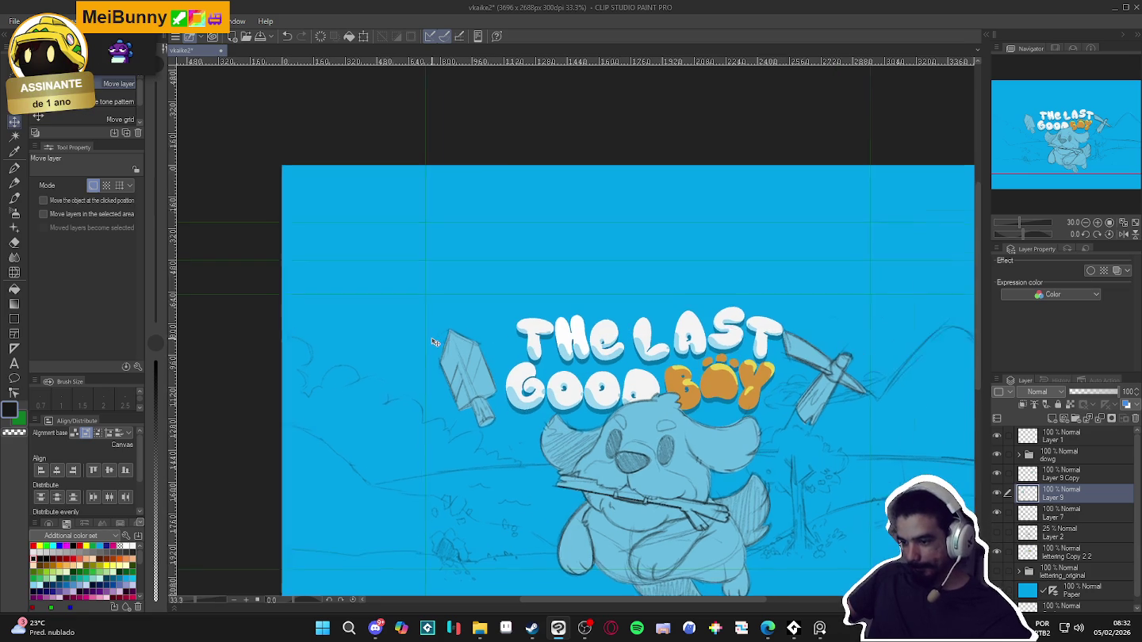
scroll(492, 332, up, 1)
click(998, 493)
click(996, 493)
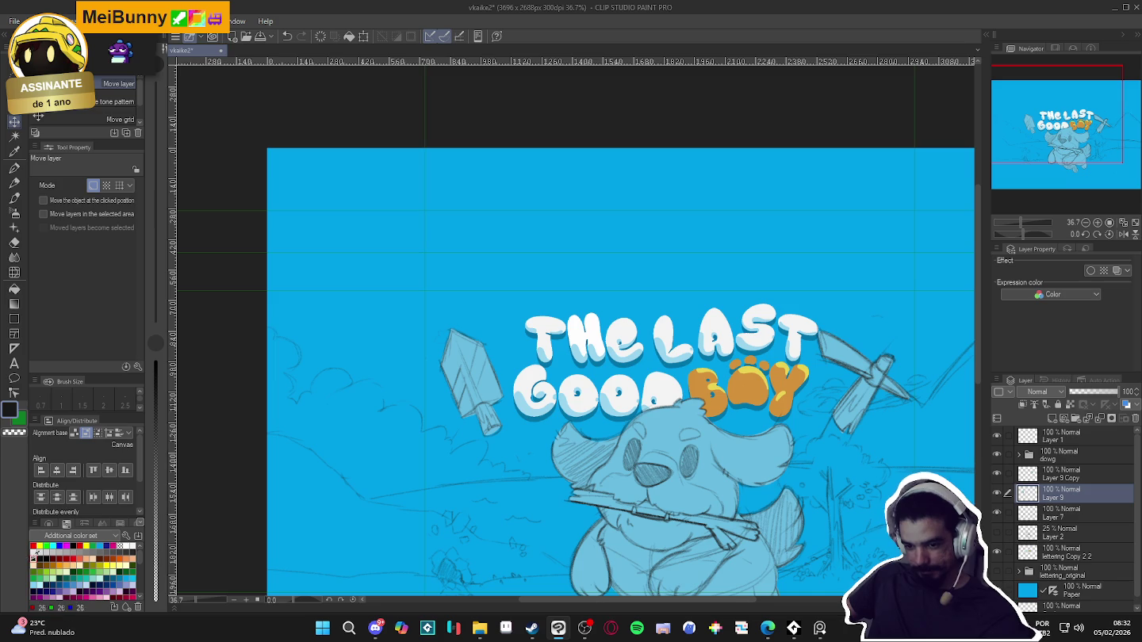
scroll(660, 426, down, 1)
scroll(660, 428, down, 1)
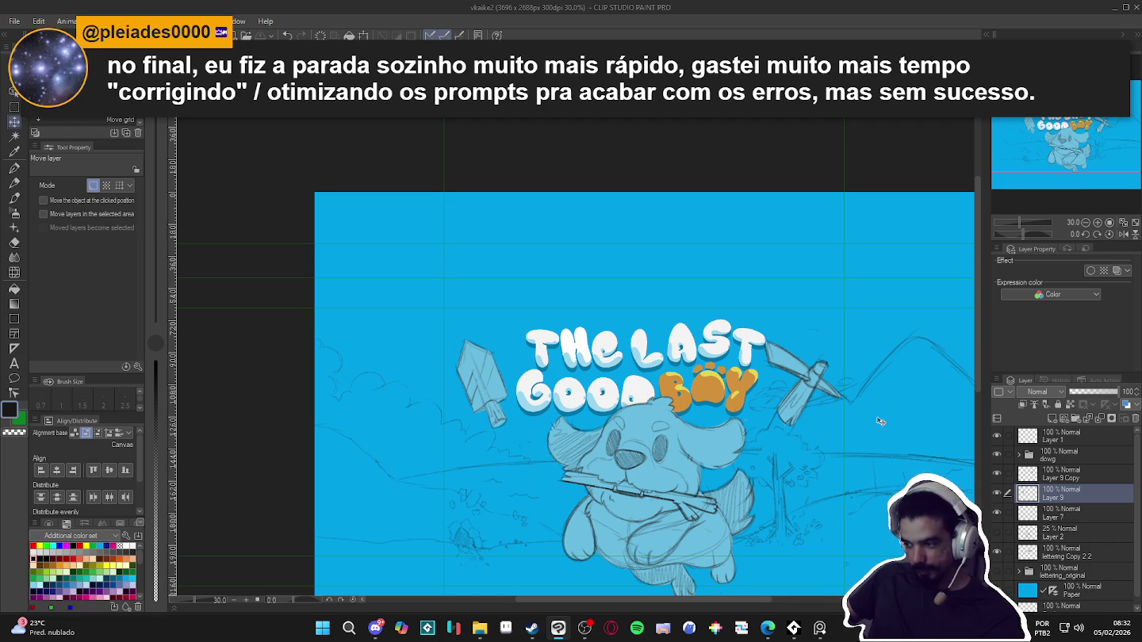
click(997, 496)
double_click(998, 496)
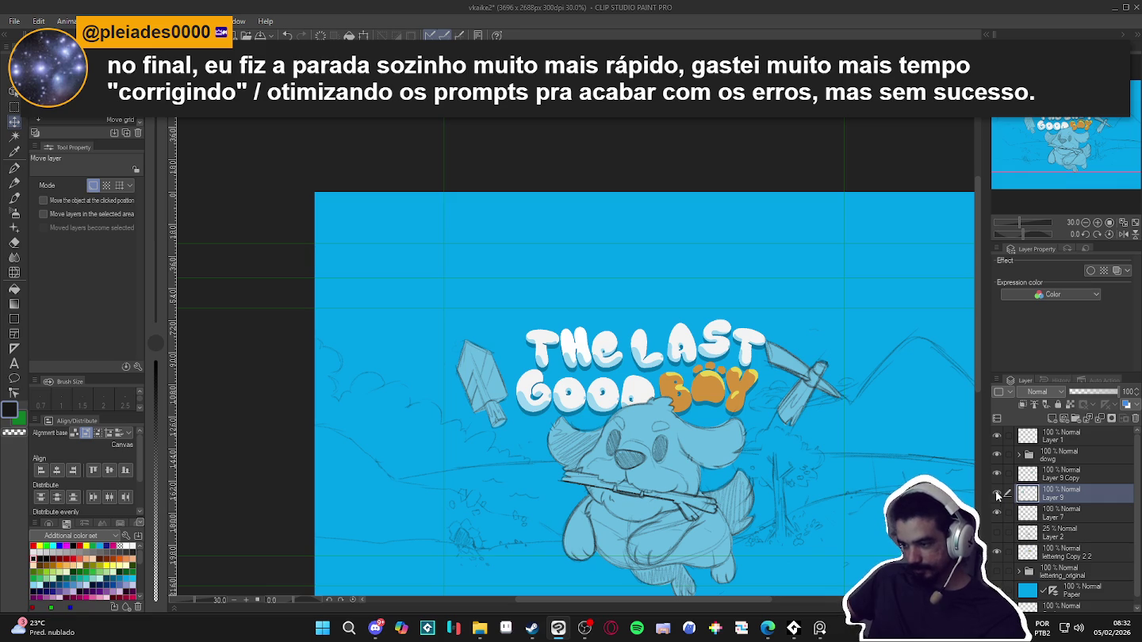
scroll(736, 460, down, 2)
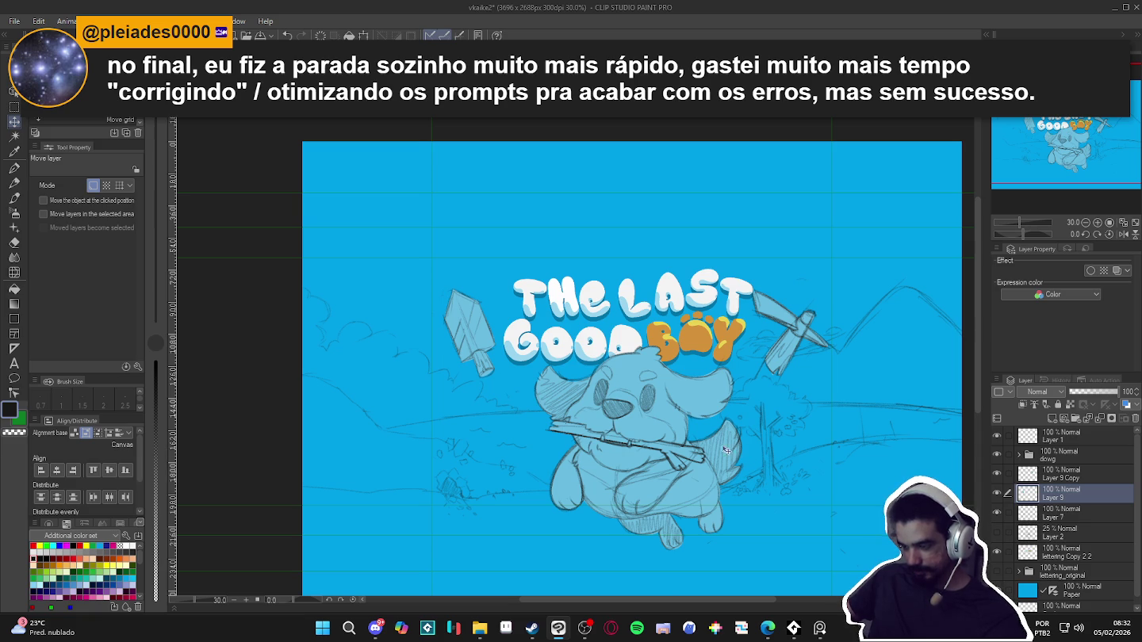
mouse_move(798, 358)
mouse_down()
mouse_move(840, 445)
mouse_move(788, 395)
mouse_move(809, 410)
mouse_move(803, 401)
mouse_up()
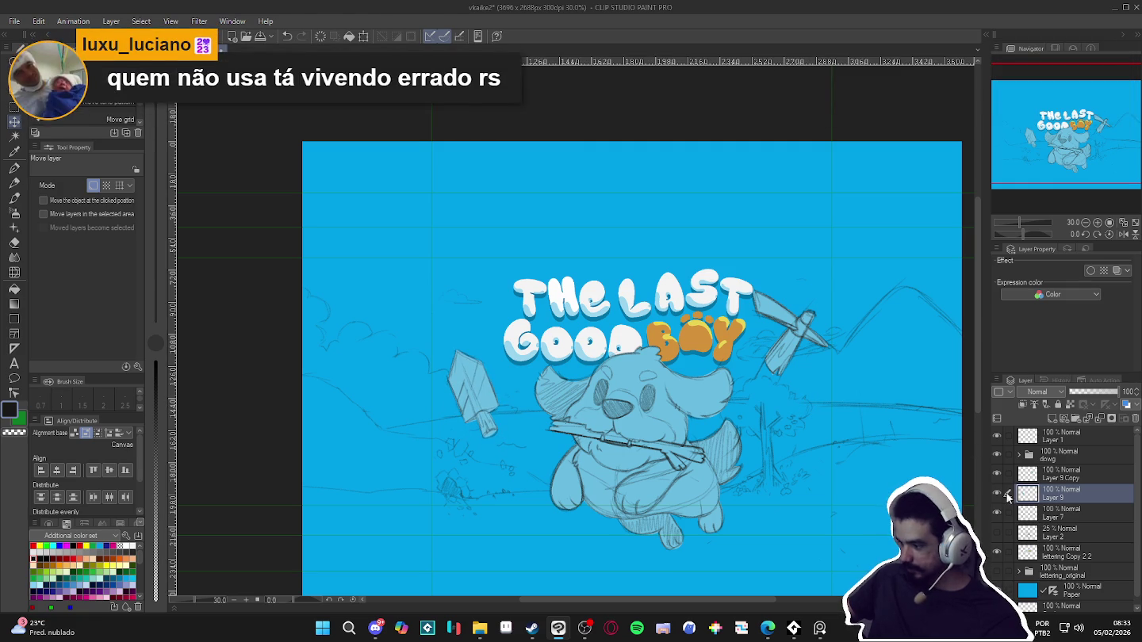
Select Layer 9 Copy and drag the pickaxe down to the dog's lower right
click(1035, 472)
mouse_move(790, 339)
mouse_down()
mouse_move(790, 504)
mouse_move(796, 493)
mouse_up()
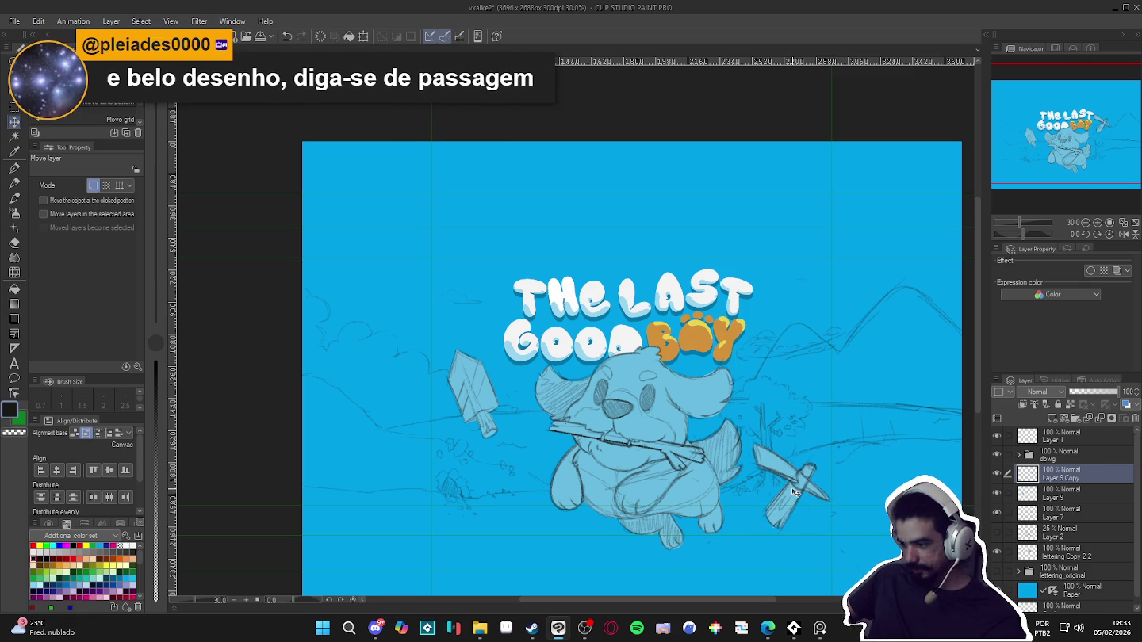
mouse_move(797, 493)
mouse_down()
mouse_move(513, 497)
mouse_move(815, 492)
mouse_up()
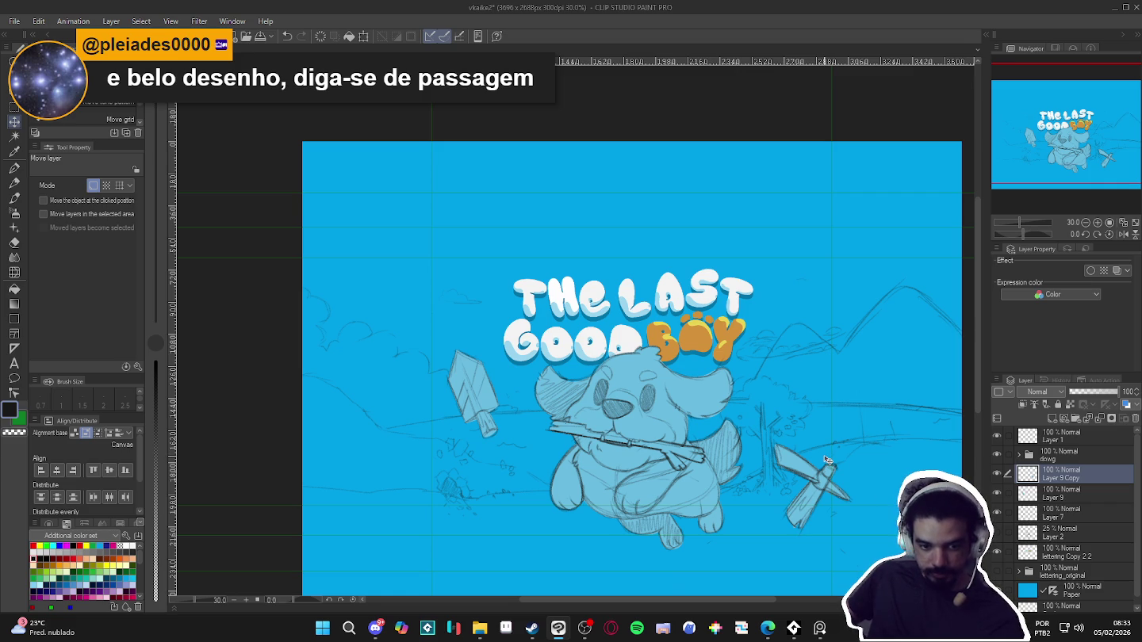
click(532, 628)
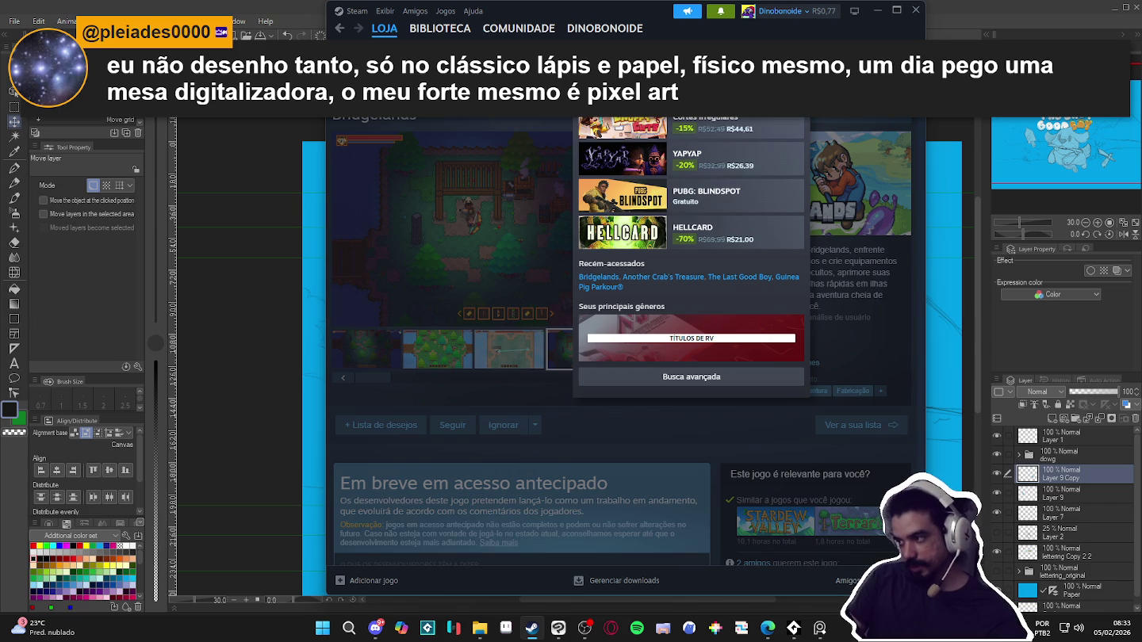
text(the last)
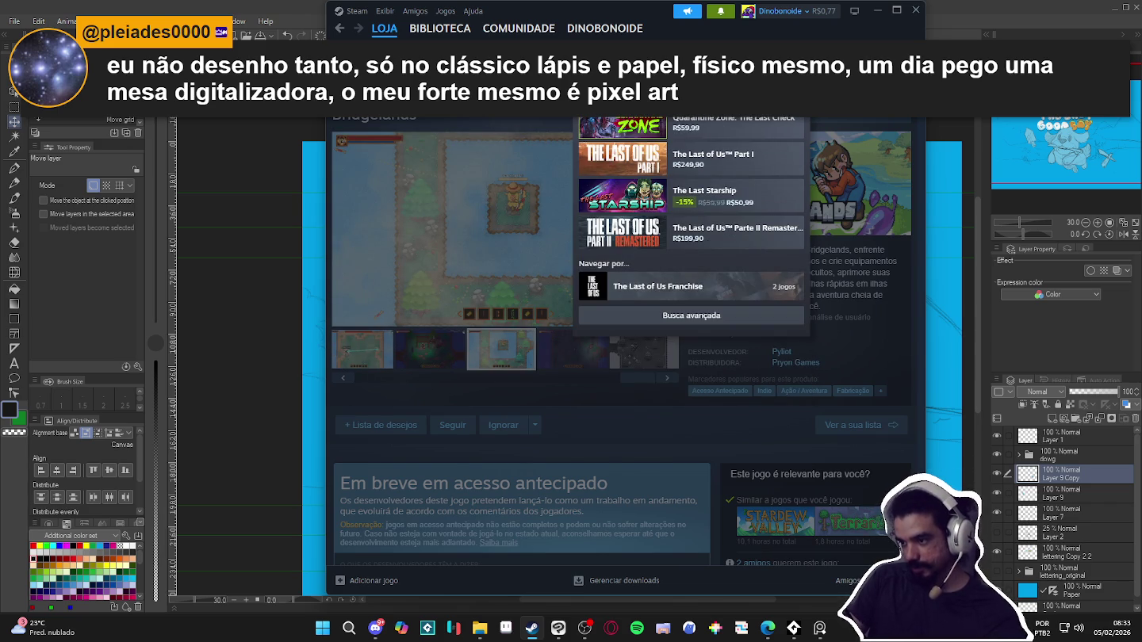
text(g)
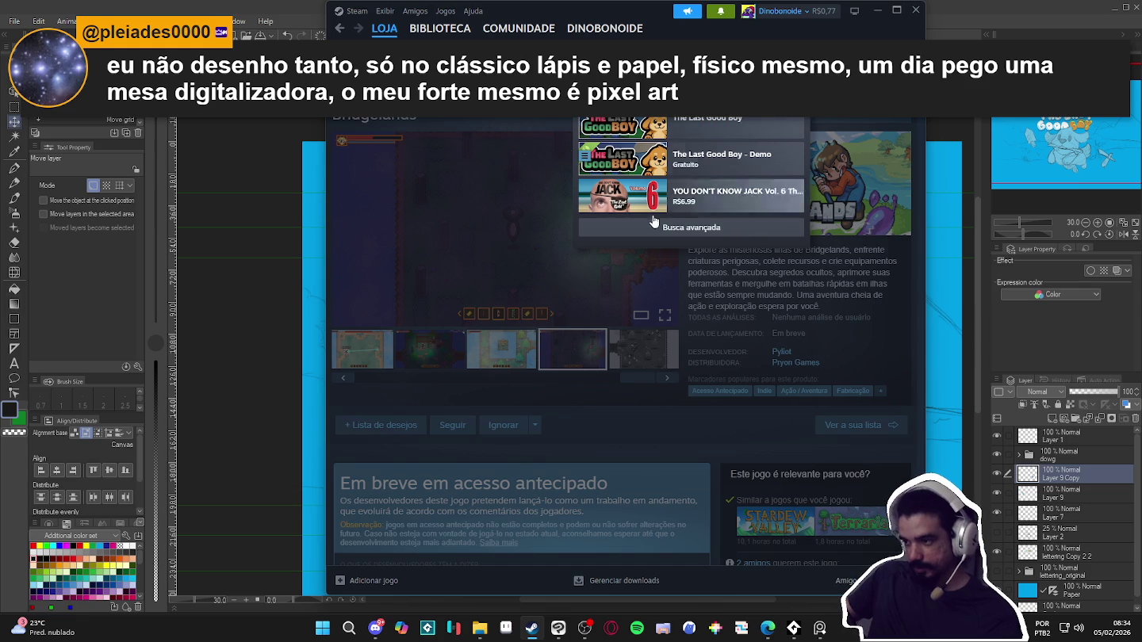
click(622, 159)
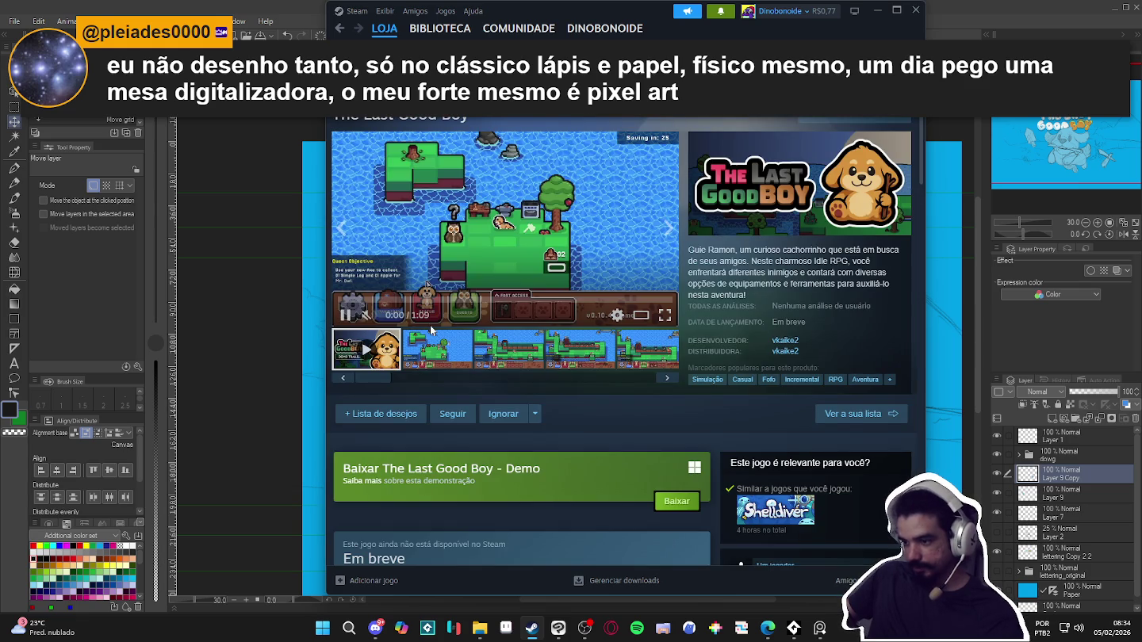
scroll(609, 322, down, 1)
scroll(610, 322, up, 1)
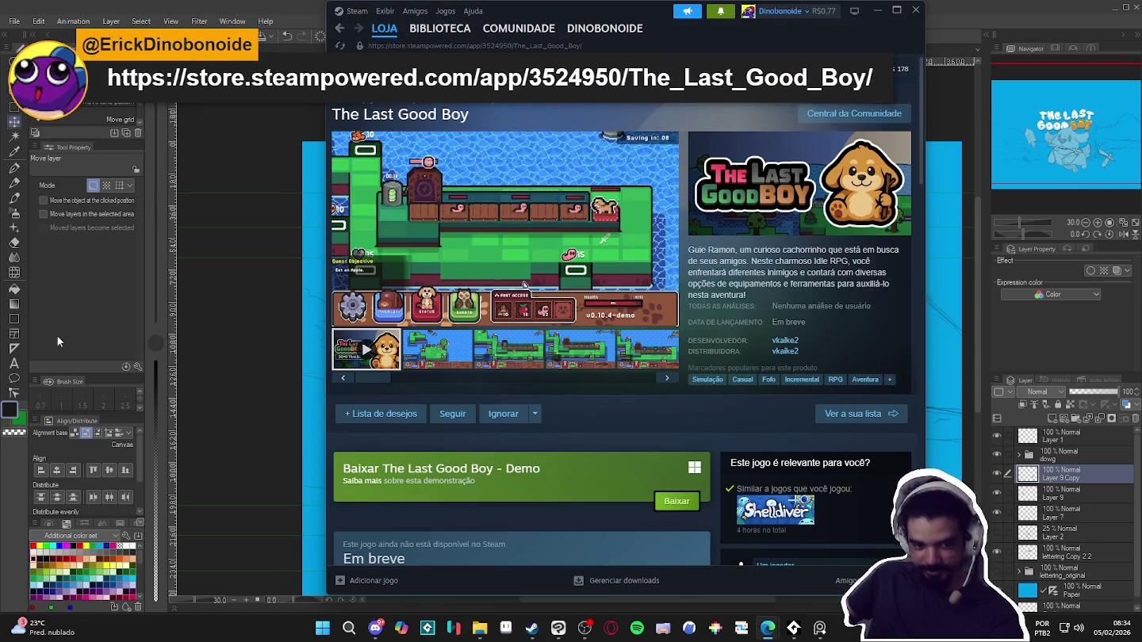
mouse_move(419, 303)
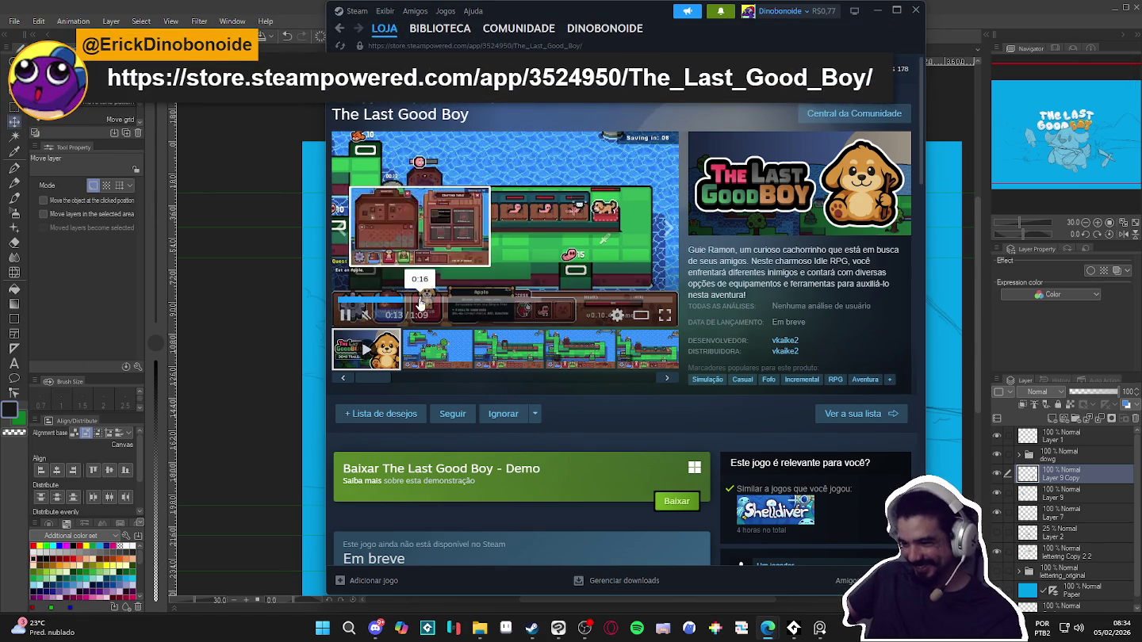
click(346, 316)
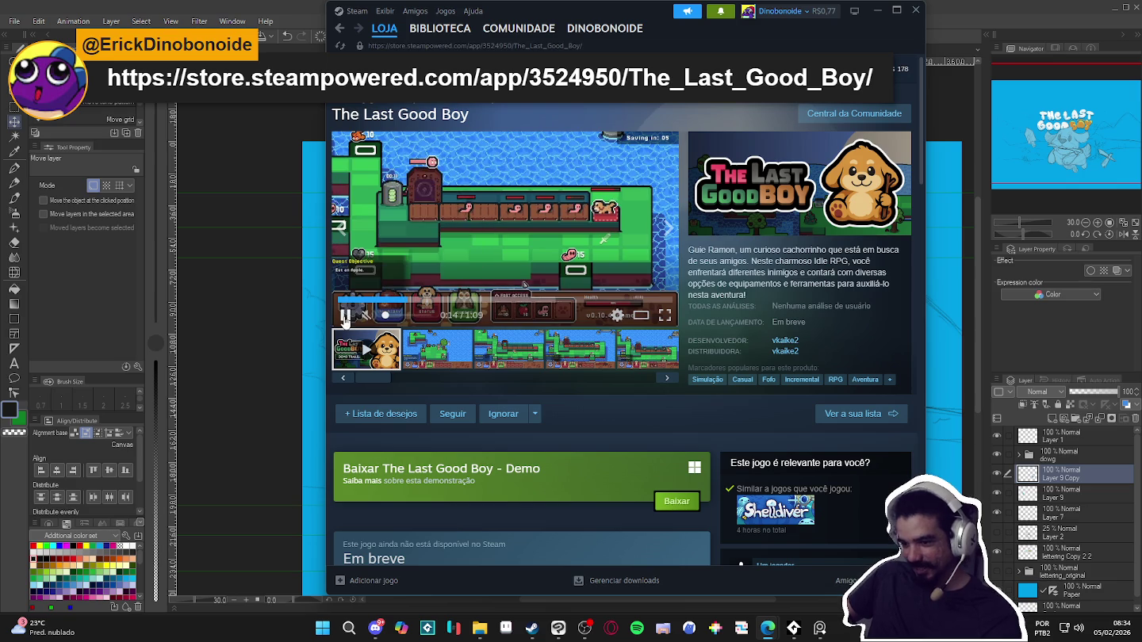
click(876, 16)
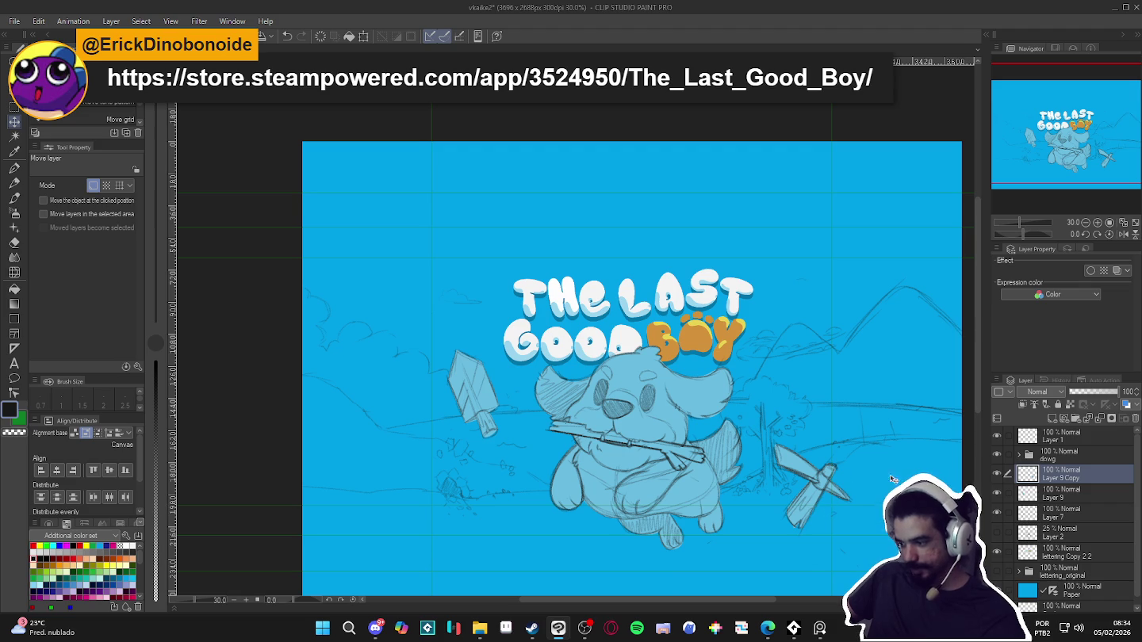
Shift the pickaxe on Layer 9 Copy slightly up-left and create blank Layer 8 above it
drag(837, 489, 812, 477)
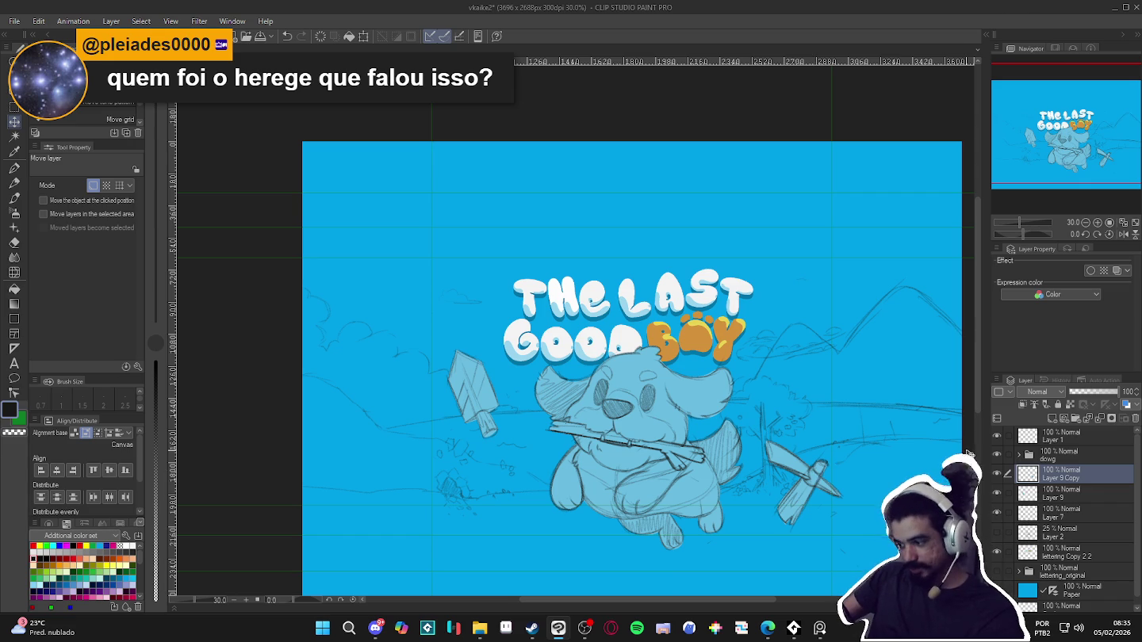
mouse_move(816, 482)
mouse_down()
mouse_move(804, 468)
mouse_move(804, 483)
mouse_up()
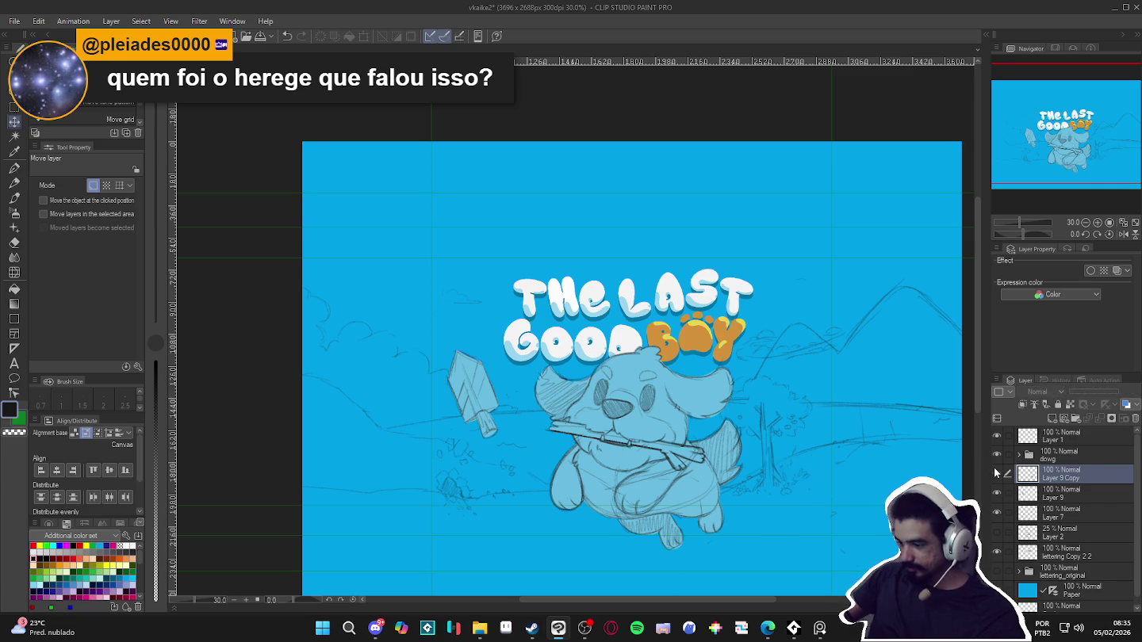
key(ctrl+shift+n)
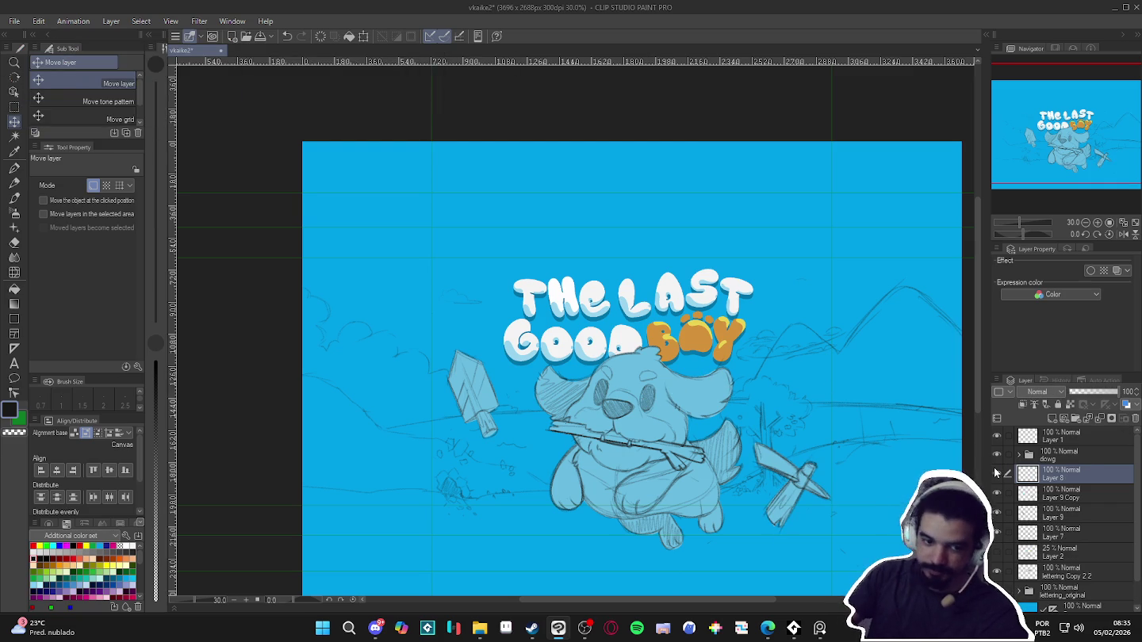
Pencil a round apple outline up and to the right of BOY on Layer 8
key(p)
key(p)
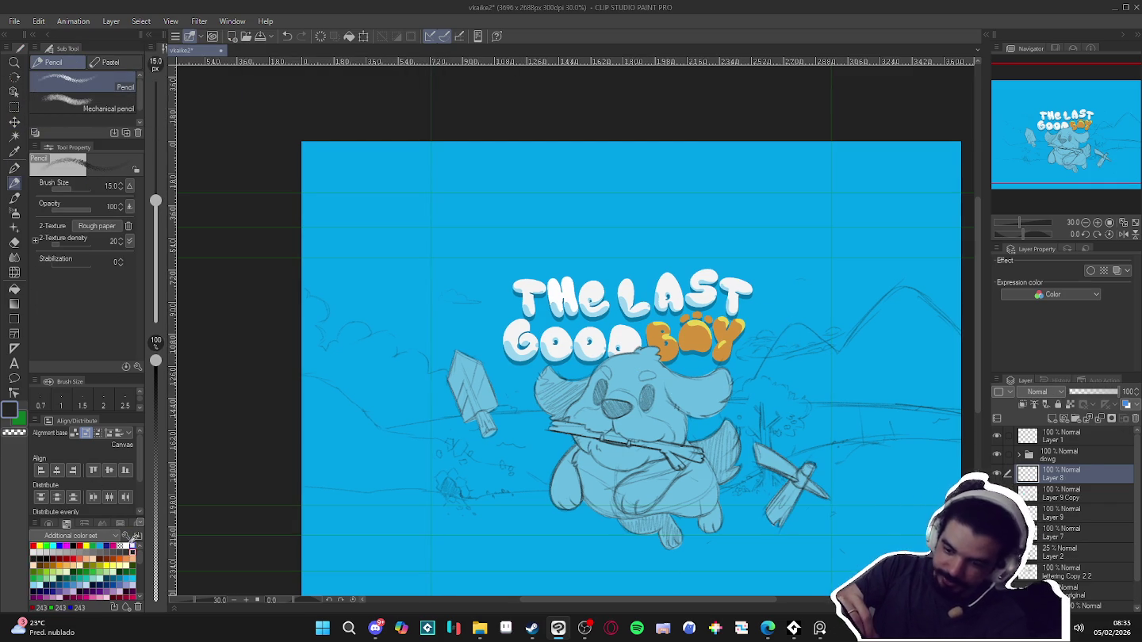
drag(784, 296, 776, 301)
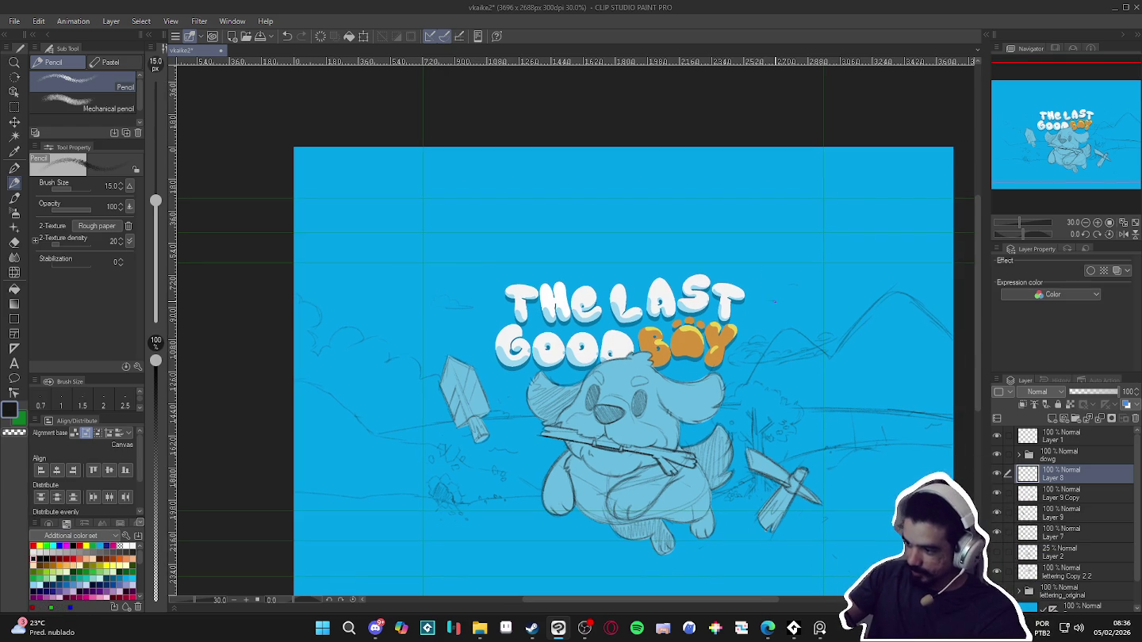
drag(773, 301, 759, 313)
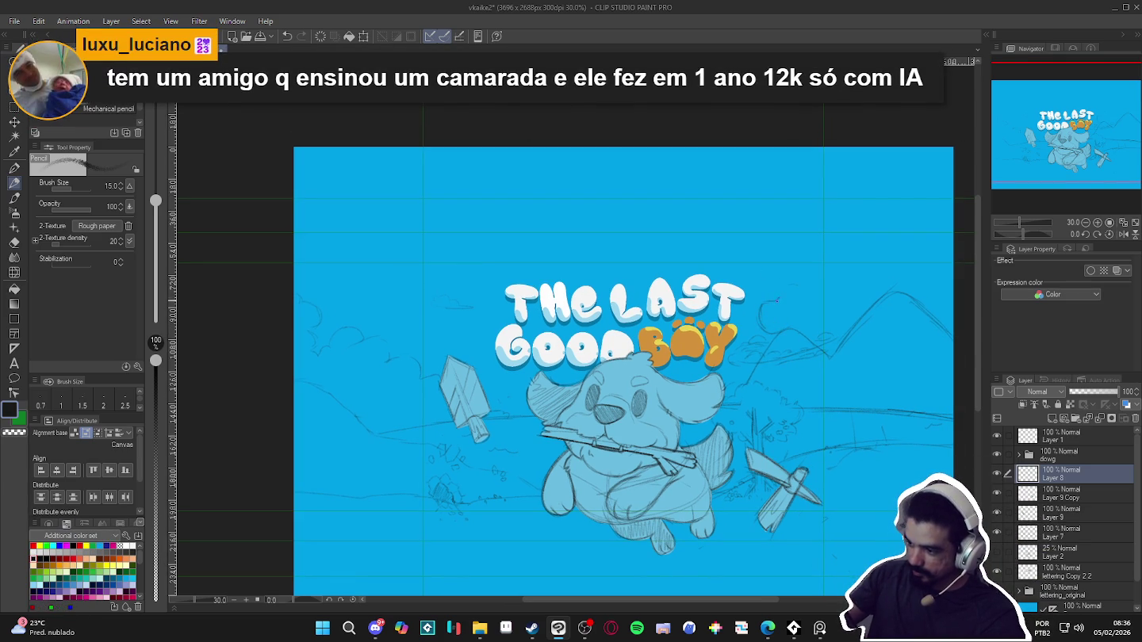
drag(789, 294, 781, 328)
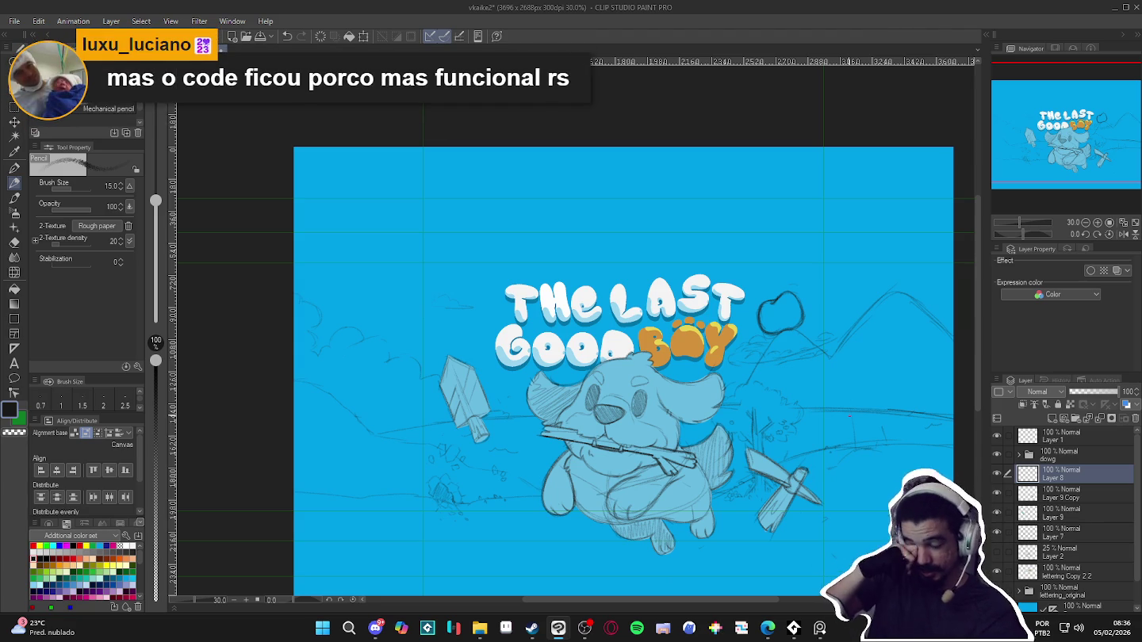
Reposition the apple sketch just right of the title, compare by toggling Layer 8, then switch to the browser
key(k)
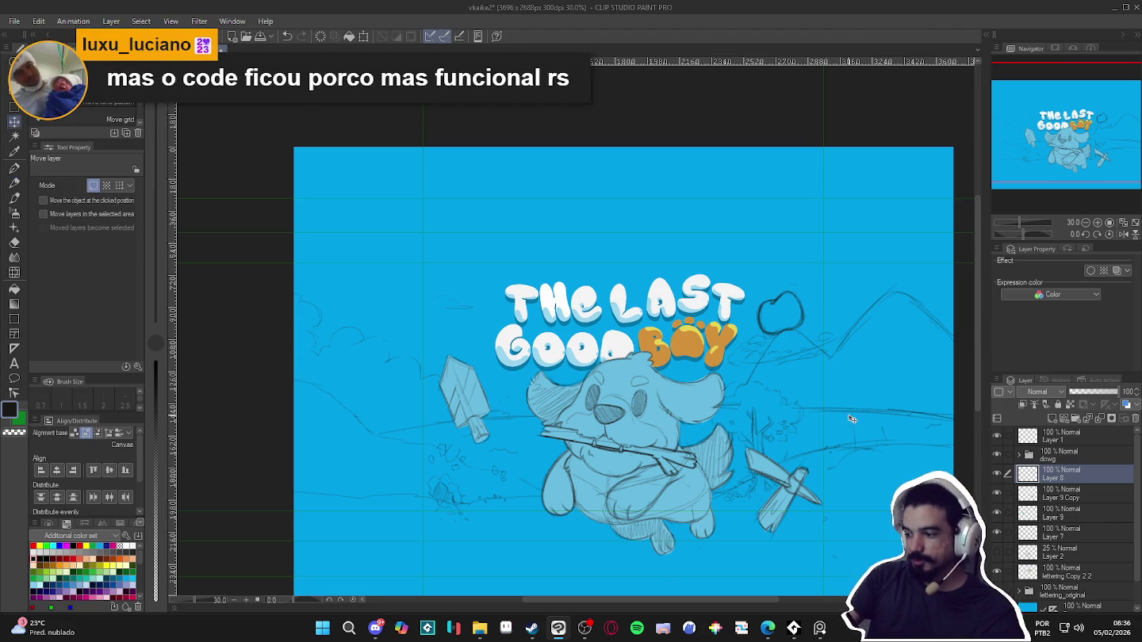
drag(810, 310, 813, 332)
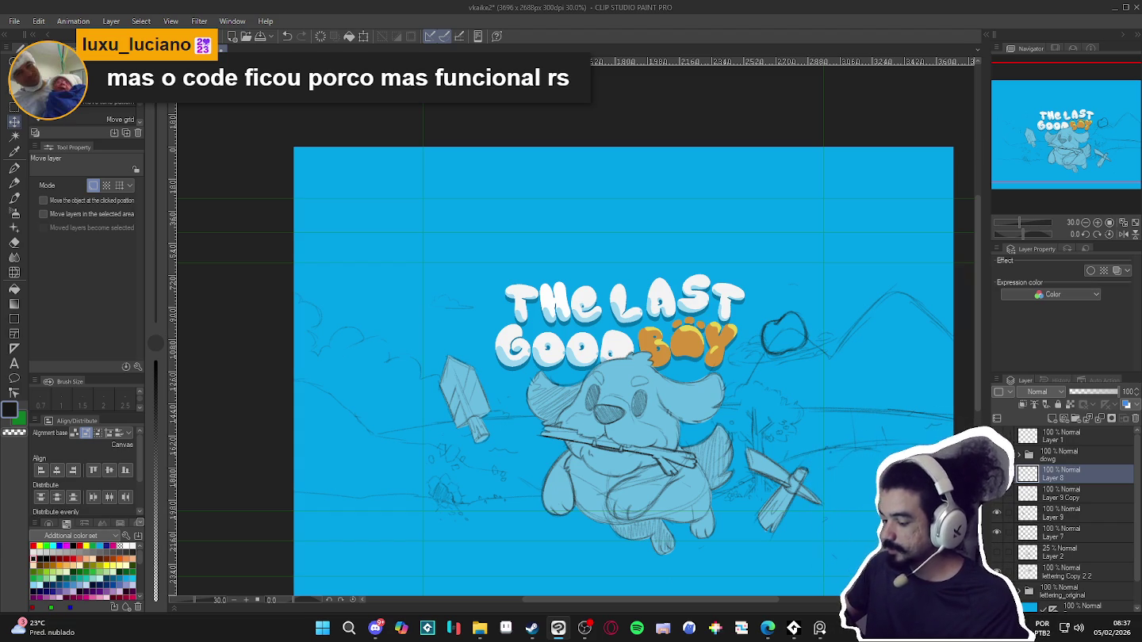
scroll(797, 346, down, 2)
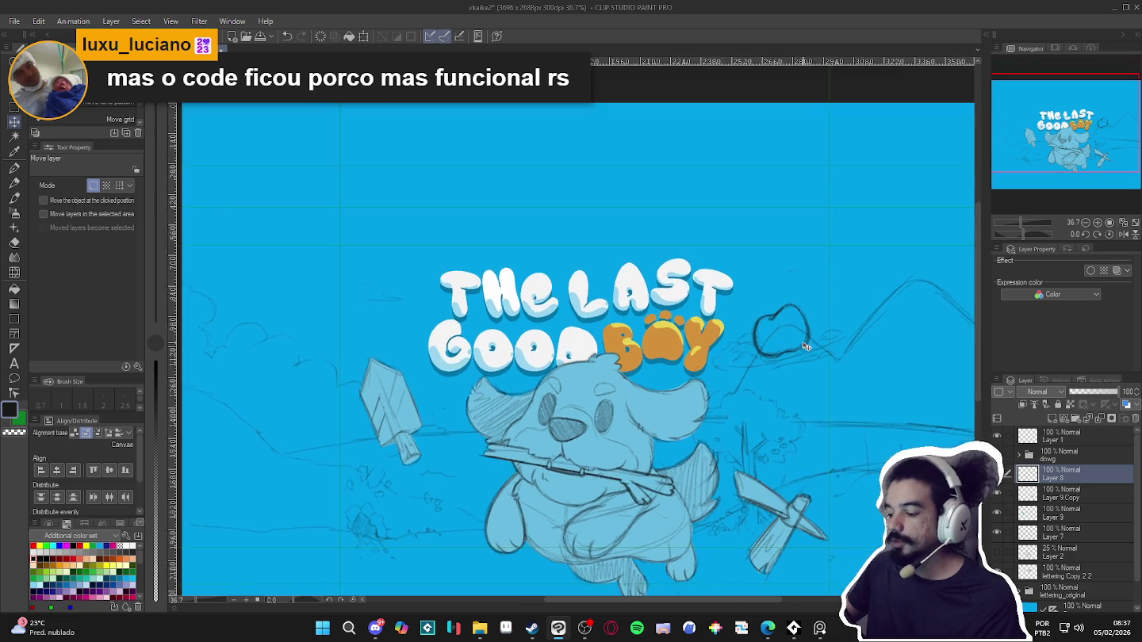
scroll(807, 362, up, 2)
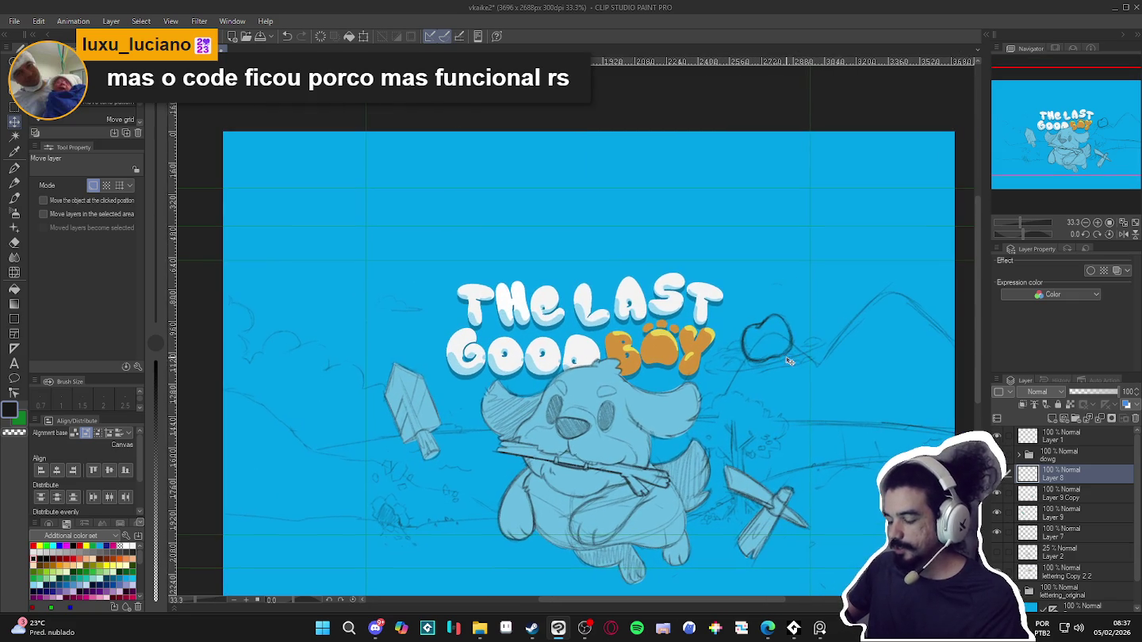
drag(789, 353, 793, 321)
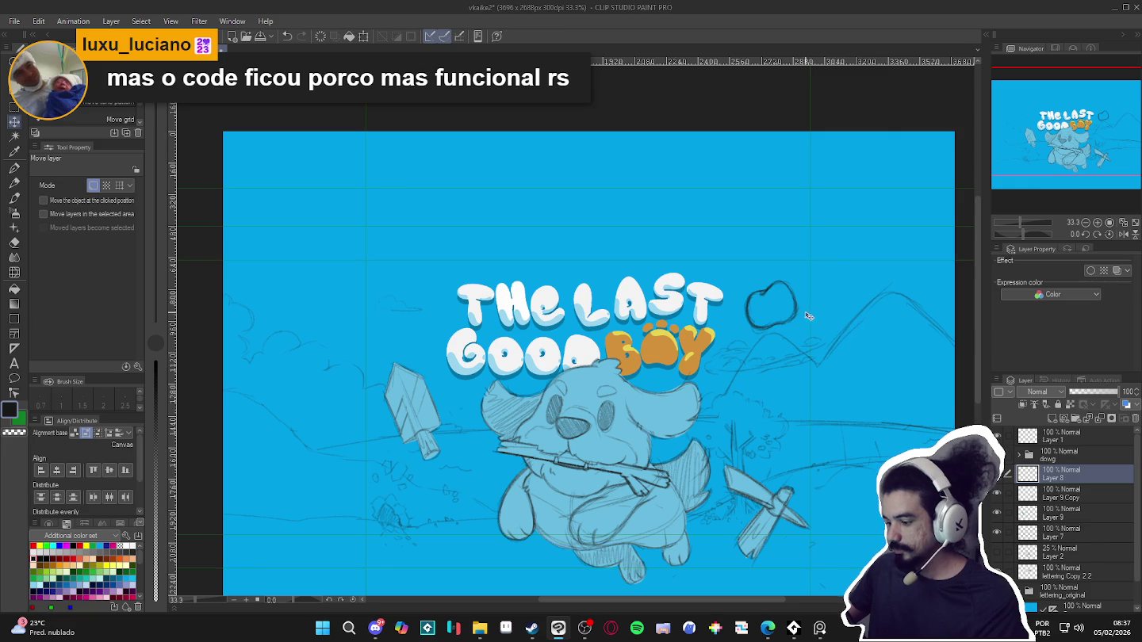
click(996, 473)
click(996, 473)
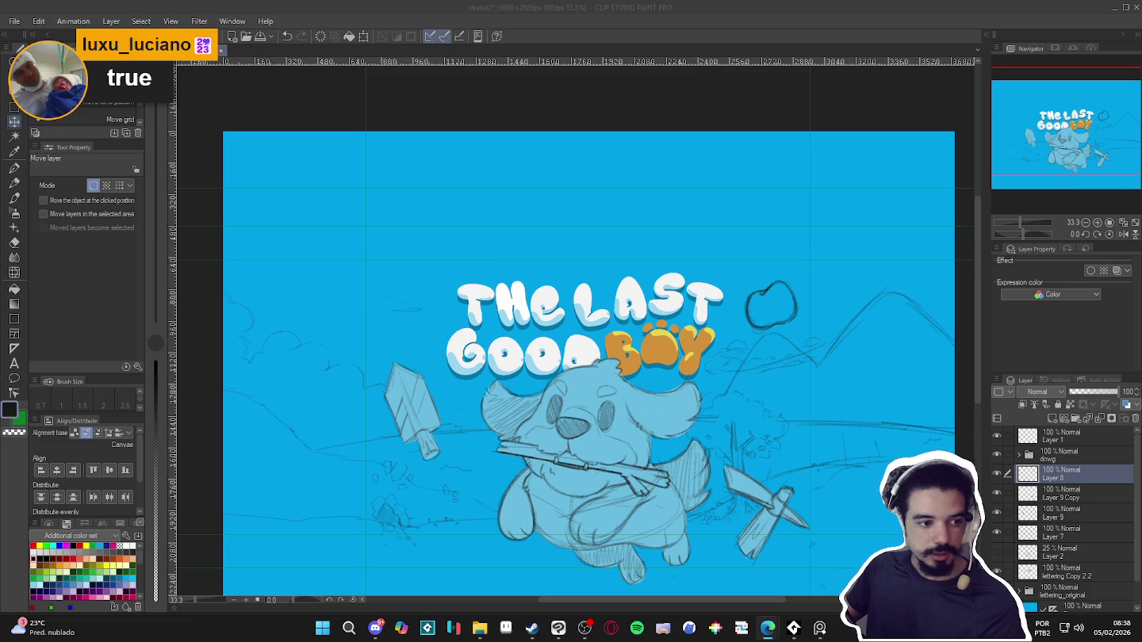
key(alt+Tab)
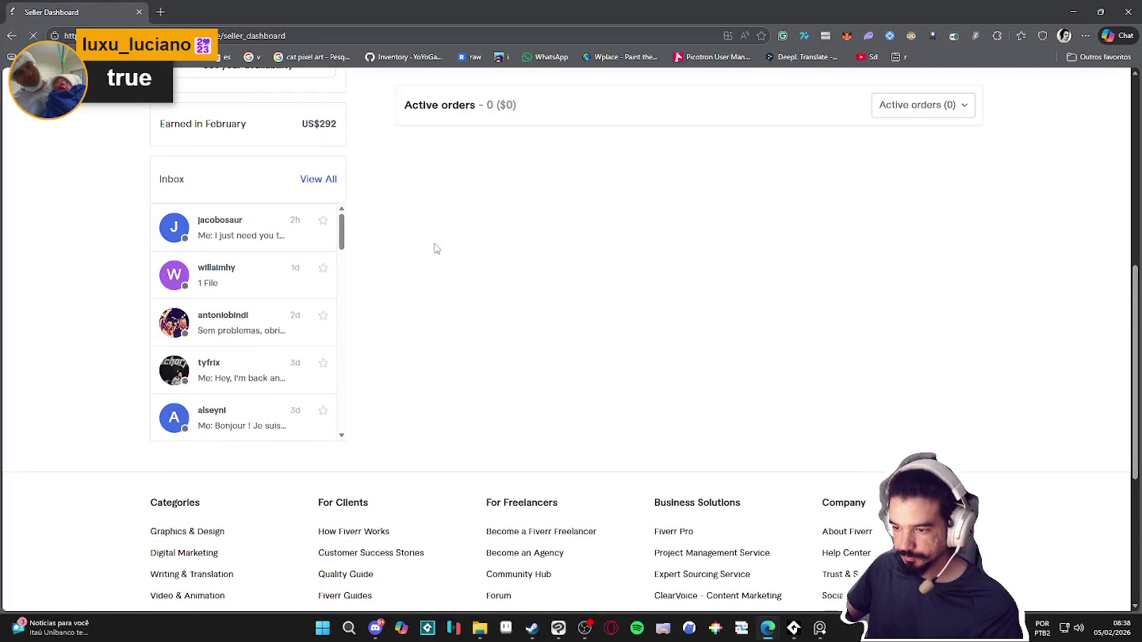
Open the client conversation containing the pixel-art character file and read through it
click(305, 286)
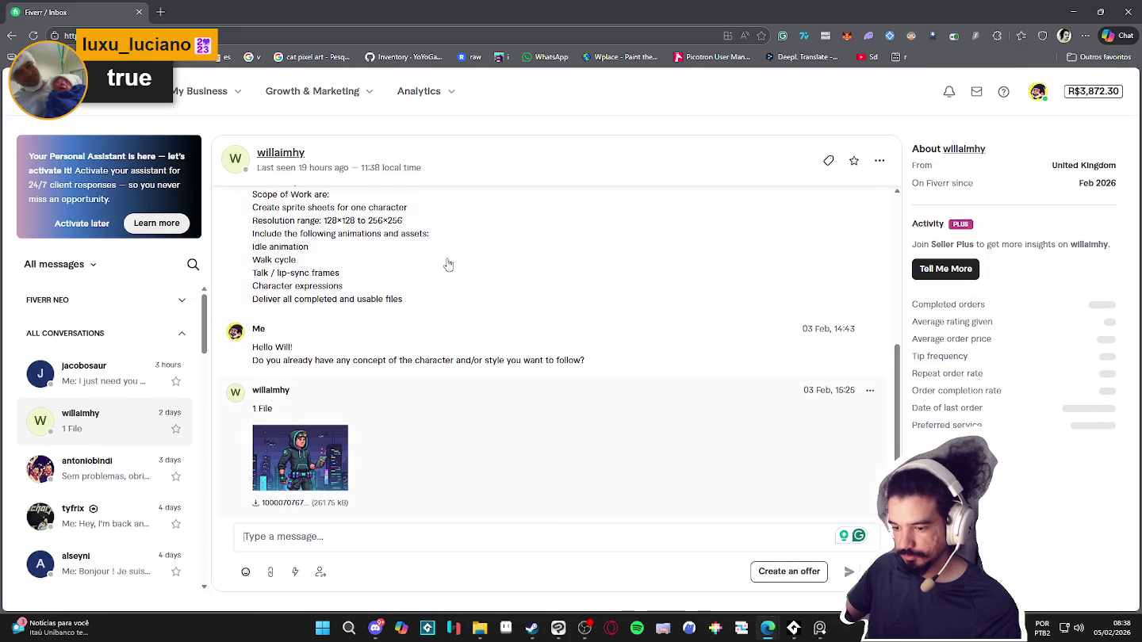
scroll(464, 349, up, 1)
scroll(460, 333, up, 2)
scroll(456, 321, up, 2)
scroll(476, 325, down, 2)
scroll(524, 337, down, 1)
scroll(574, 353, up, 1)
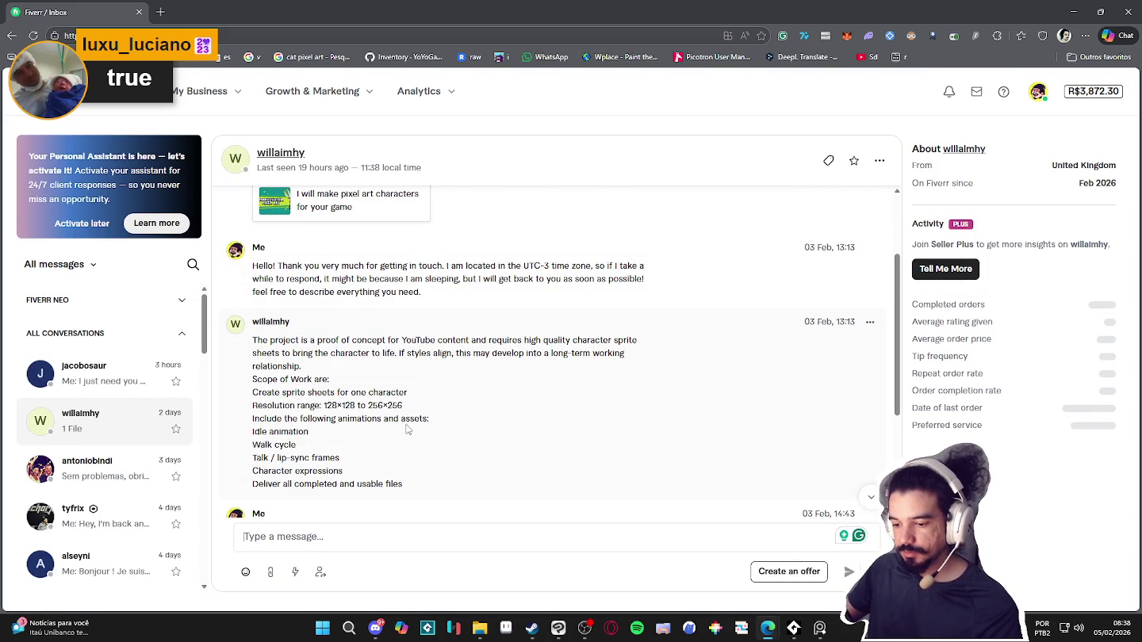
scroll(508, 323, down, 2)
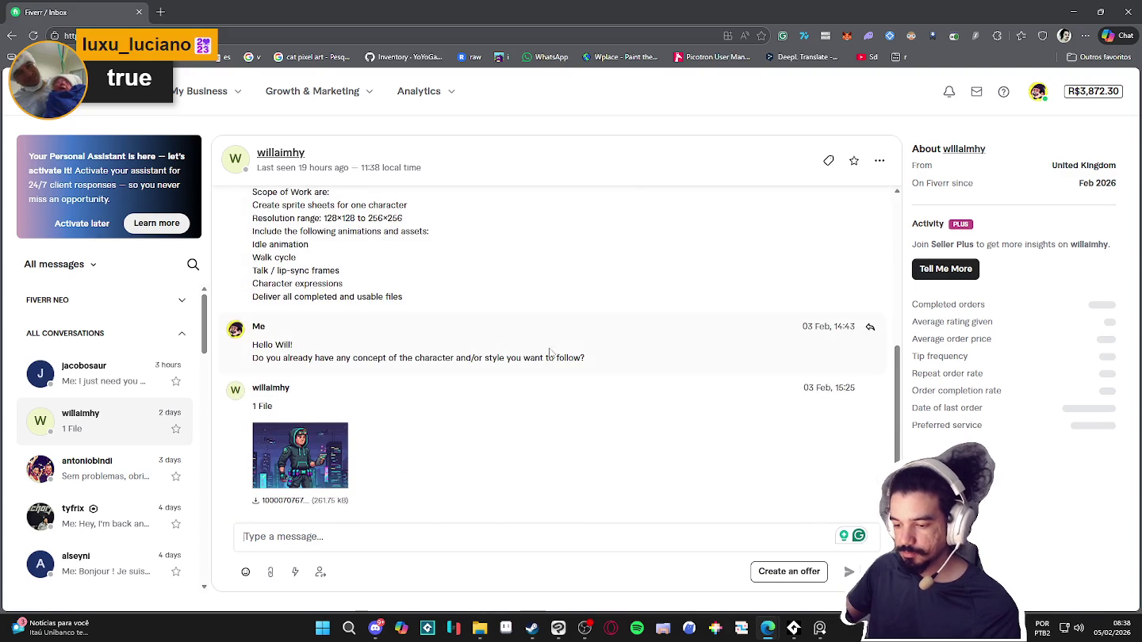
scroll(516, 332, up, 1)
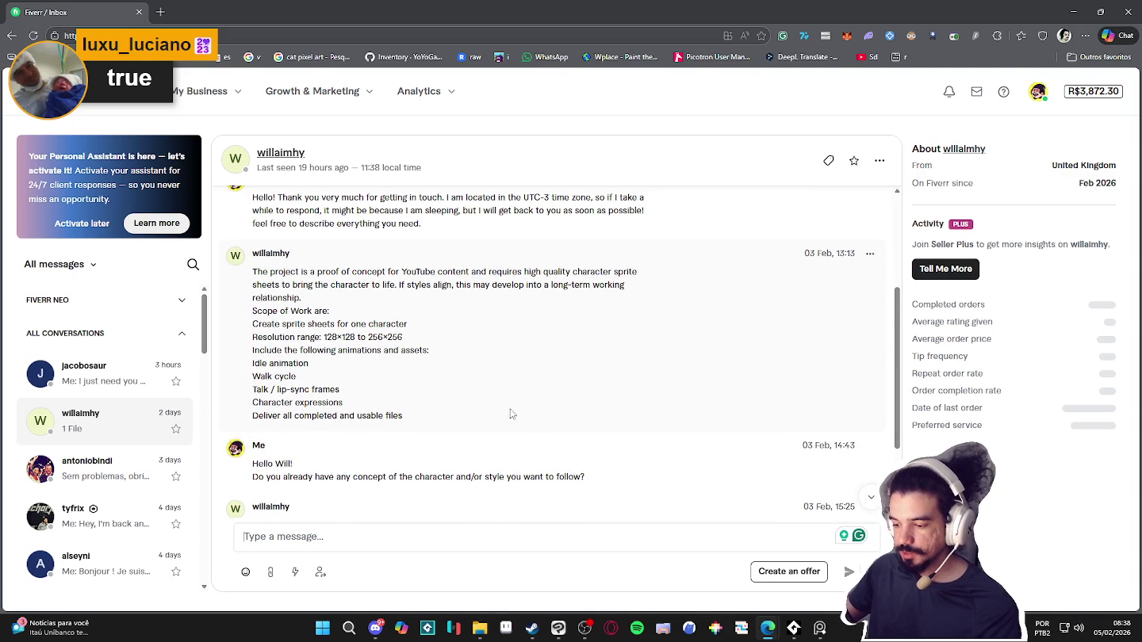
scroll(536, 392, down, 1)
Preview the client's pixel-art character image, then return to the inbox and open another conversation
click(325, 457)
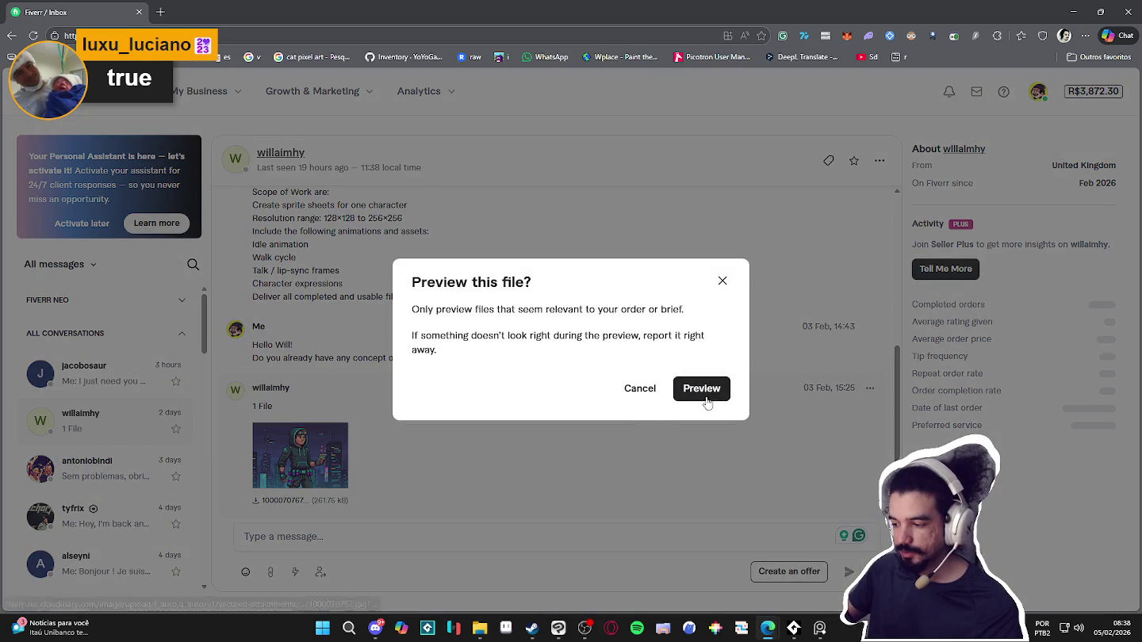
click(695, 398)
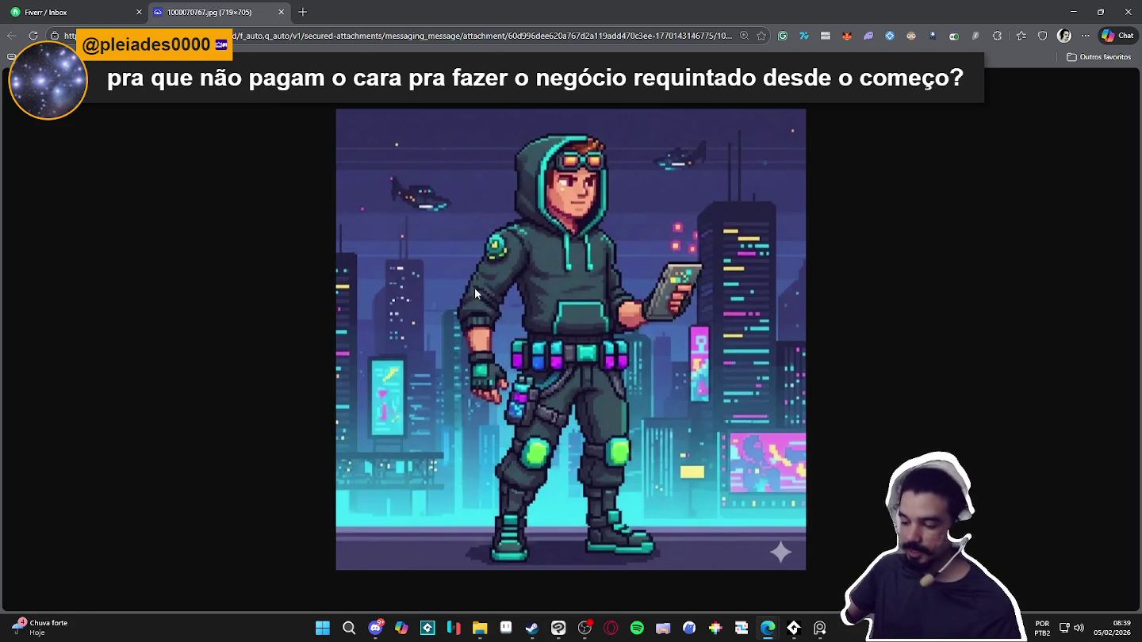
click(82, 9)
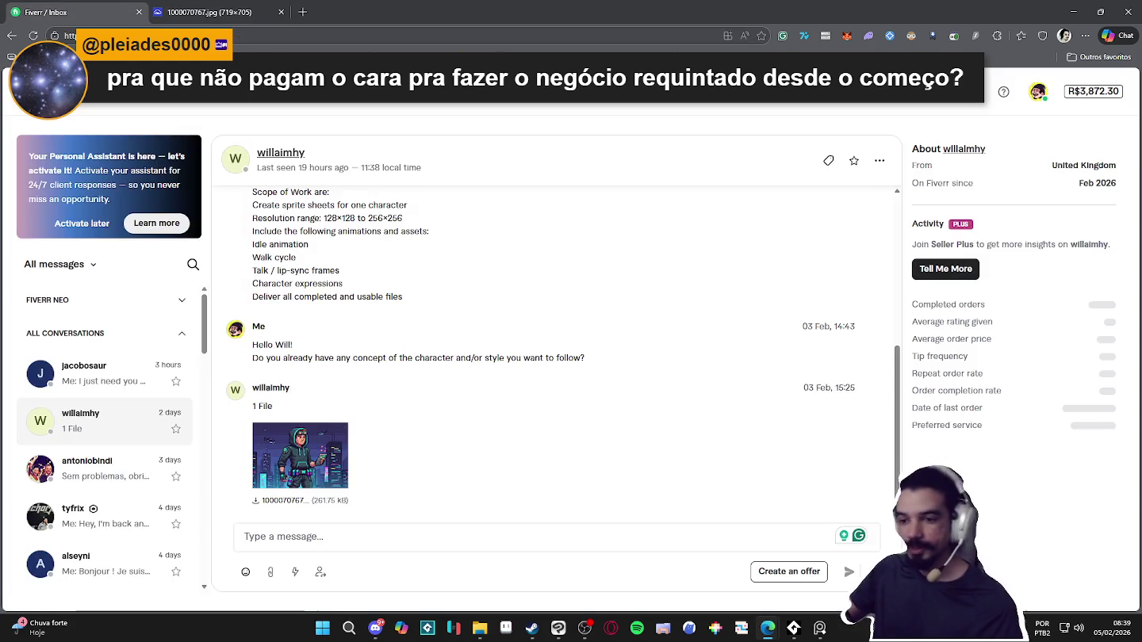
click(85, 372)
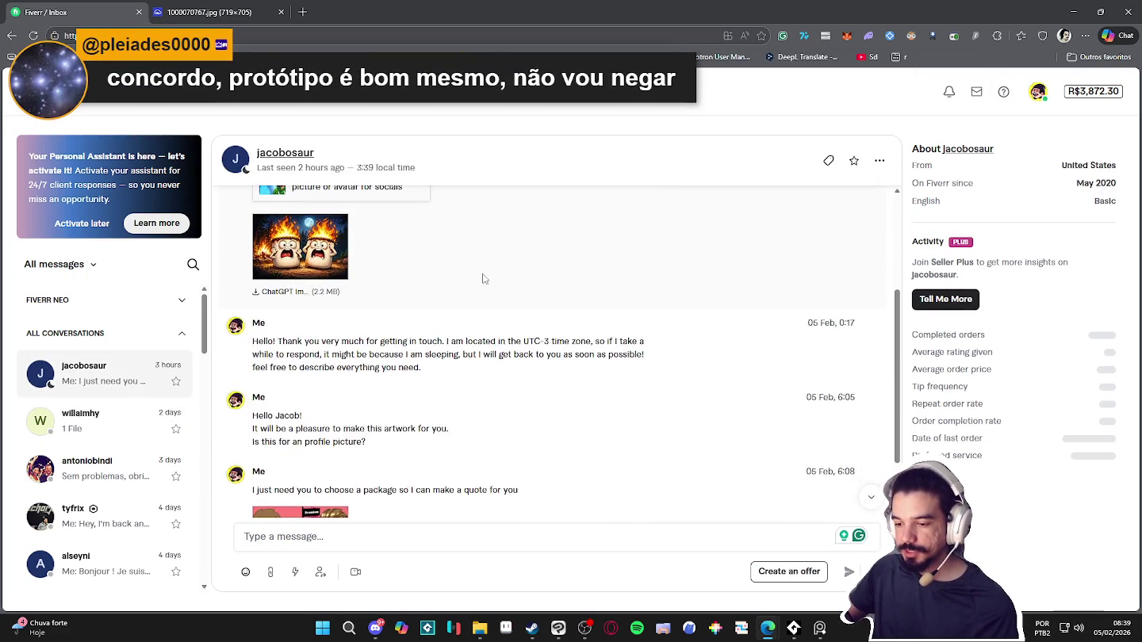
View the client's attached flaming-marshmallow image full size and return to the inbox
scroll(410, 362, up, 5)
click(290, 400)
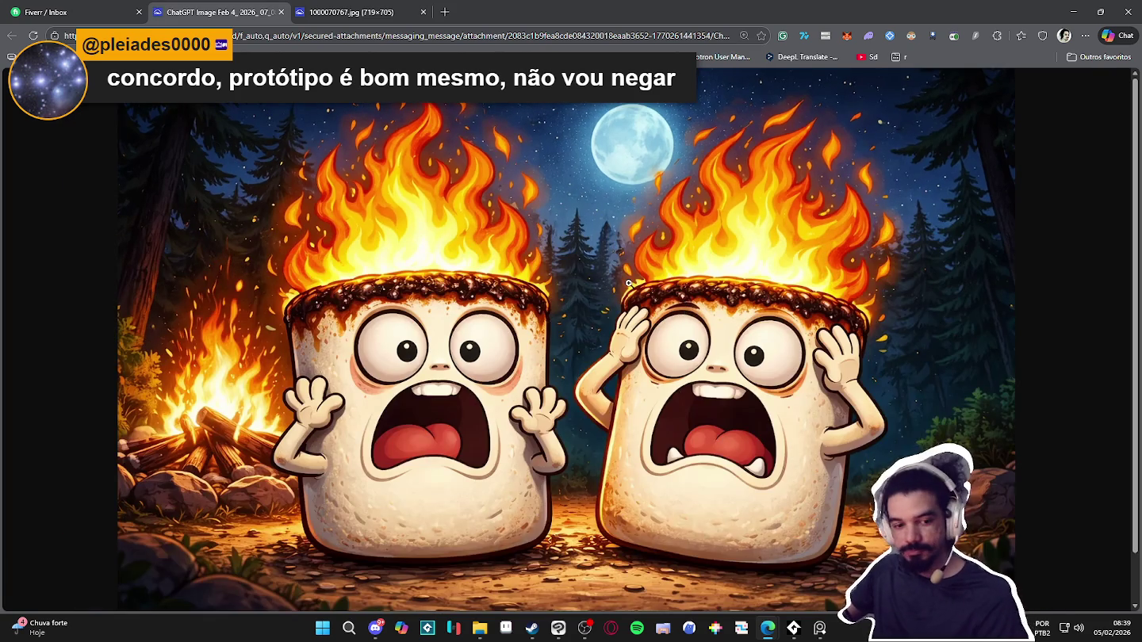
scroll(627, 283, down, 3)
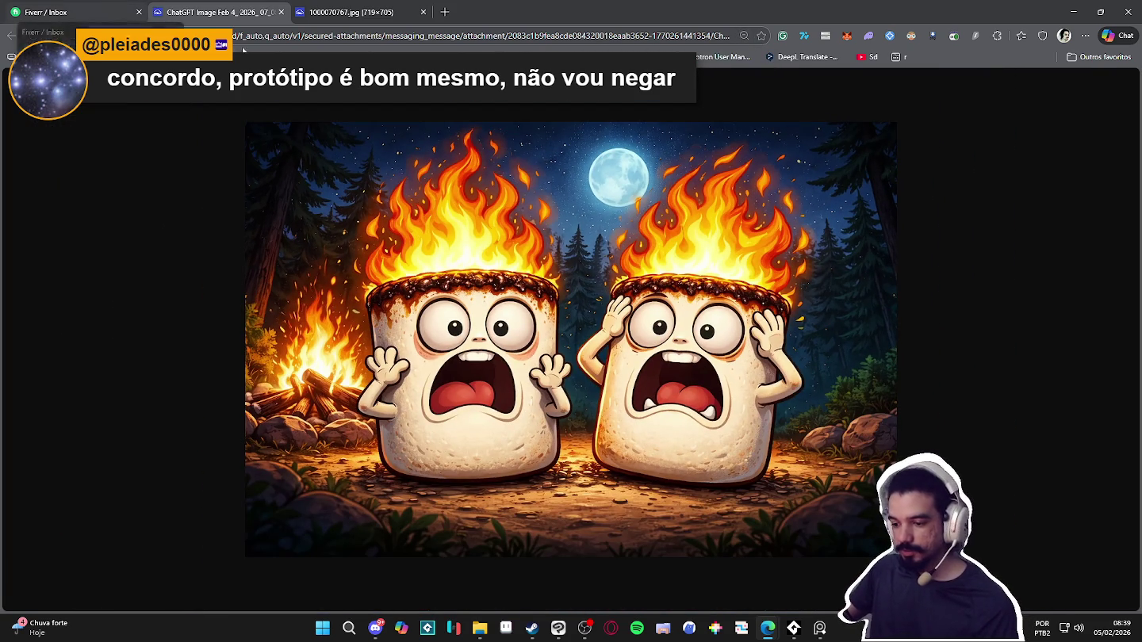
click(89, 7)
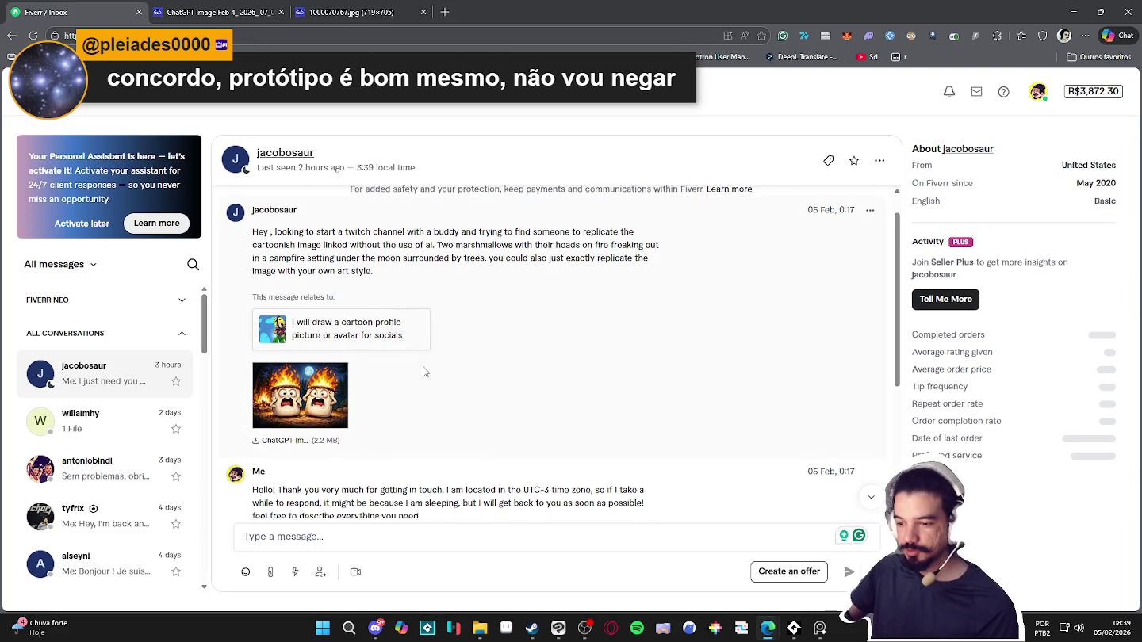
Highlight parts of the campfire request, including the own-art-style sentence, then shrink and hide the browser
drag(284, 262, 290, 262)
click(358, 272)
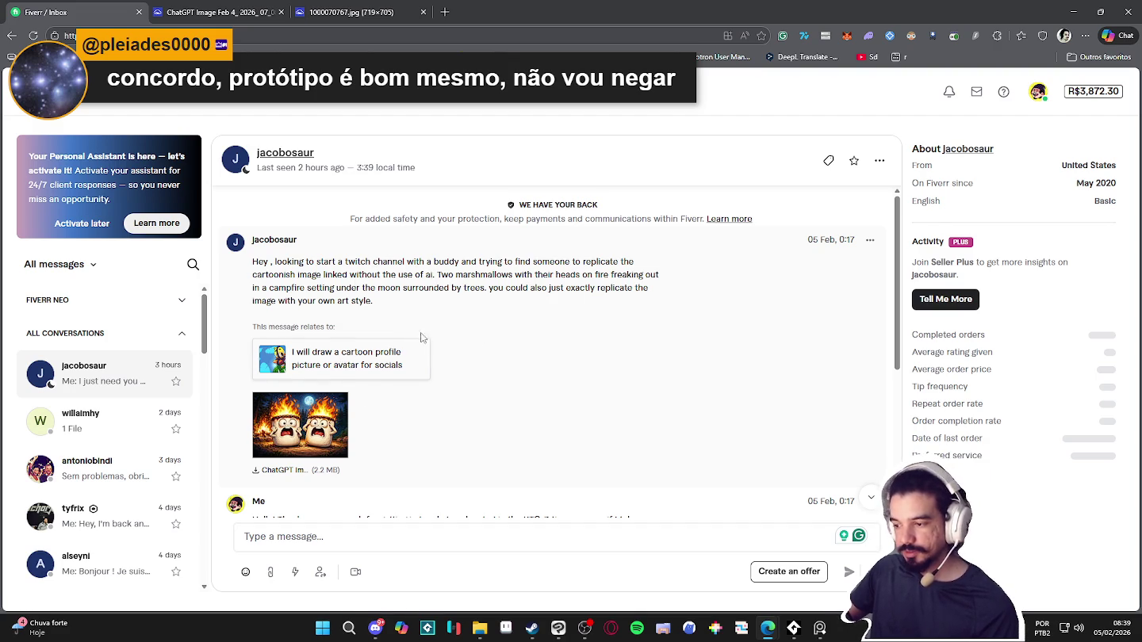
scroll(416, 338, down, 1)
scroll(417, 339, up, 1)
drag(451, 288, 631, 292)
click(634, 301)
drag(493, 289, 573, 304)
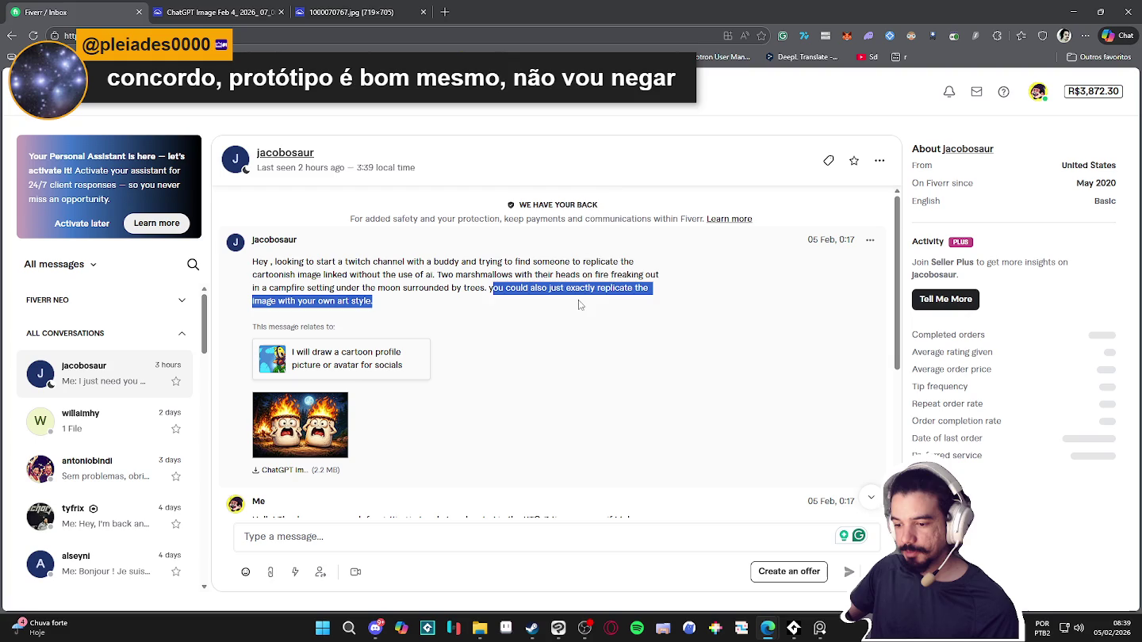
click(373, 306)
double_click(360, 301)
scroll(383, 326, down, 3)
scroll(384, 326, down, 1)
scroll(387, 332, up, 2)
double_click(531, 16)
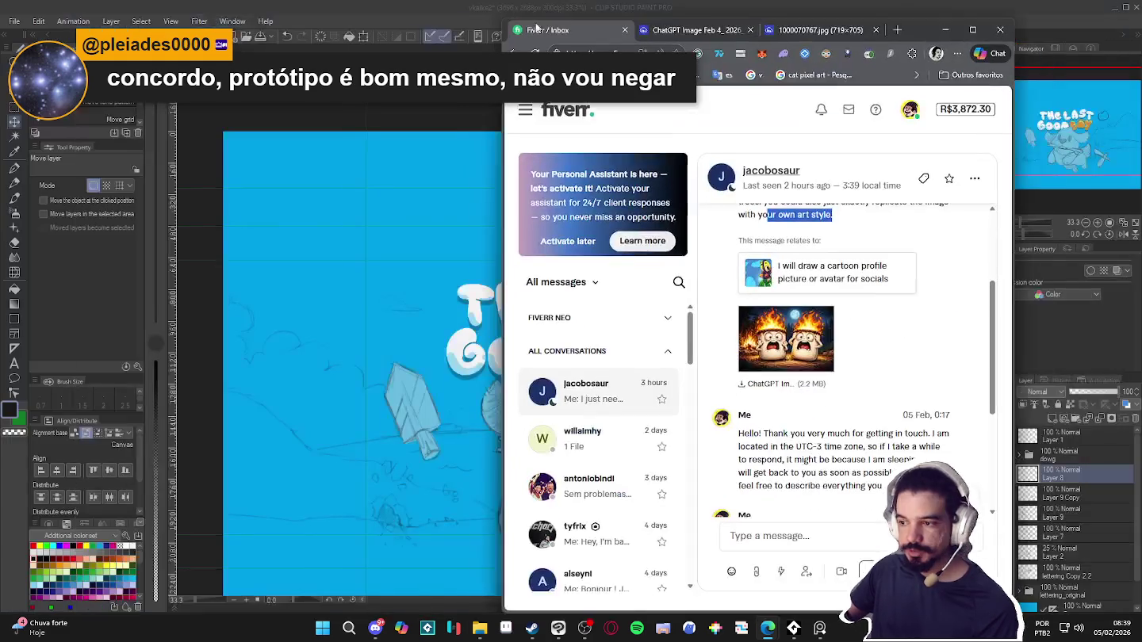
click(945, 29)
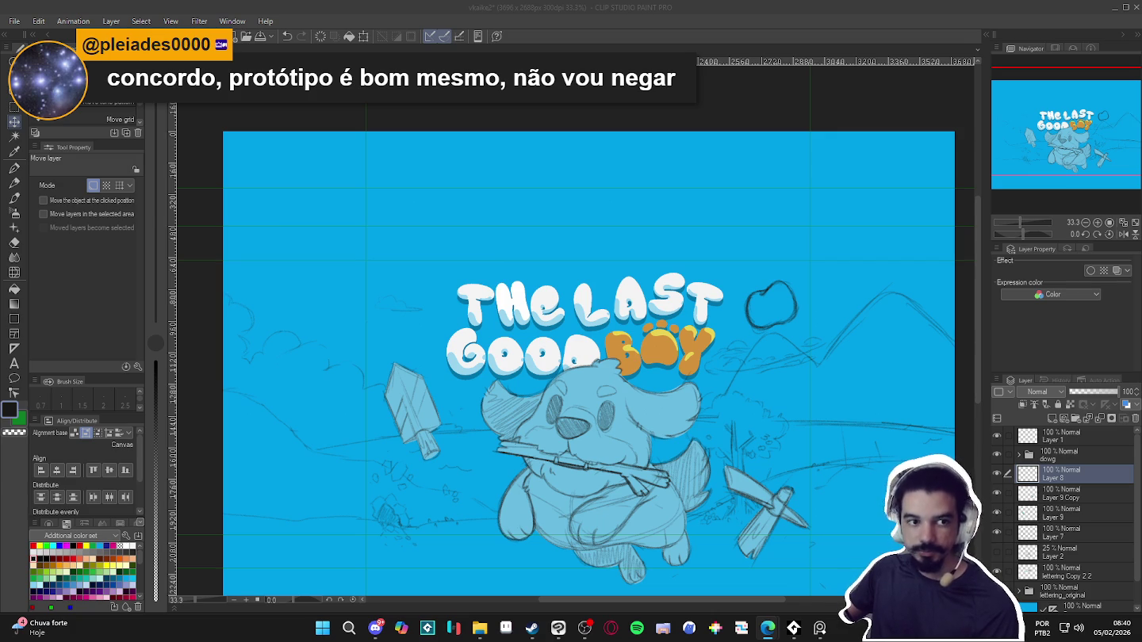
Zoom the canvas out and back in to view the whole Last Good Boy title sketch
scroll(689, 338, down, 1)
scroll(689, 338, down, 1)
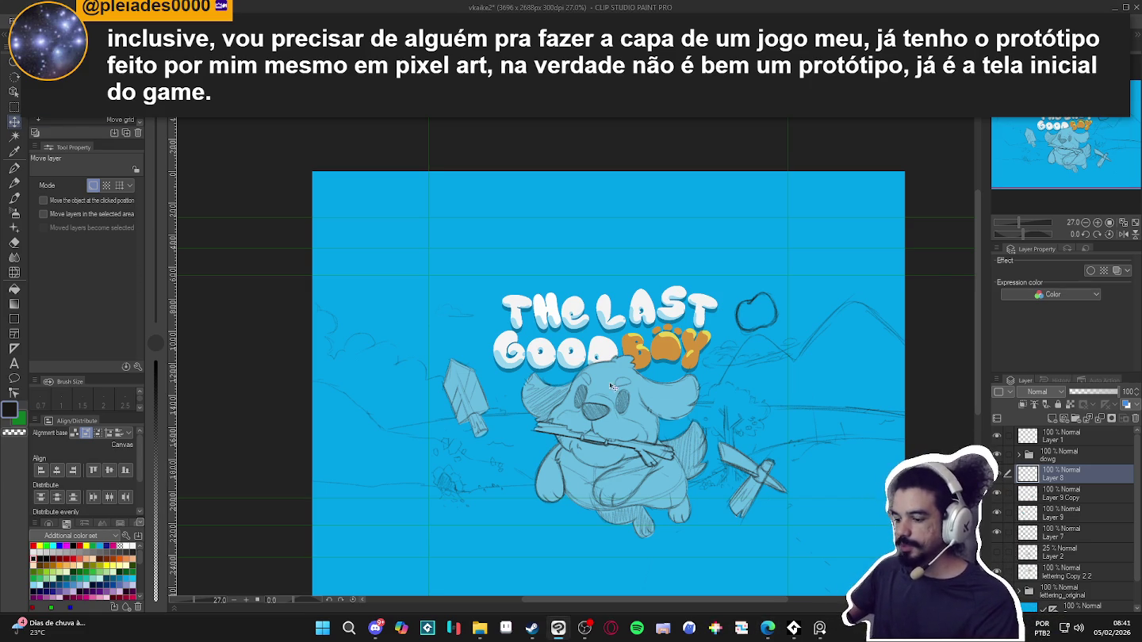
scroll(766, 519, up, 1)
scroll(765, 518, up, 1)
scroll(765, 518, up, 1)
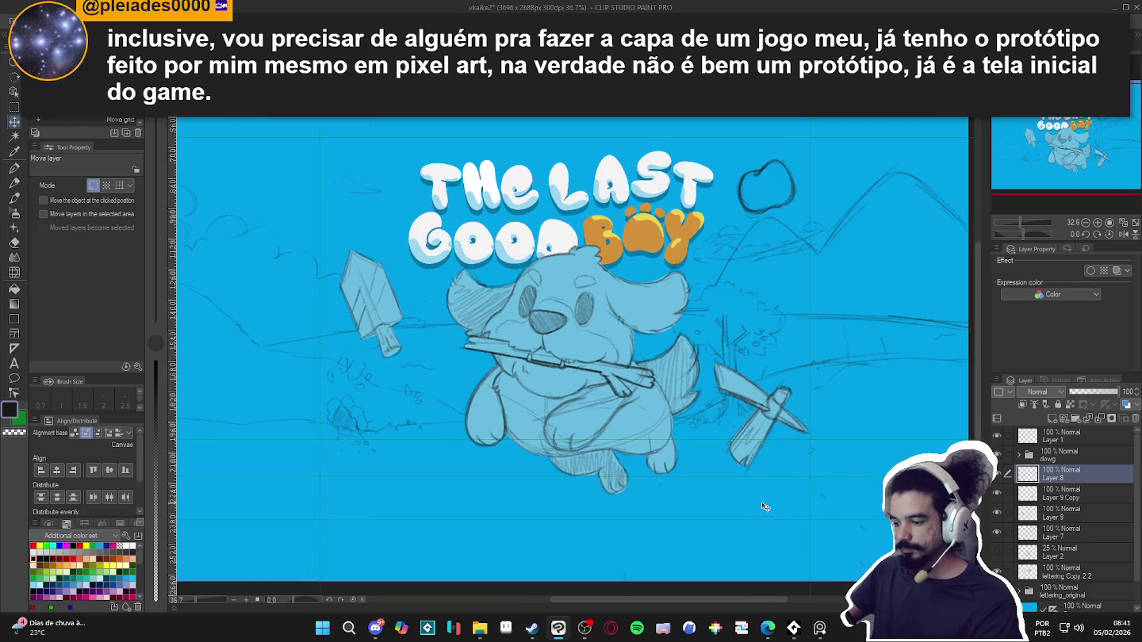
scroll(760, 518, up, 2)
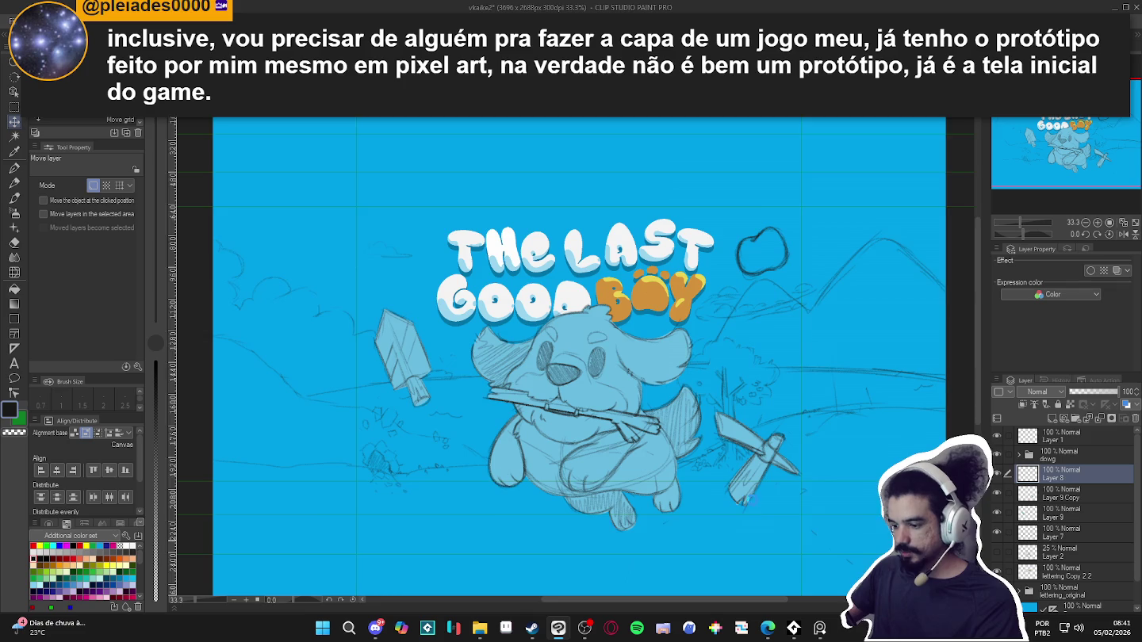
scroll(755, 515, up, 2)
scroll(755, 516, up, 1)
scroll(754, 515, up, 1)
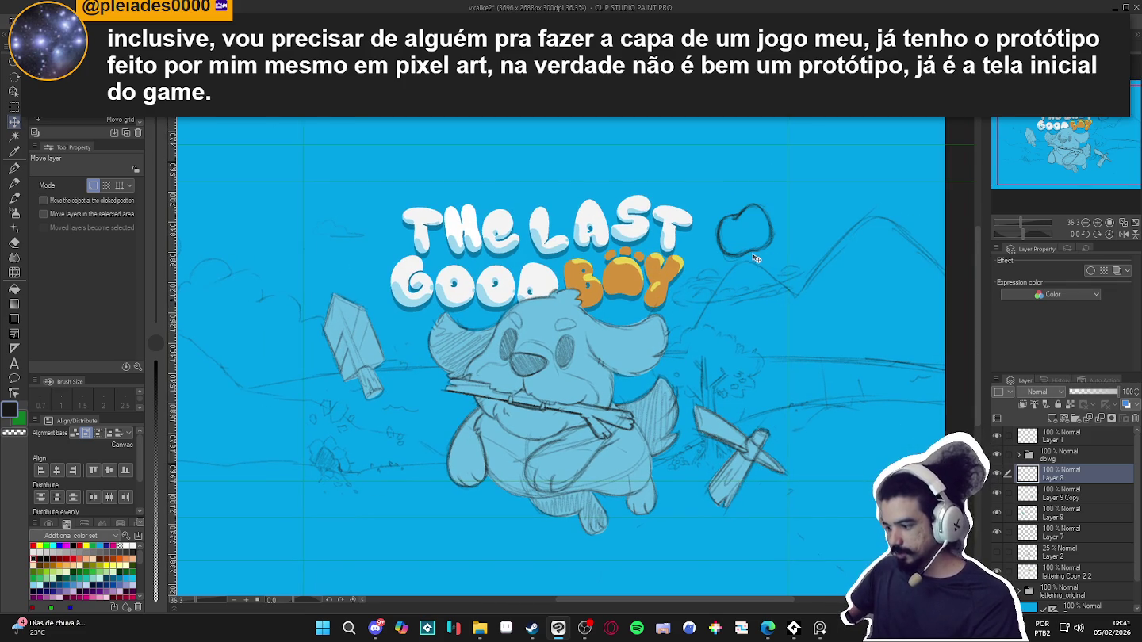
Pencil a stem and leaf on the apple's top, erasing where needed
key(p)
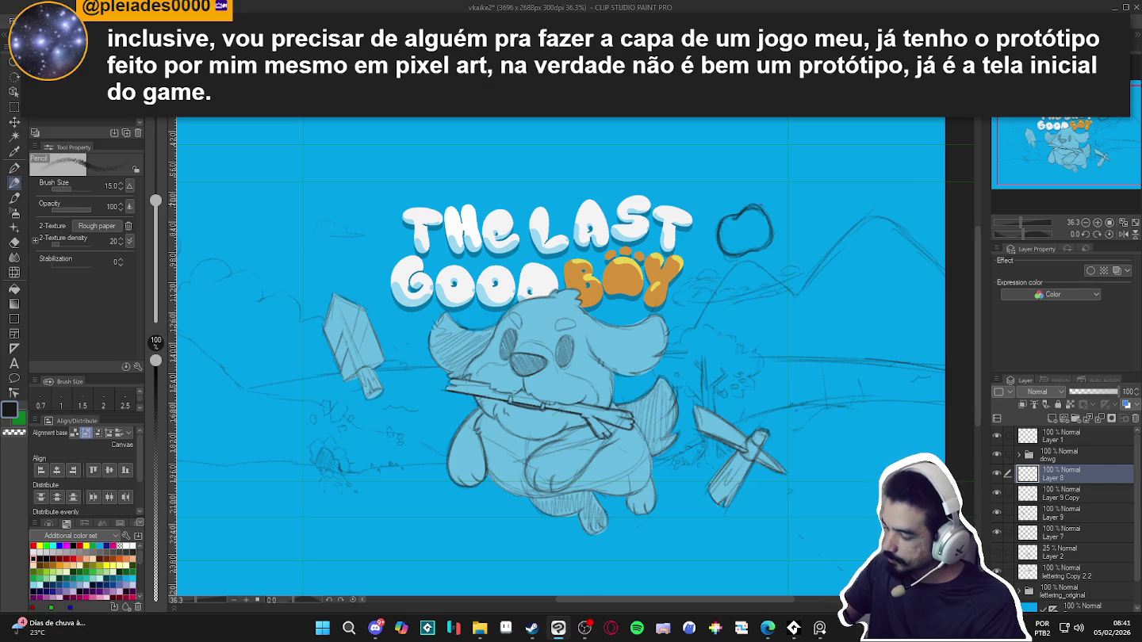
key(e)
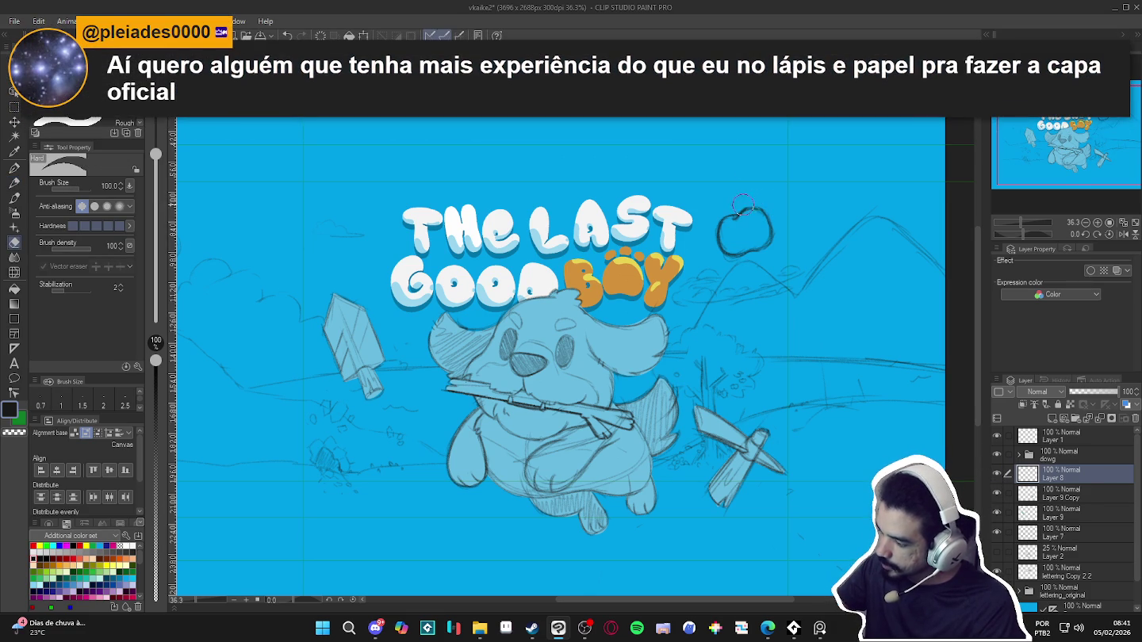
key(p)
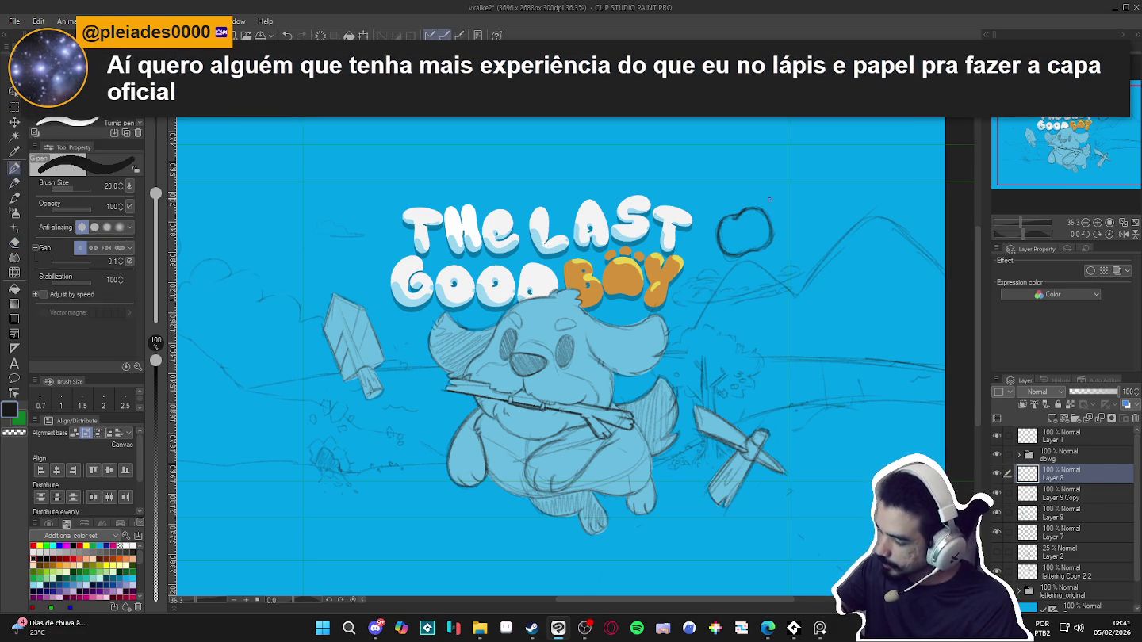
drag(724, 212, 747, 201)
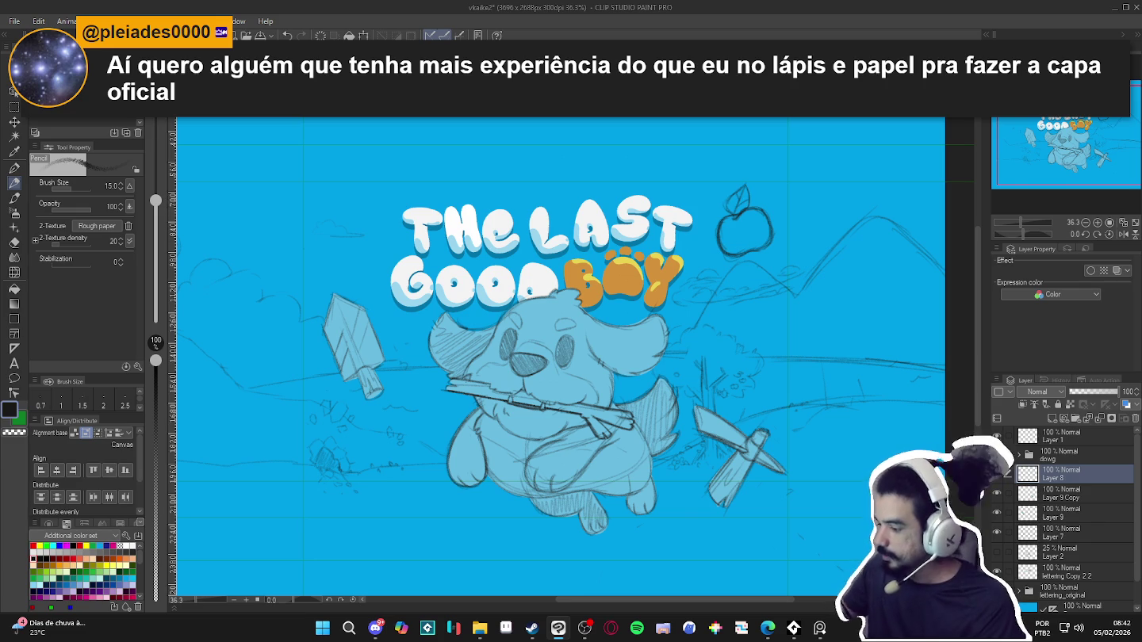
scroll(801, 427, down, 2)
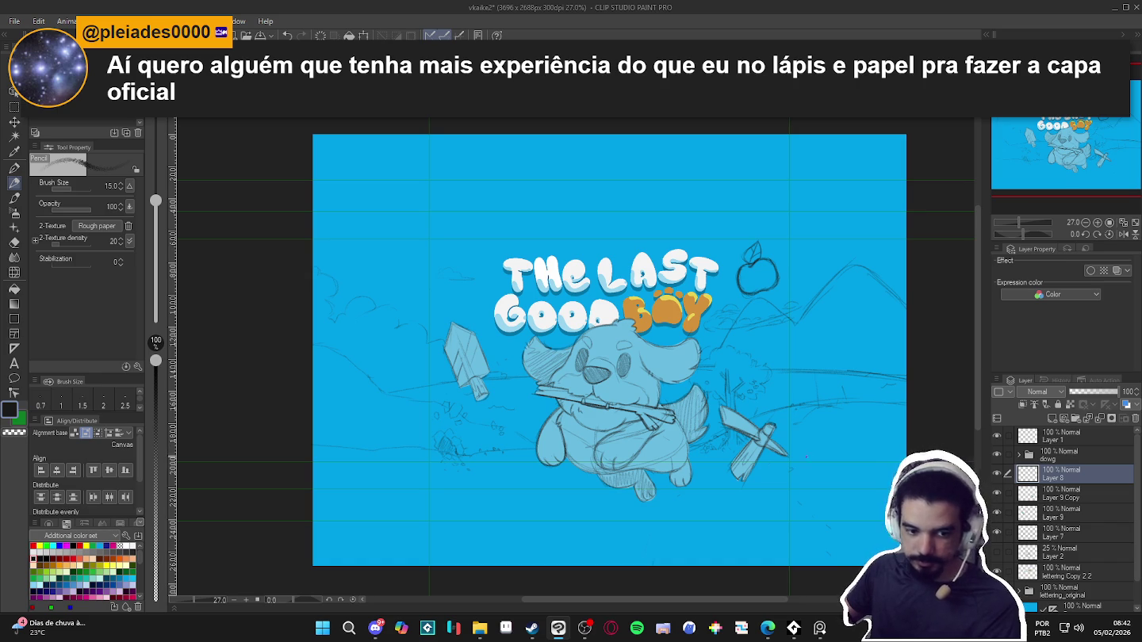
scroll(793, 491, up, 2)
scroll(789, 500, up, 1)
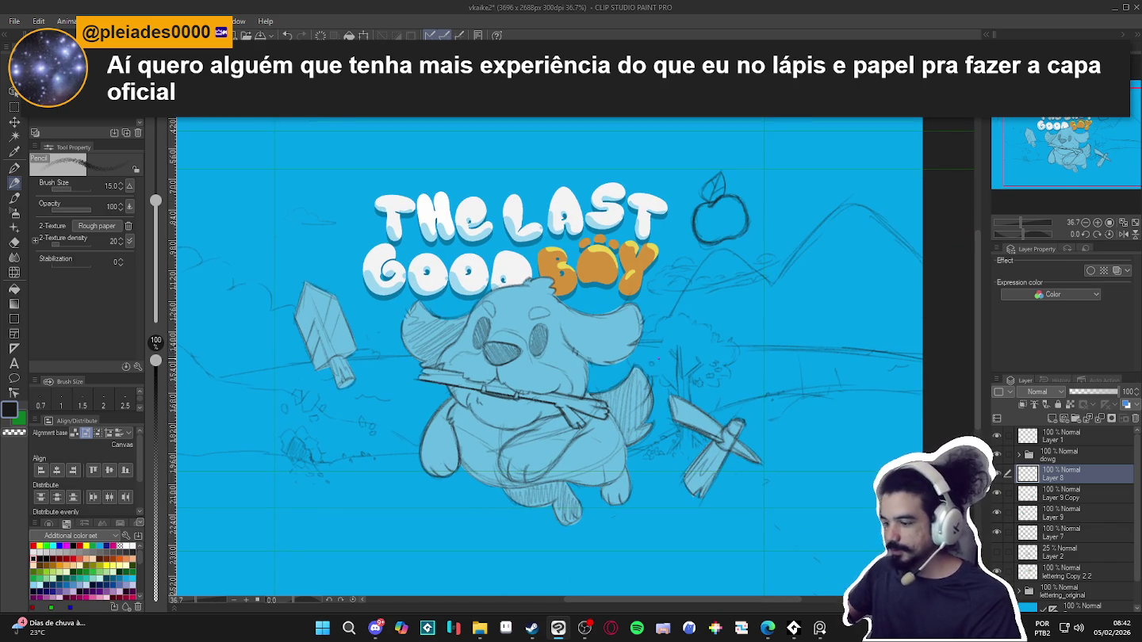
On a new layer above Layer 9 Copy, ink the apple and stem and fill them light blue
click(1042, 493)
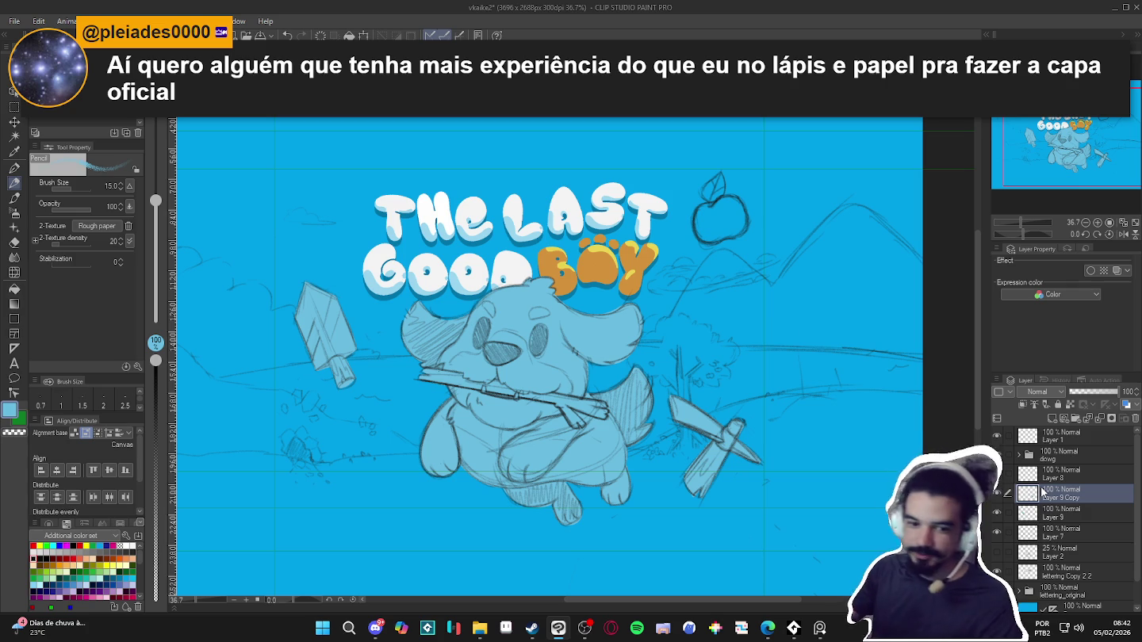
key(ctrl+shift+n)
key(p)
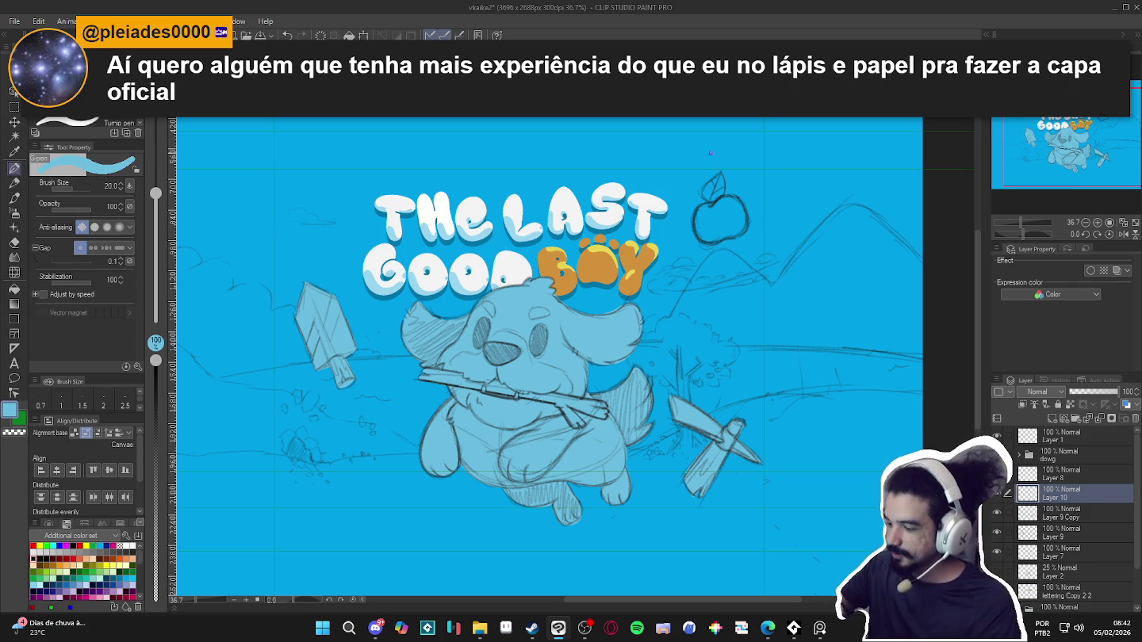
drag(720, 174, 723, 195)
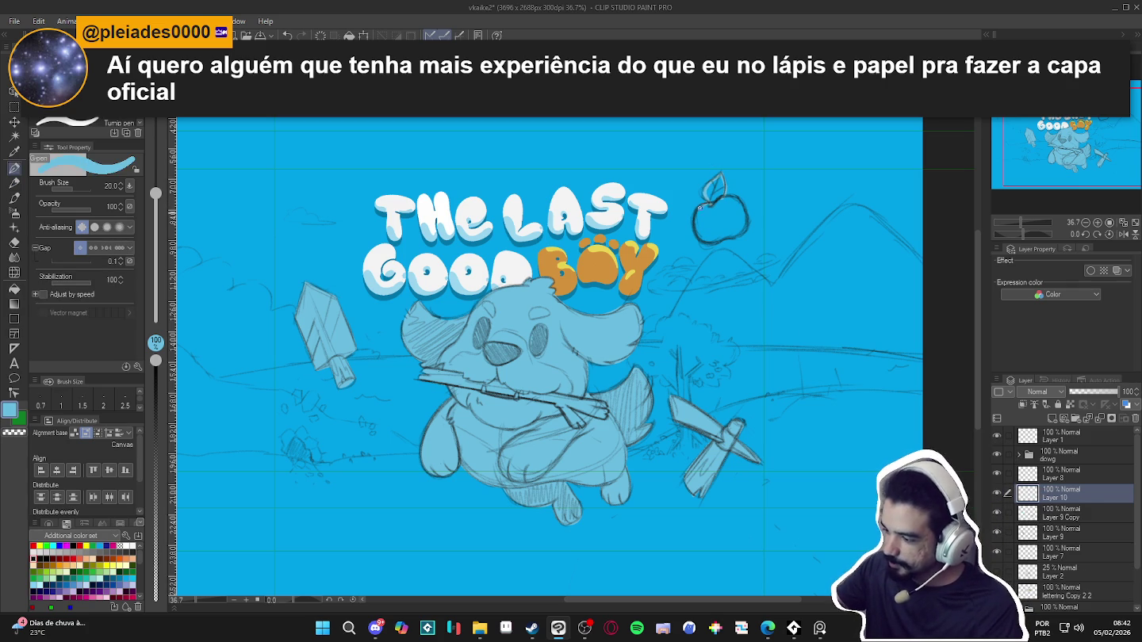
drag(694, 230, 723, 236)
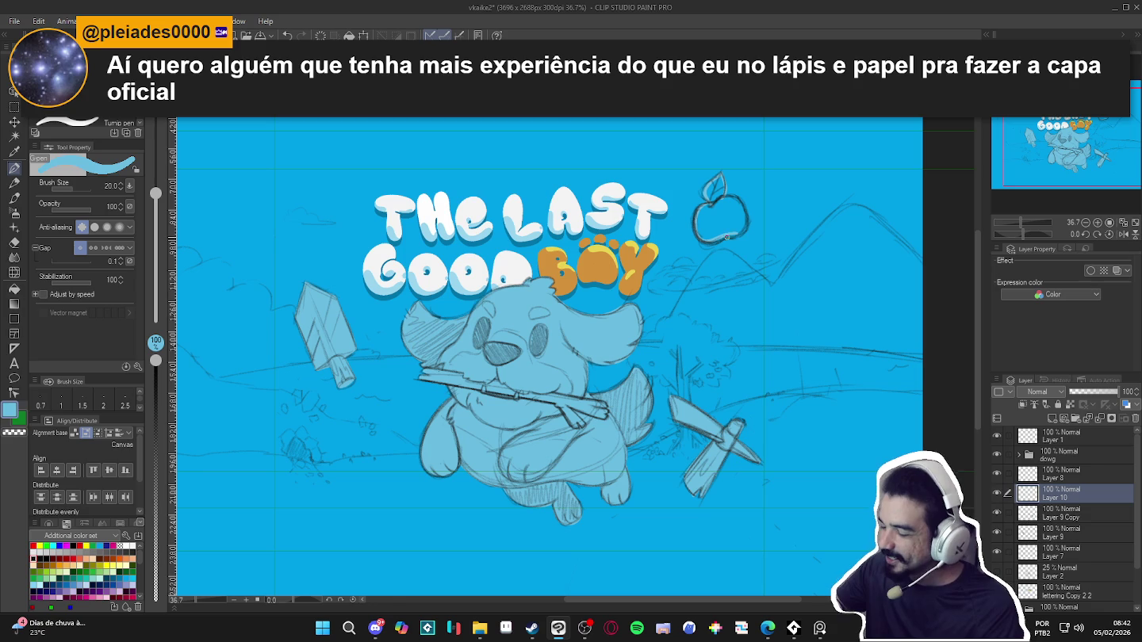
key(g)
click(723, 203)
click(735, 181)
key(p)
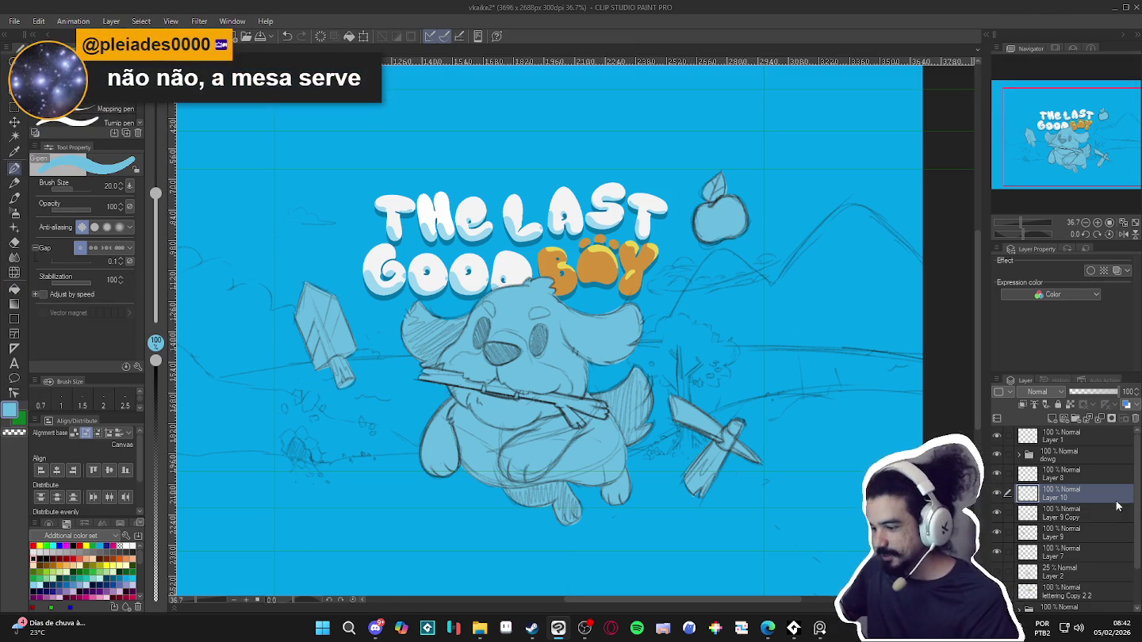
Check the old apple sketch on Layer 8 by lowering its opacity, then delete it
click(1038, 476)
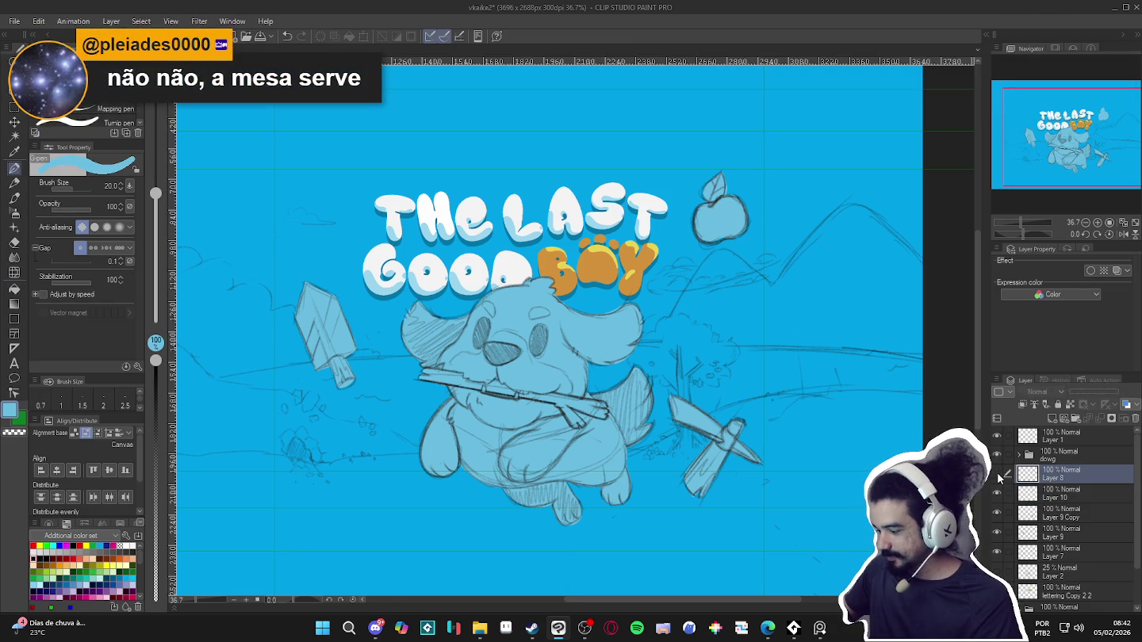
drag(1103, 392, 1112, 393)
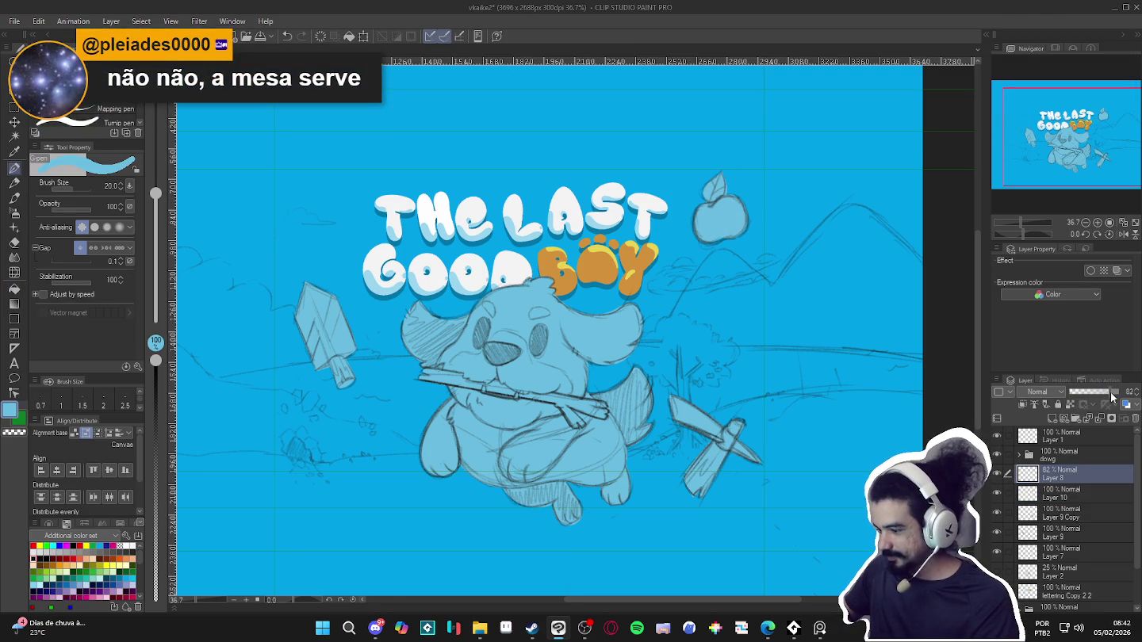
key(ctrl+e)
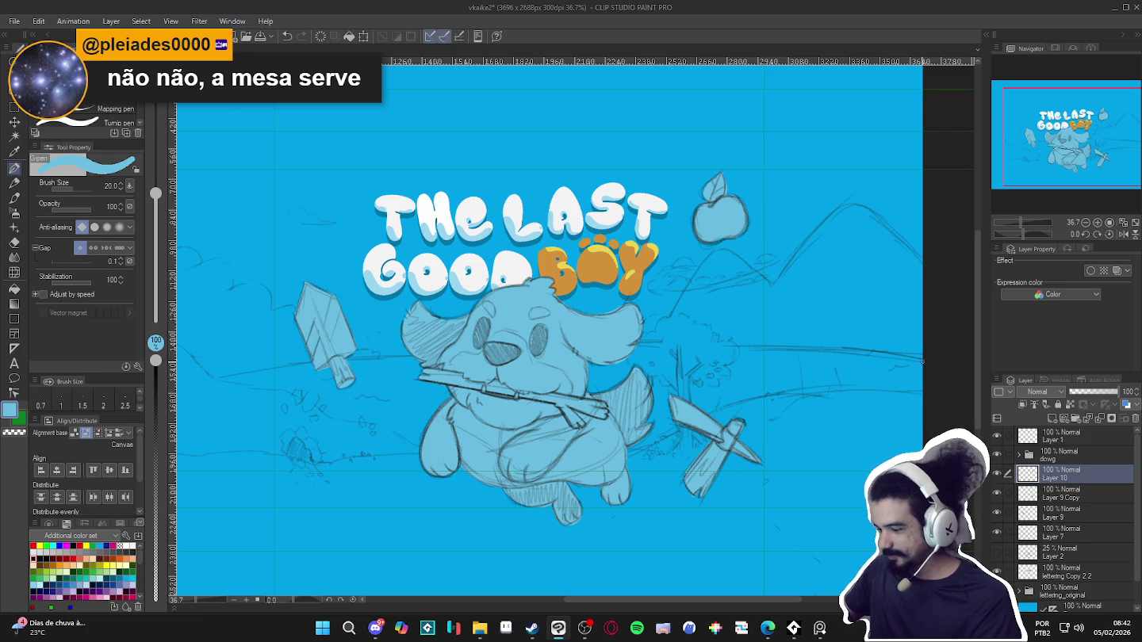
key(k)
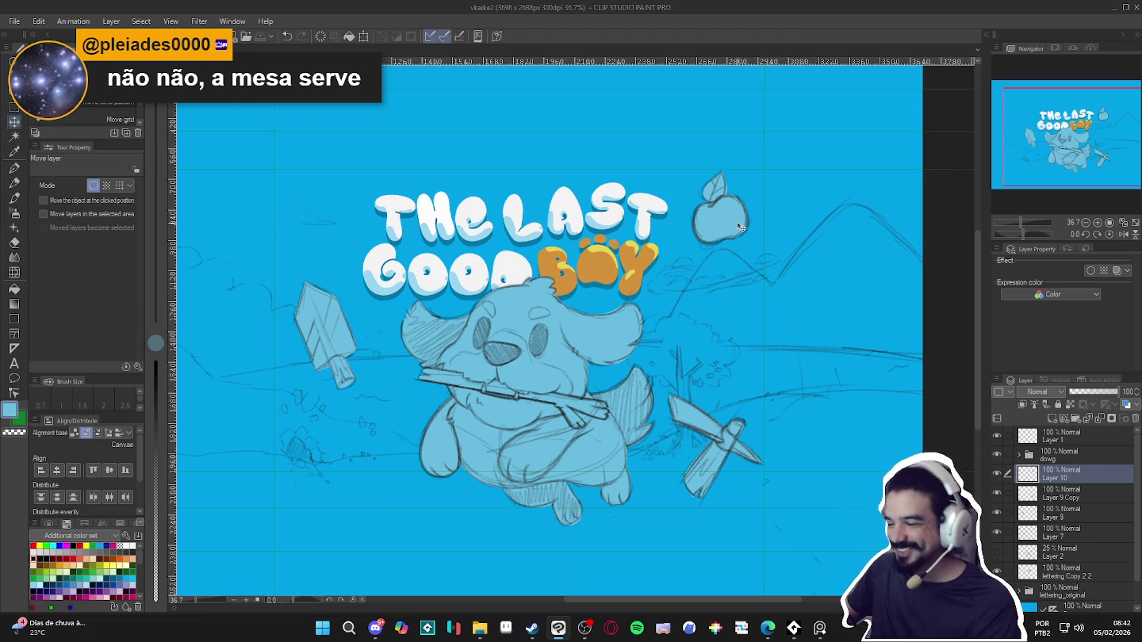
Move the inked apple on Layer 10 down-right and enlarge it to 133% beside the title
scroll(738, 221, down, 2)
key(ctrl+t)
drag(732, 220, 750, 247)
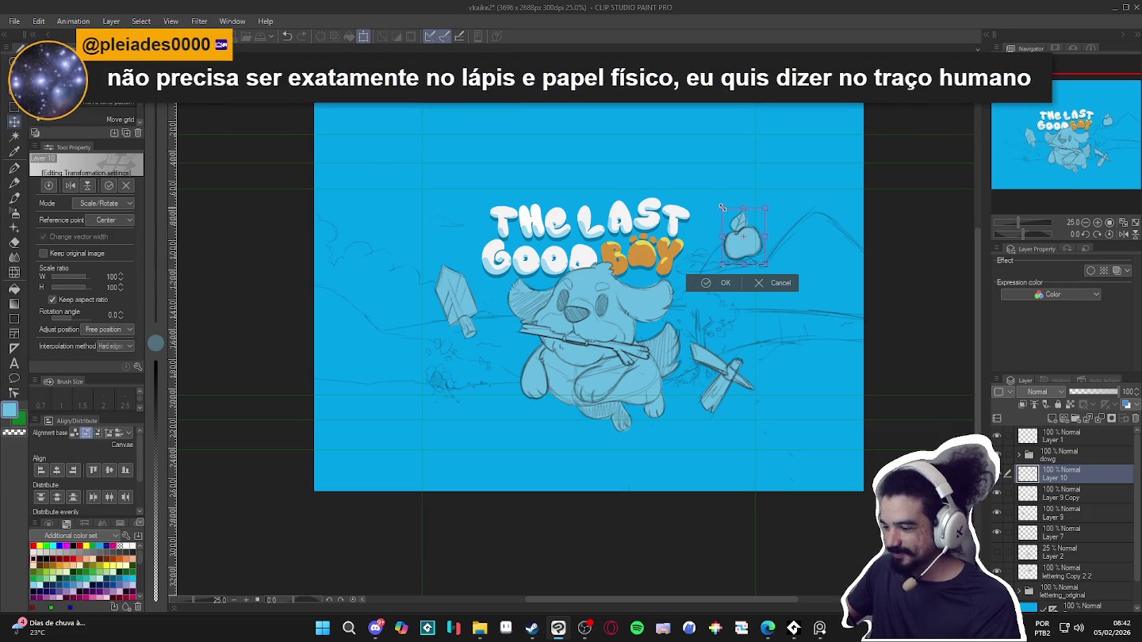
drag(720, 208, 704, 191)
drag(738, 240, 746, 227)
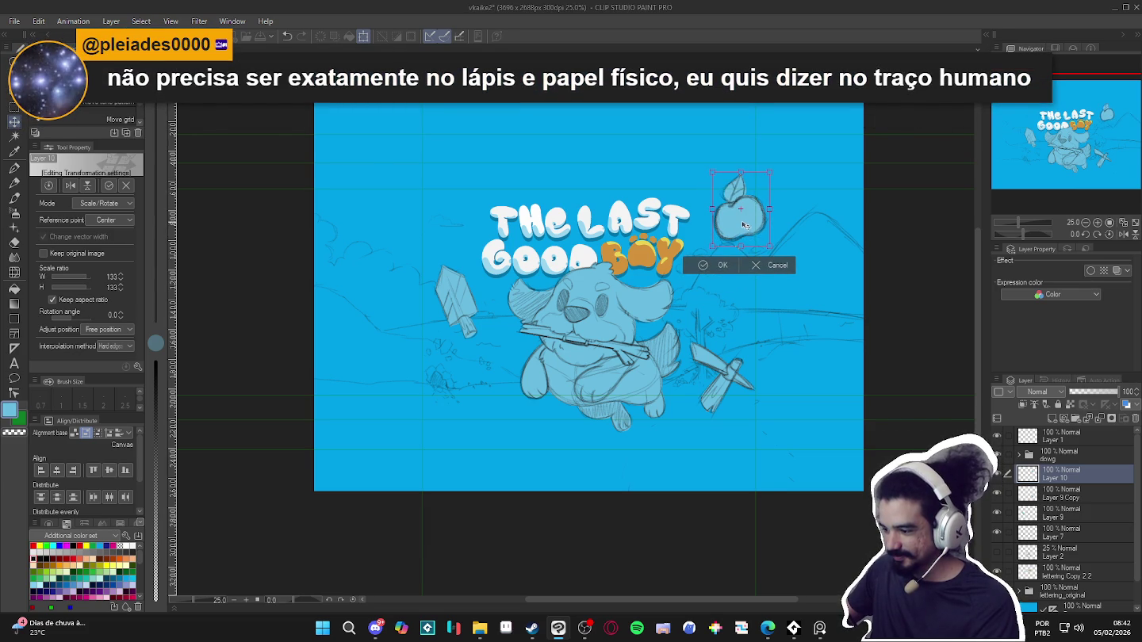
key(Return)
drag(716, 303, 712, 304)
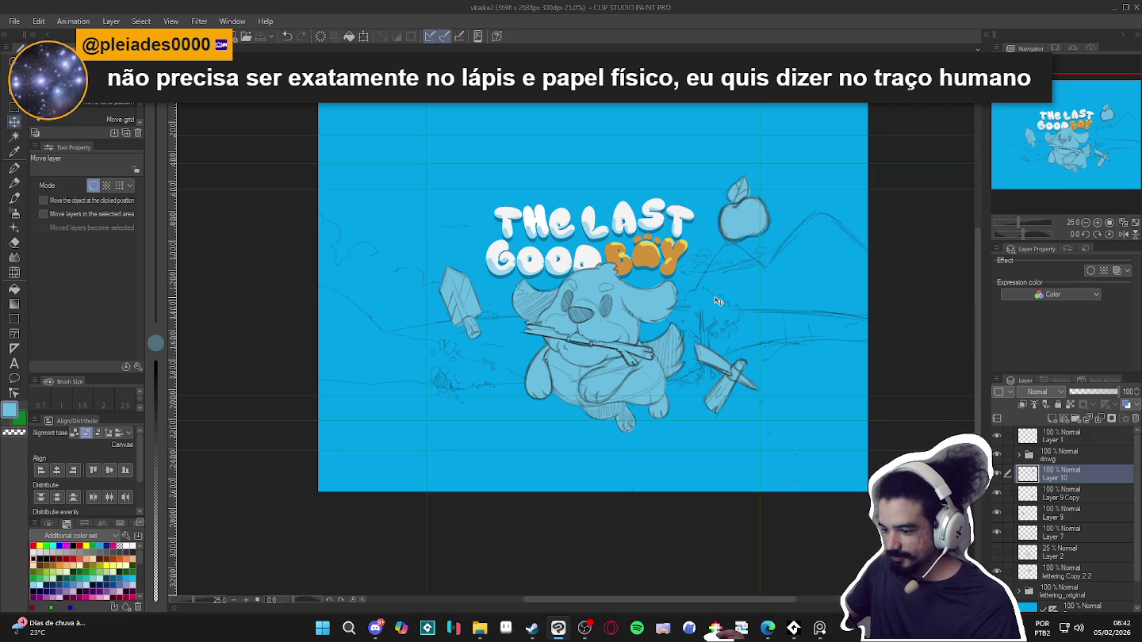
drag(717, 301, 724, 301)
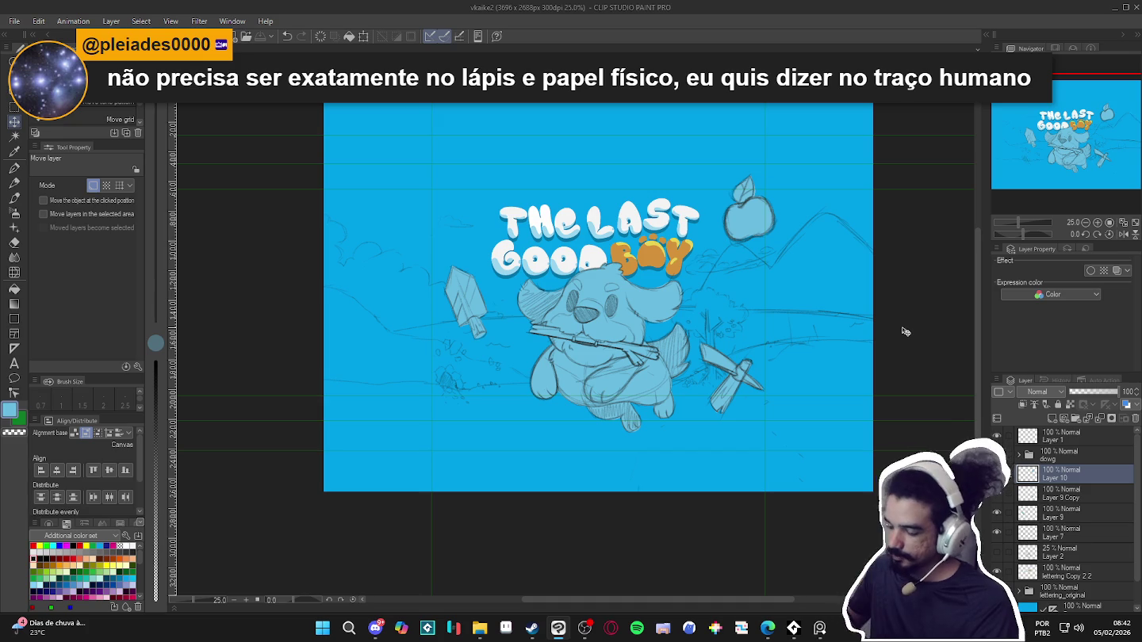
scroll(829, 378, up, 1)
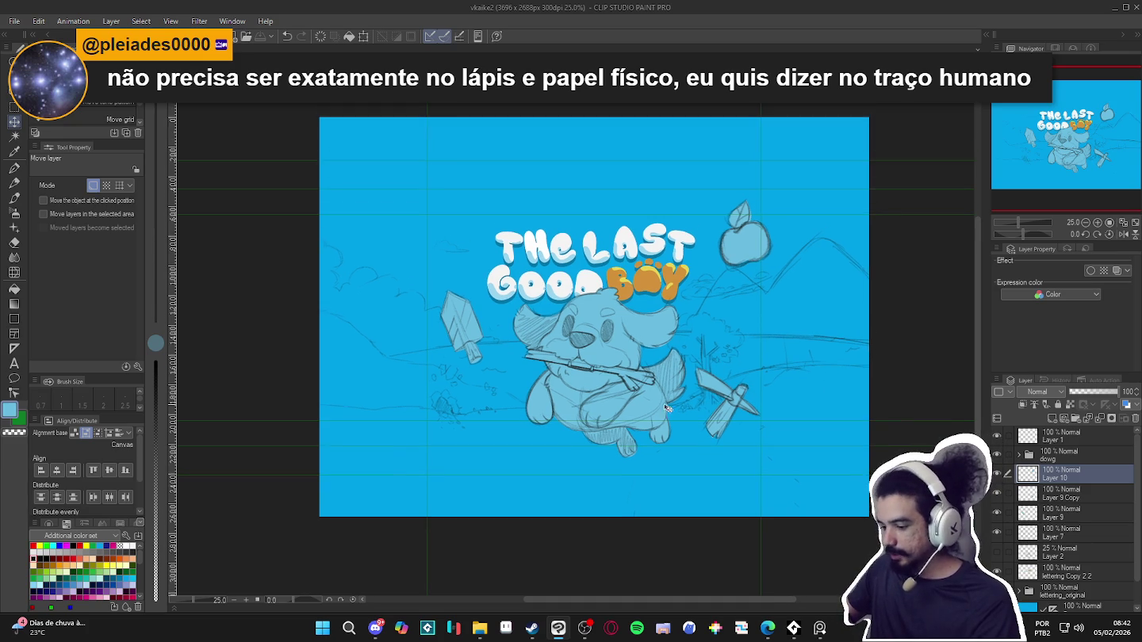
Toggle visibility of the apple, sword and landscape sketch layers, and select Layer 2
scroll(666, 400, up, 1)
scroll(662, 399, down, 1)
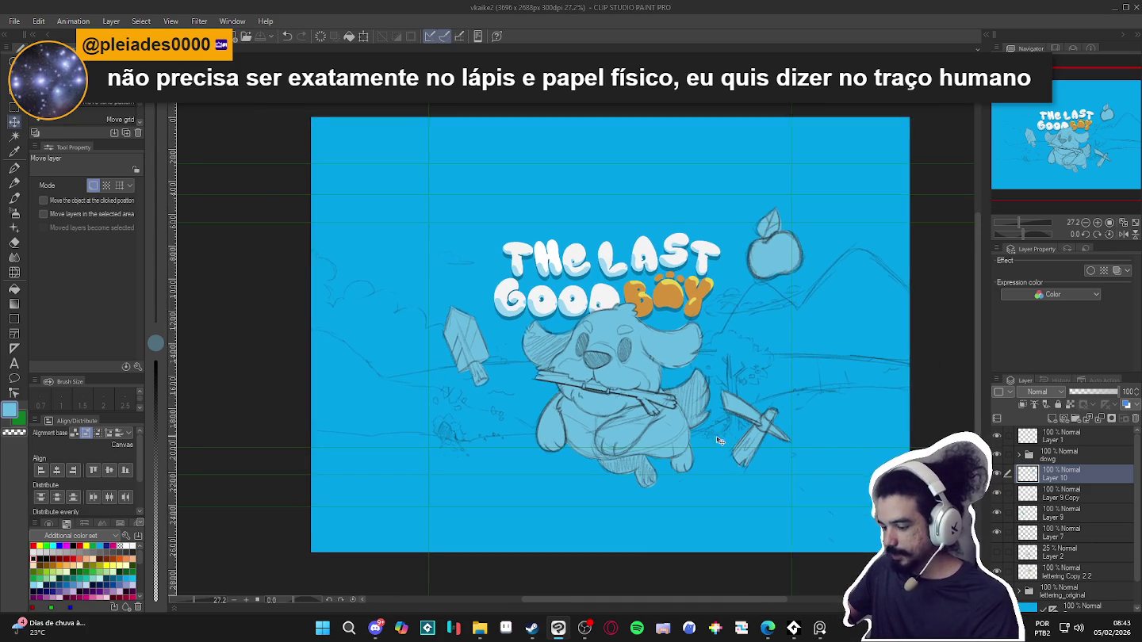
click(997, 493)
click(997, 494)
click(997, 513)
click(995, 513)
click(997, 533)
click(998, 534)
click(997, 533)
click(998, 539)
click(1081, 553)
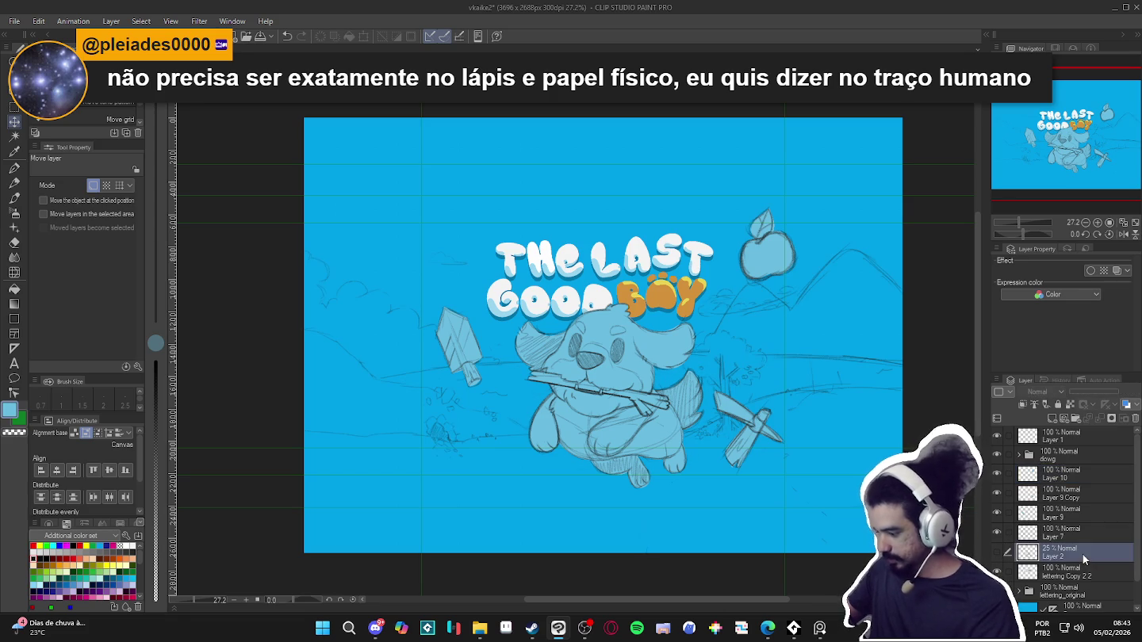
On a new layer above Layer 2, draw a light green grass horizon line at brush size 50
key(ctrl+shift+n)
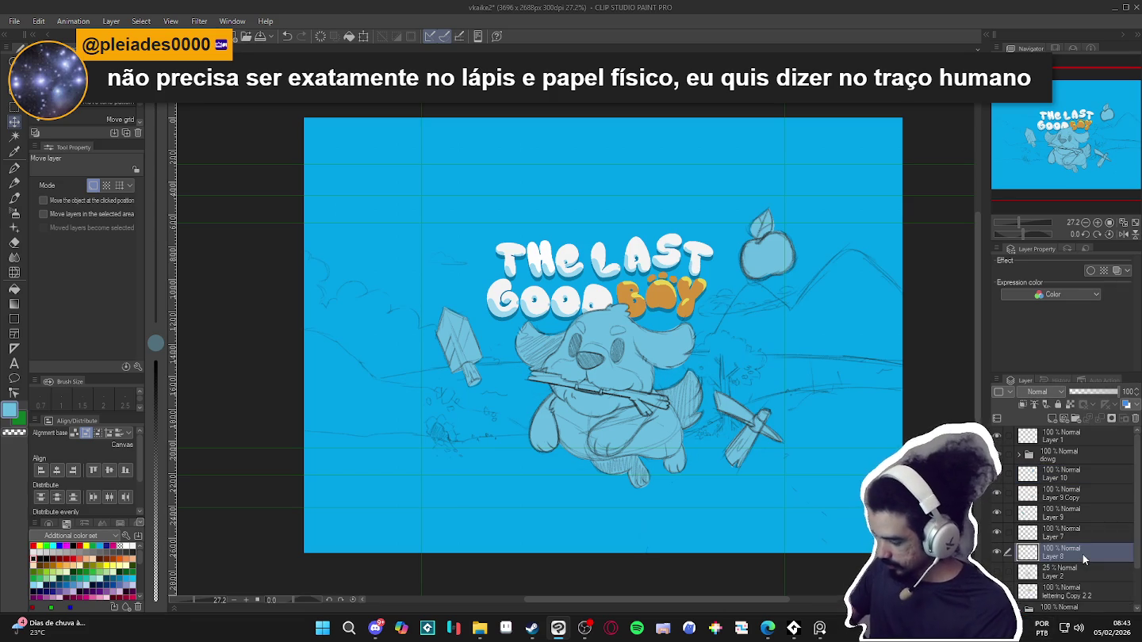
key(p)
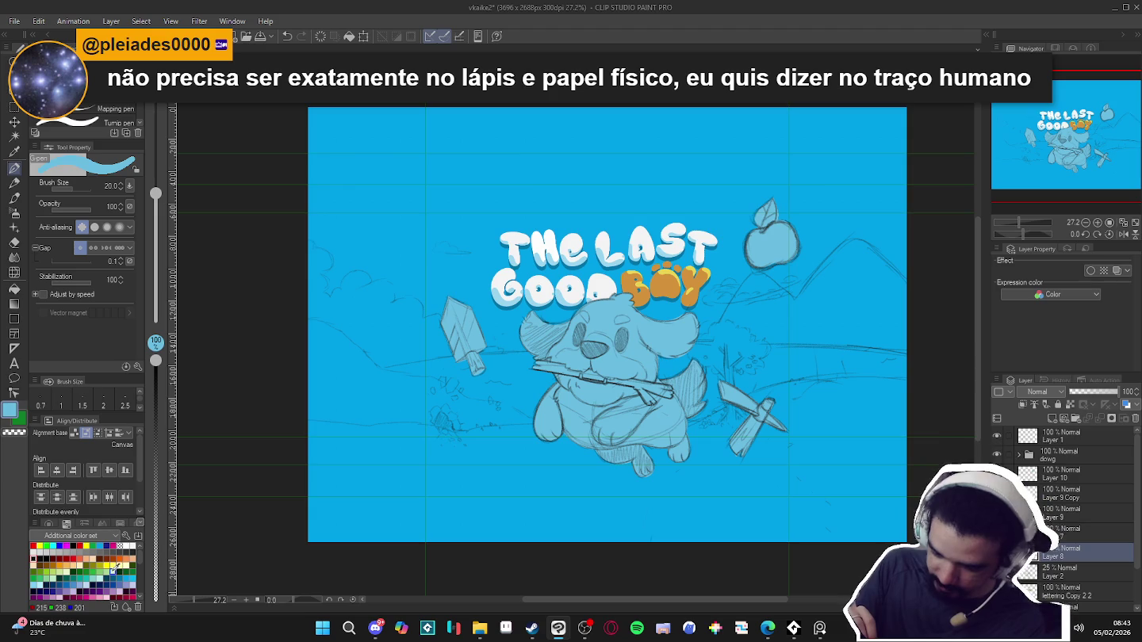
click(108, 568)
key(bracketright)
key(bracketright)
key(bracketright)
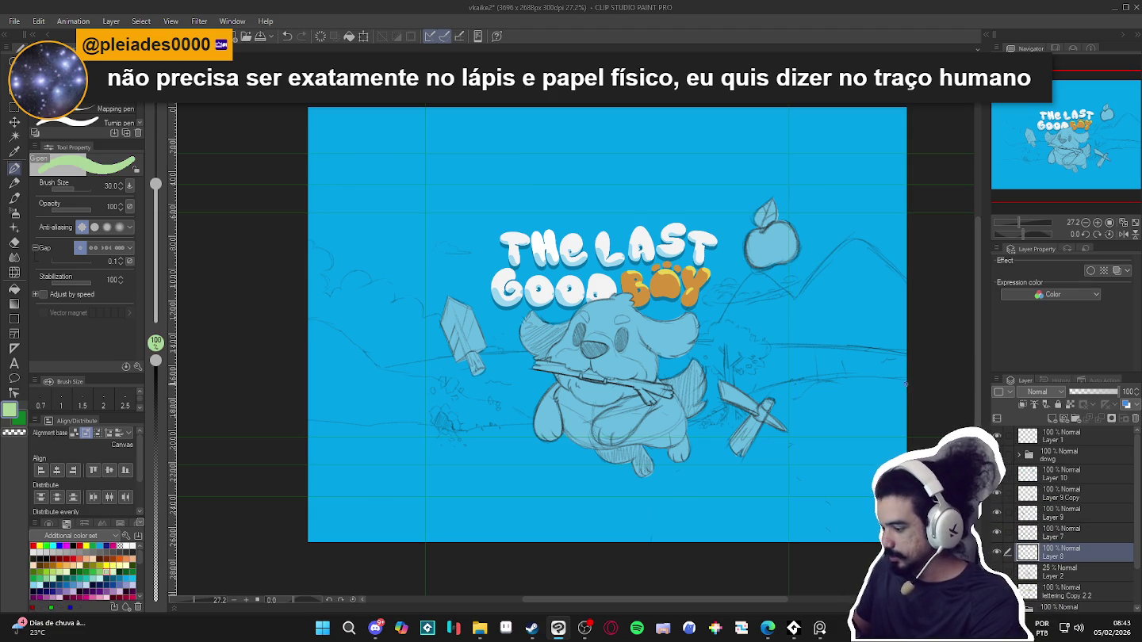
mouse_move(920, 386)
mouse_down()
mouse_move(841, 379)
mouse_move(765, 391)
mouse_move(735, 367)
mouse_move(758, 363)
mouse_up()
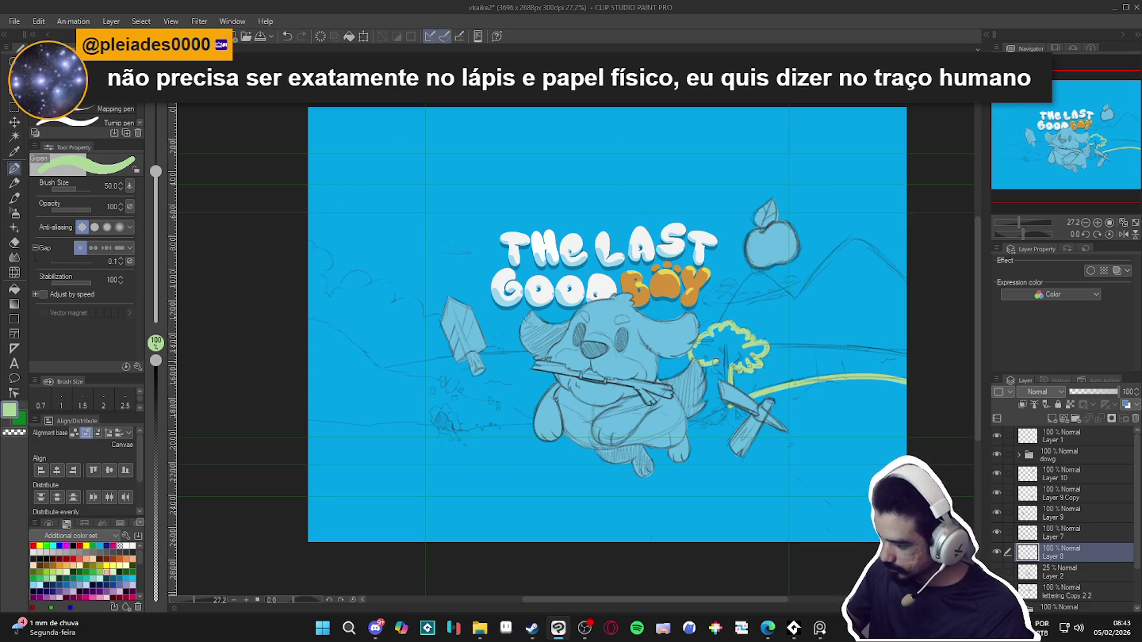
drag(730, 405, 687, 426)
drag(496, 428, 309, 420)
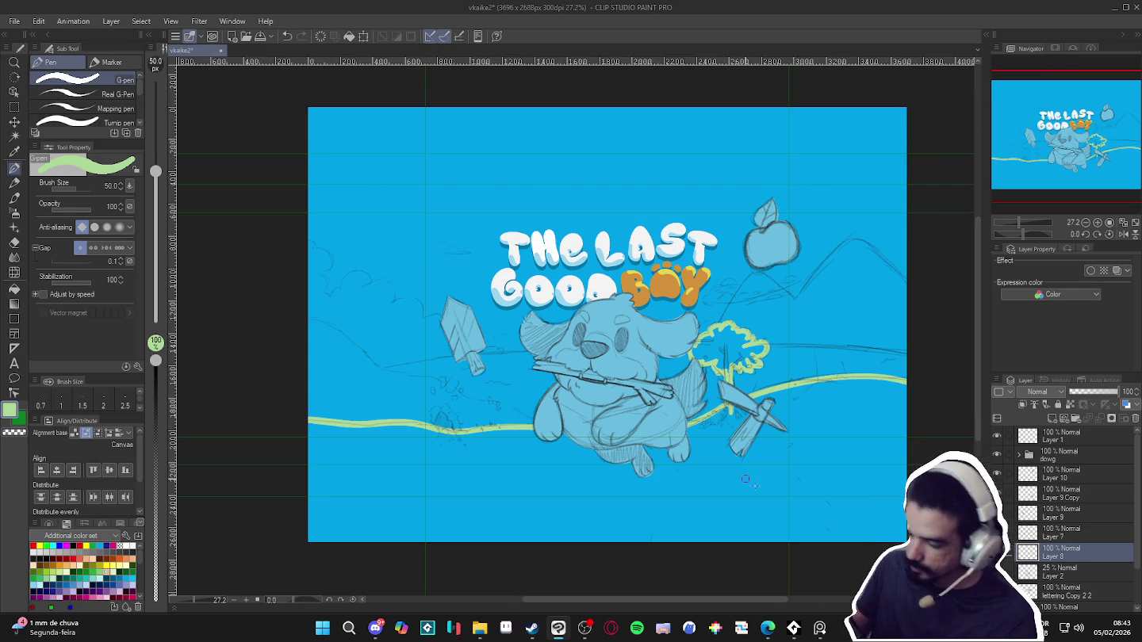
Fill the ground and tree green, set the grass layer opacity to 93, and add Layer 11 above
key(g)
click(746, 479)
click(731, 349)
key(p)
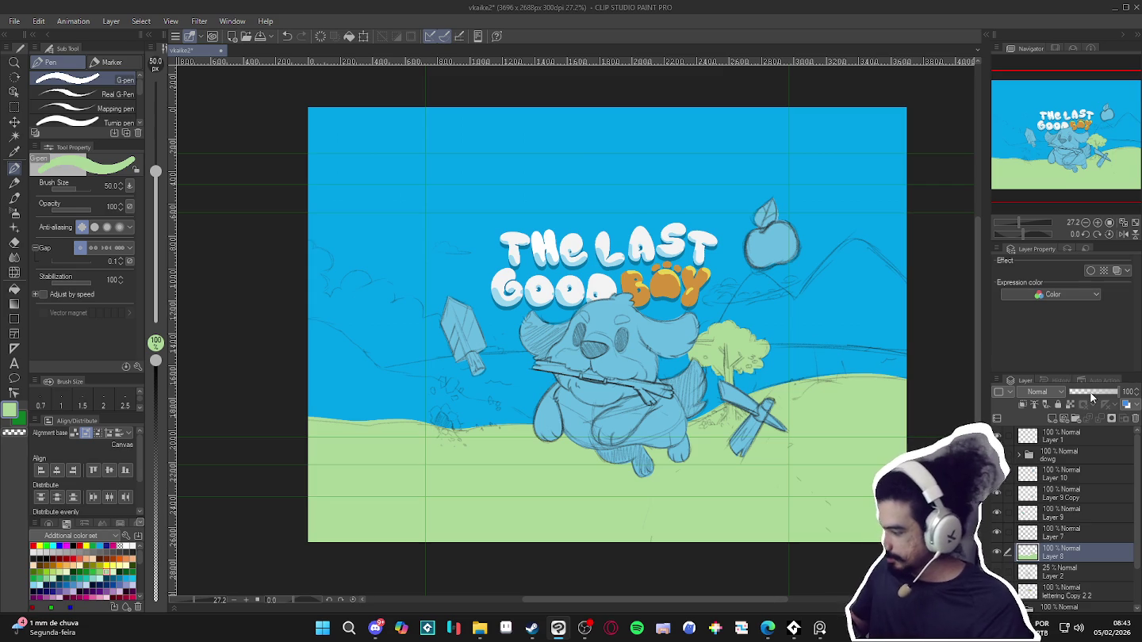
drag(1090, 395, 1113, 392)
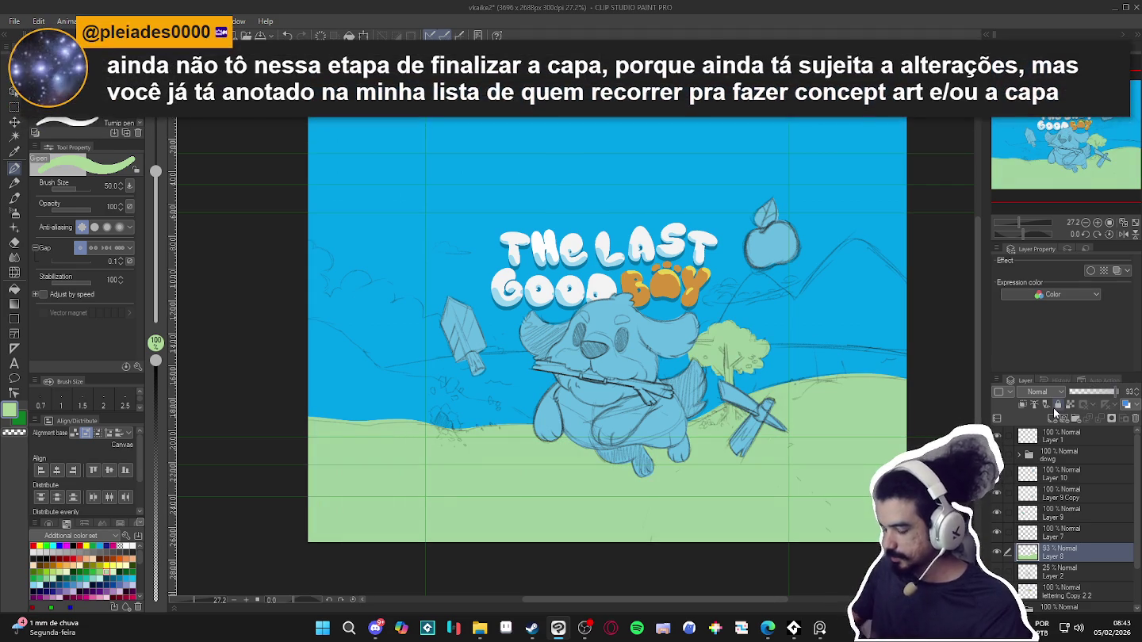
click(1052, 417)
drag(1062, 553, 1062, 583)
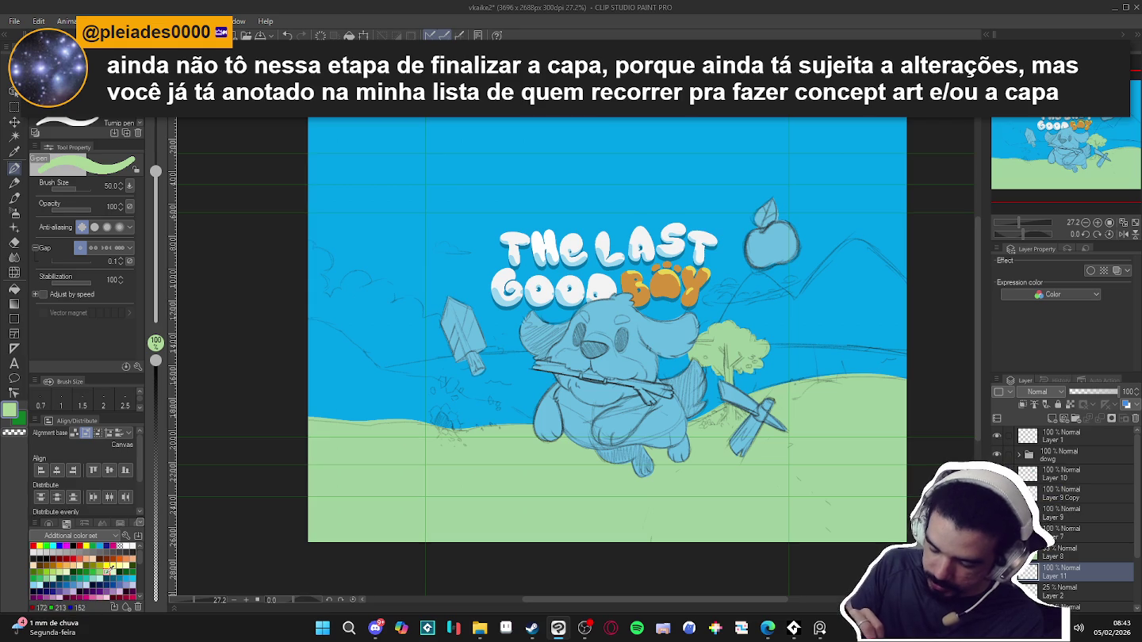
Draw a light cyan hill outline on the left behind the dog and fill it pale blue
click(95, 578)
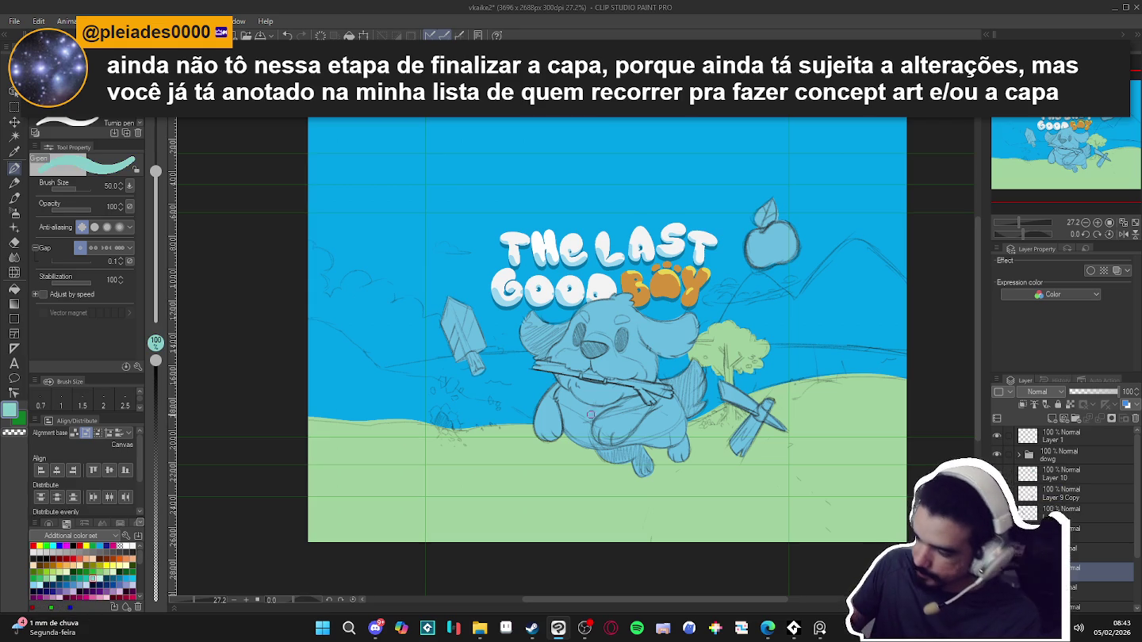
mouse_move(532, 418)
mouse_down()
mouse_move(452, 382)
mouse_move(404, 377)
mouse_move(308, 325)
mouse_up()
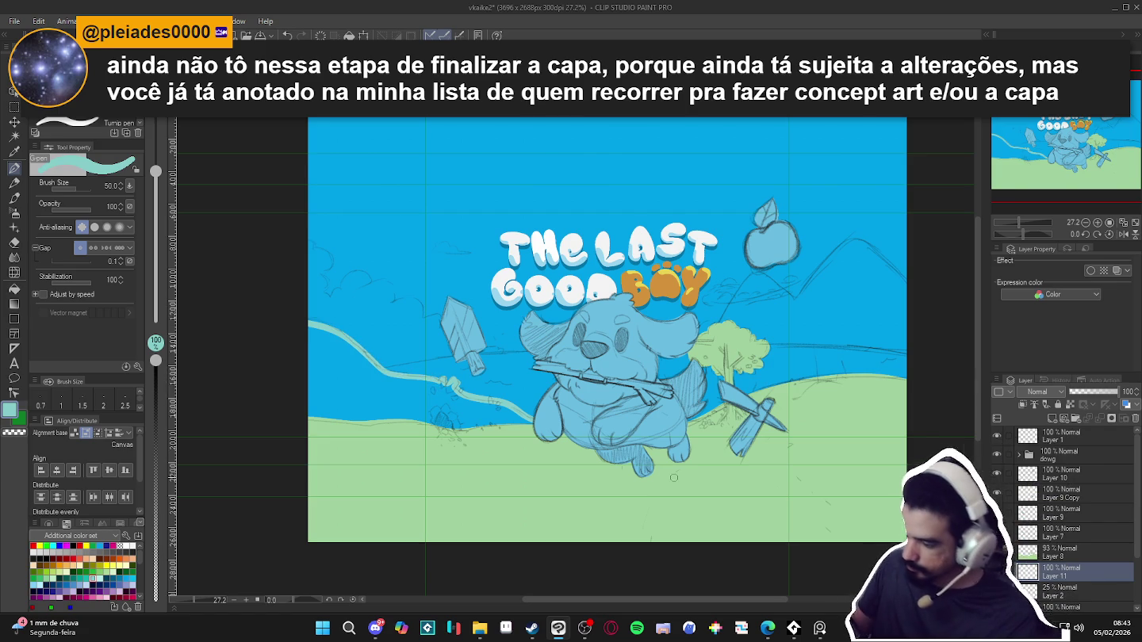
key(g)
click(487, 408)
key(ctrl+z)
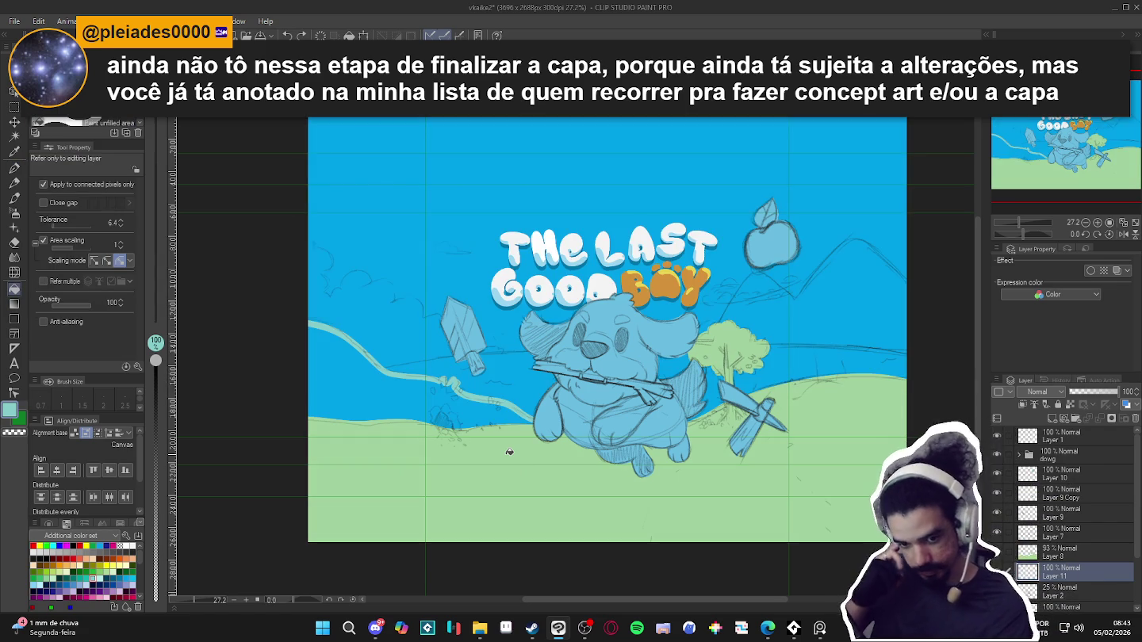
key(p)
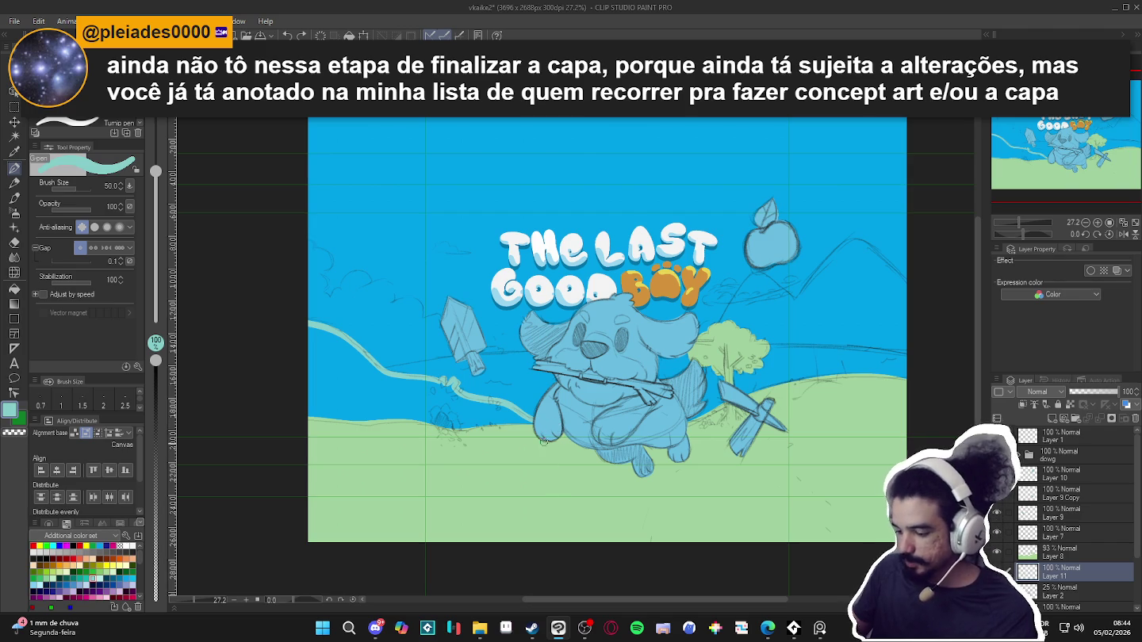
key(g)
click(375, 404)
key(p)
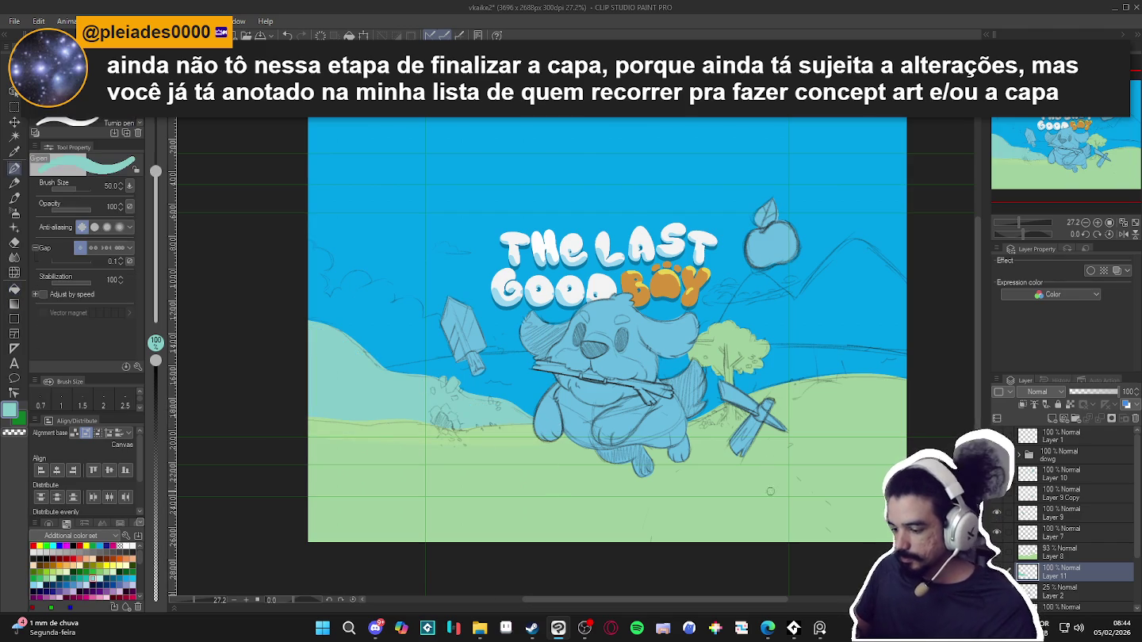
drag(552, 418, 540, 415)
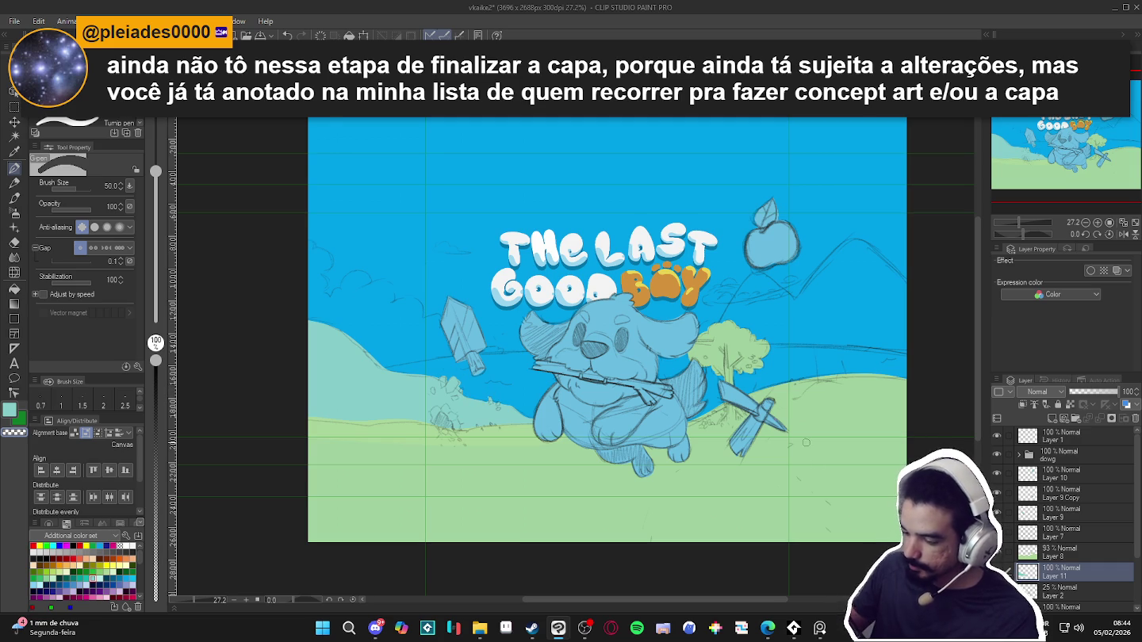
Add a new Layer 12 directly above Layer 2
drag(795, 489, 785, 482)
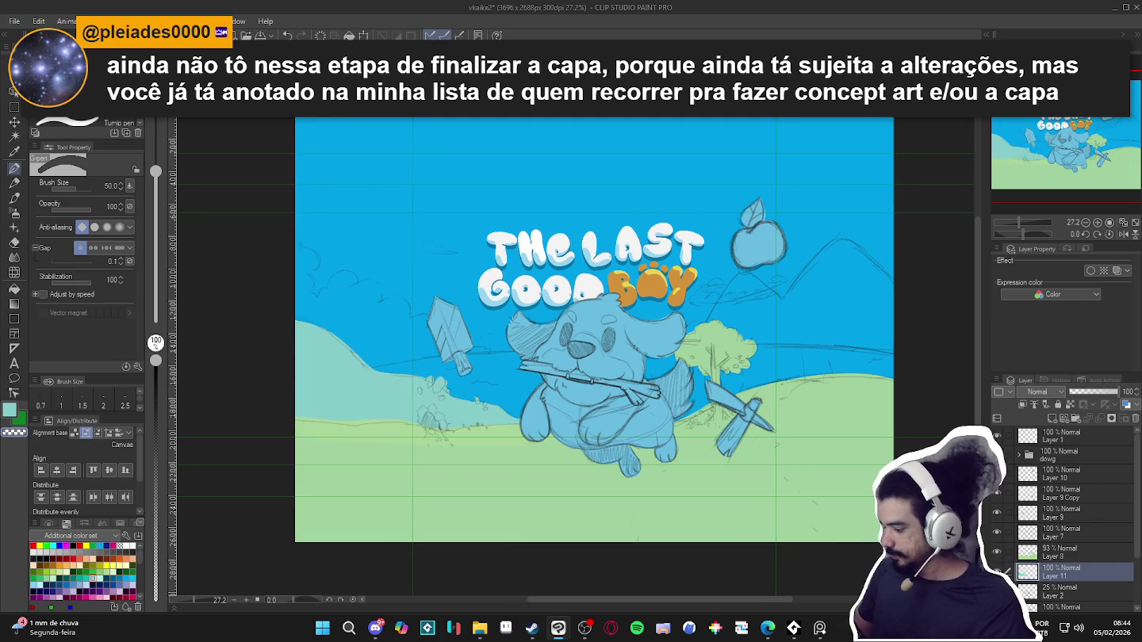
click(1055, 595)
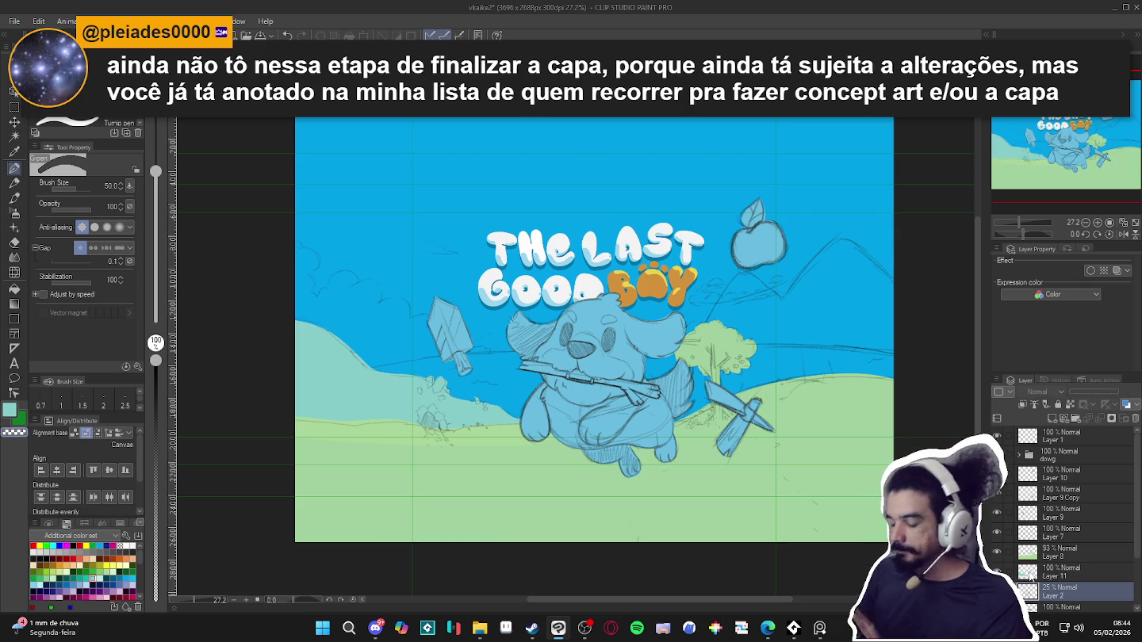
key(ctrl+shift+n)
drag(794, 491, 810, 474)
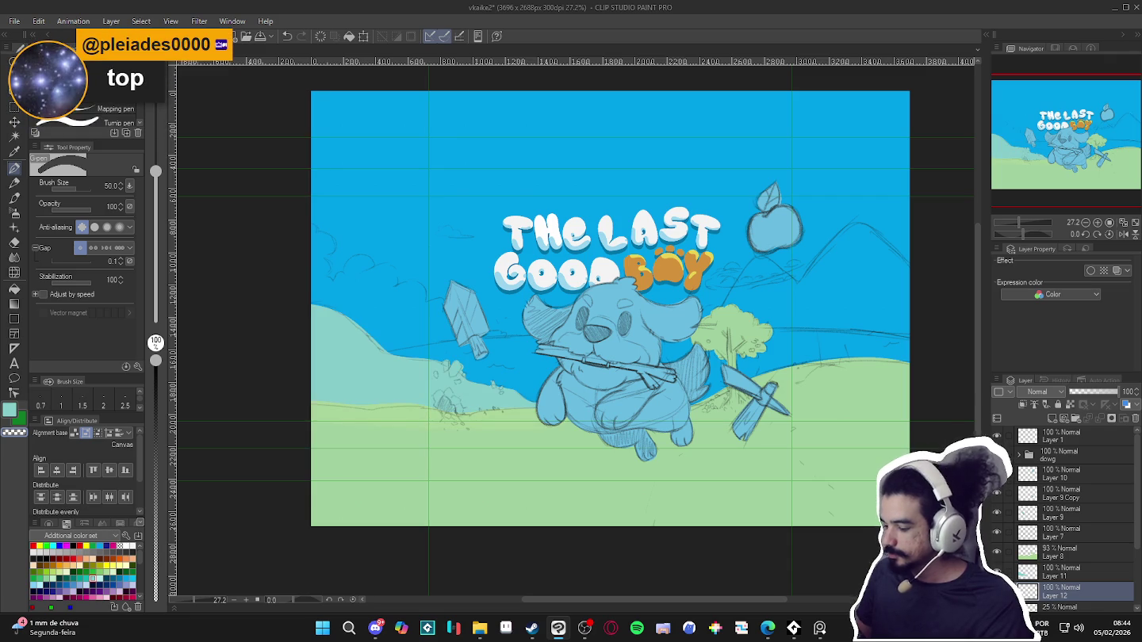
drag(863, 532, 823, 527)
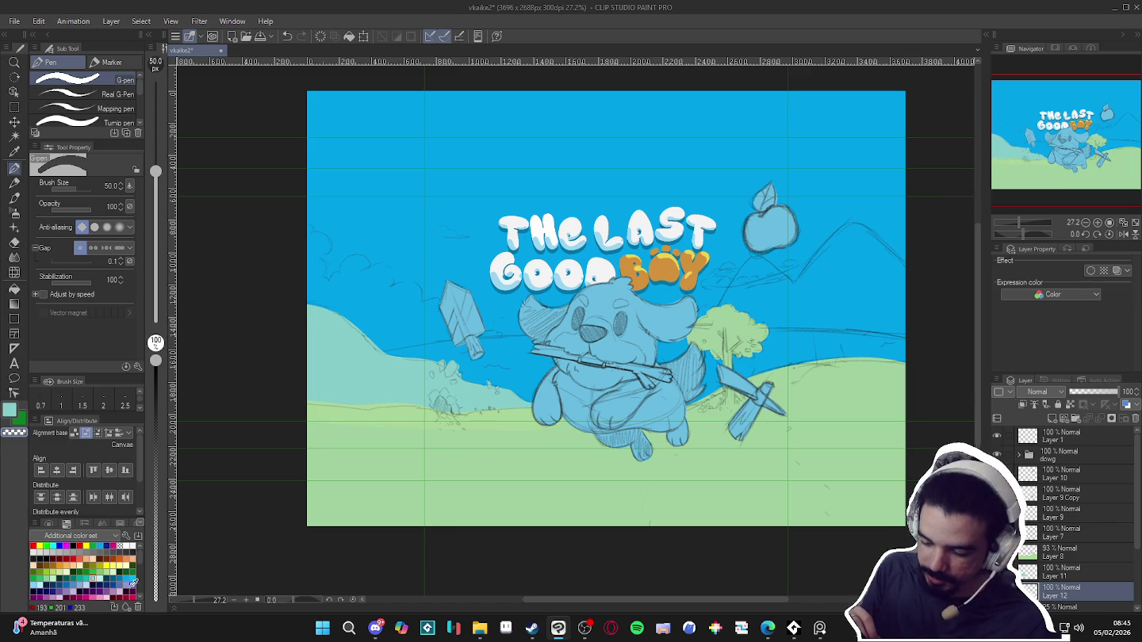
Draw a light cyan line across the right sky and fill the strip below it
click(39, 586)
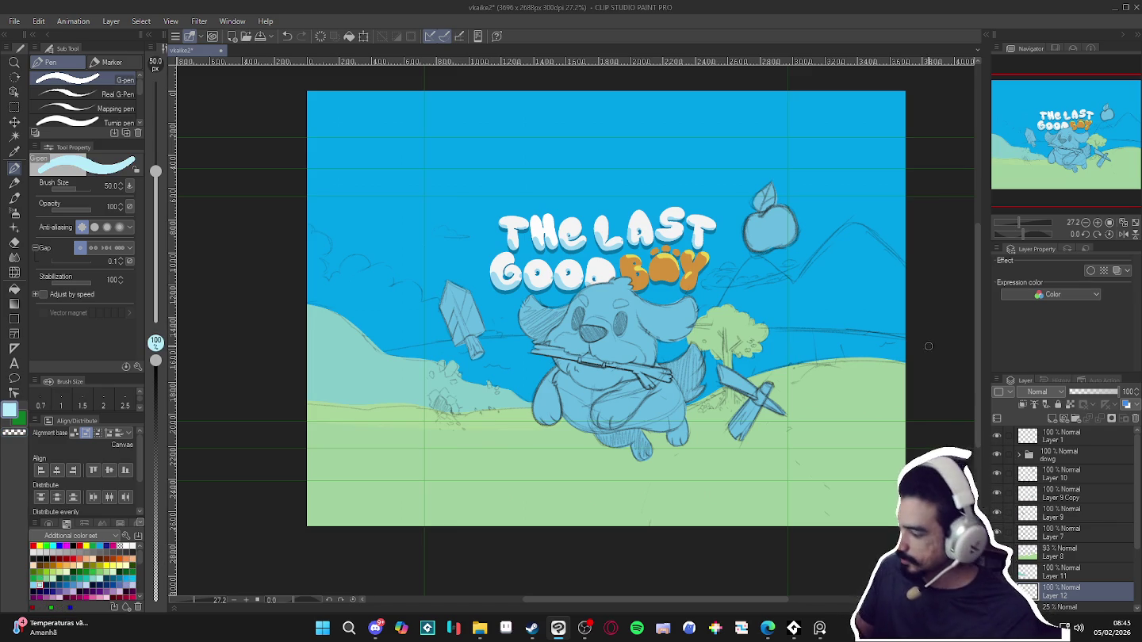
drag(904, 338, 749, 320)
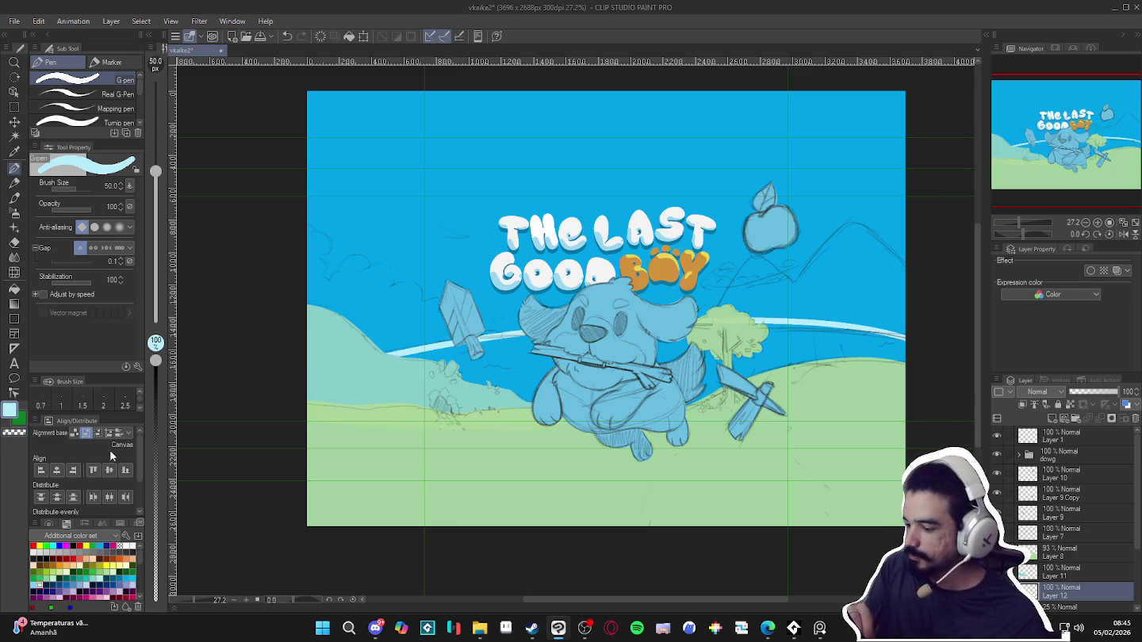
key(g)
click(803, 347)
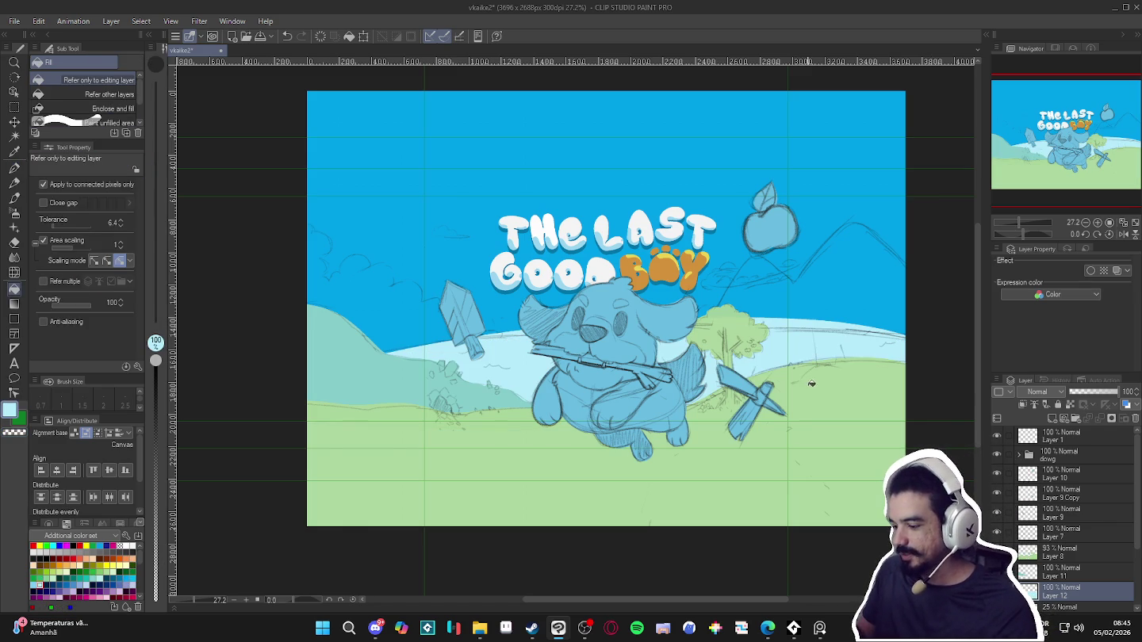
Pick light blue, level the canvas rotation, and make Layer 2 the working layer with the pen
mouse_move(812, 432)
mouse_down()
mouse_move(894, 386)
mouse_move(867, 194)
mouse_up()
key(p)
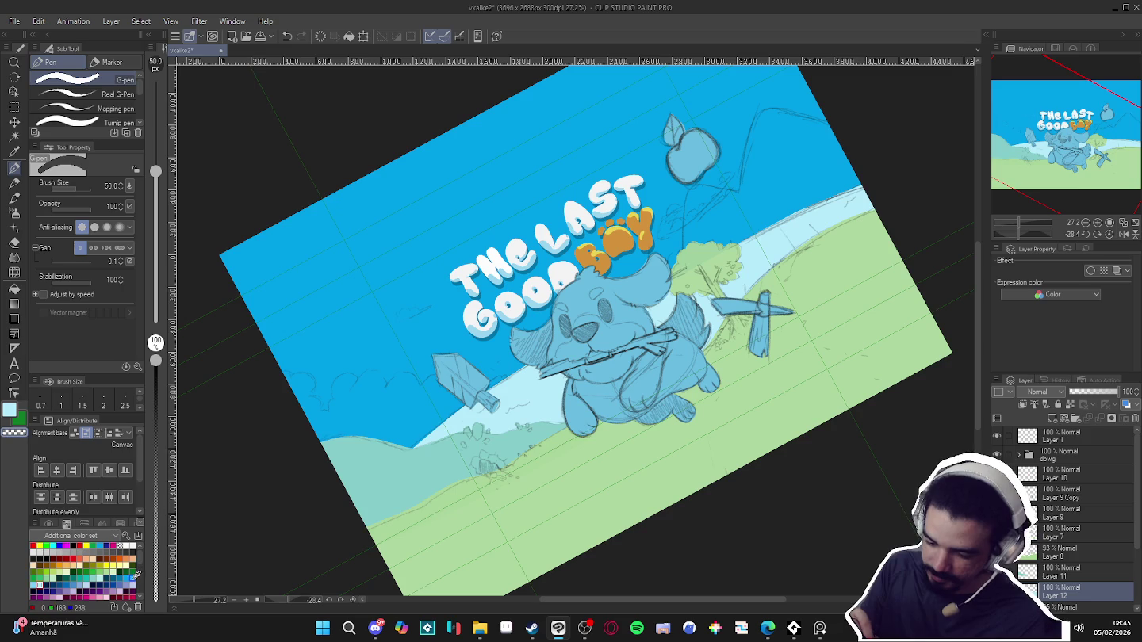
click(35, 585)
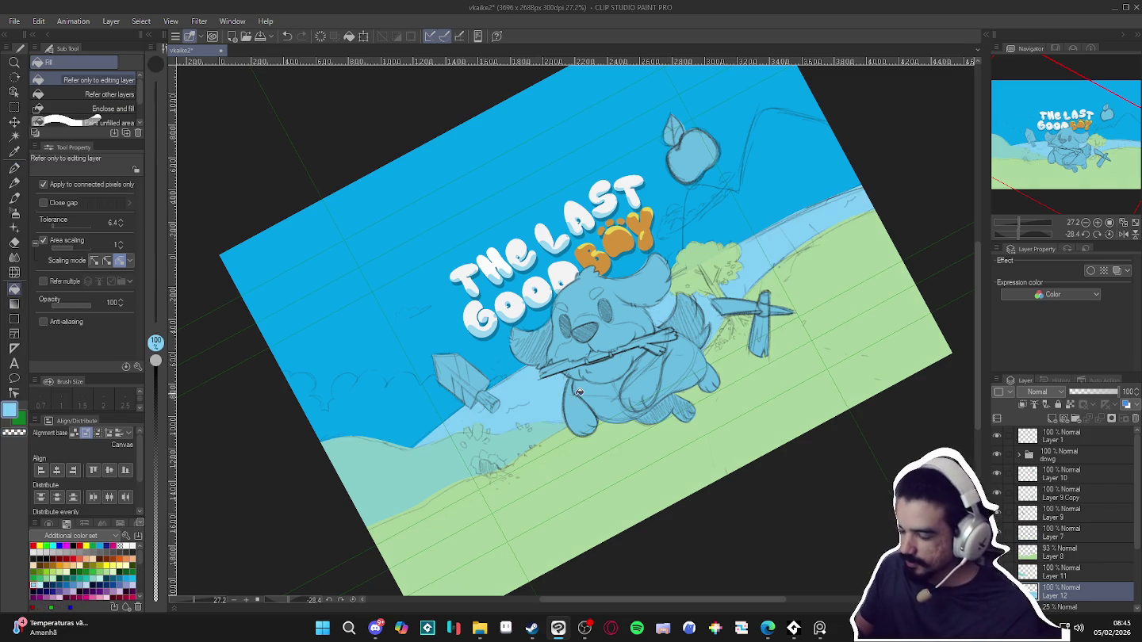
double_click(786, 404)
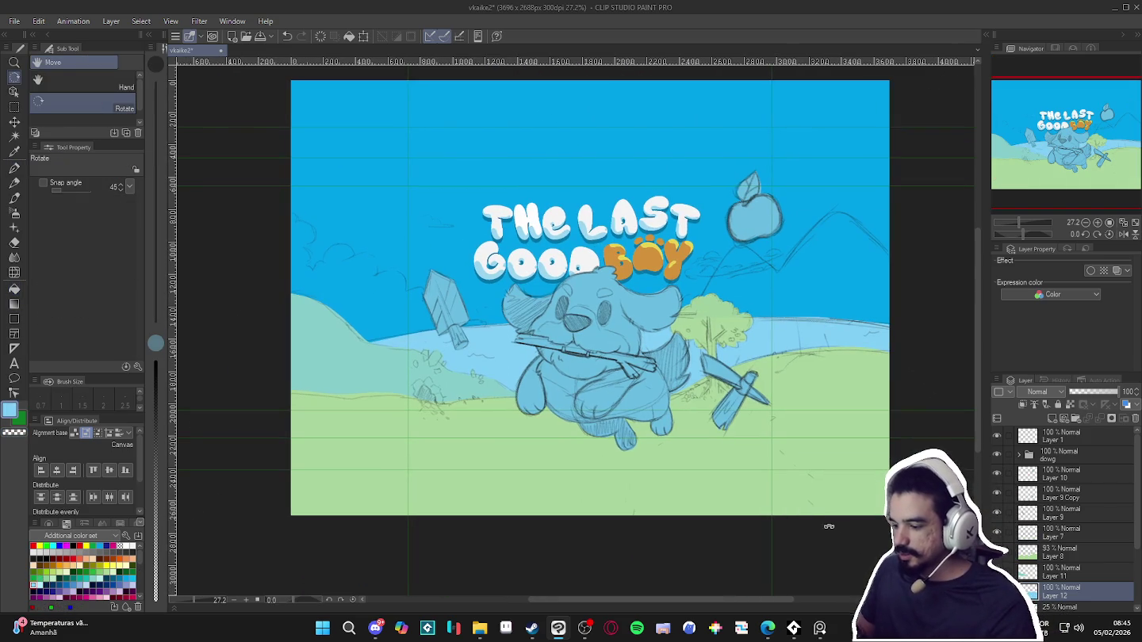
drag(836, 545, 831, 549)
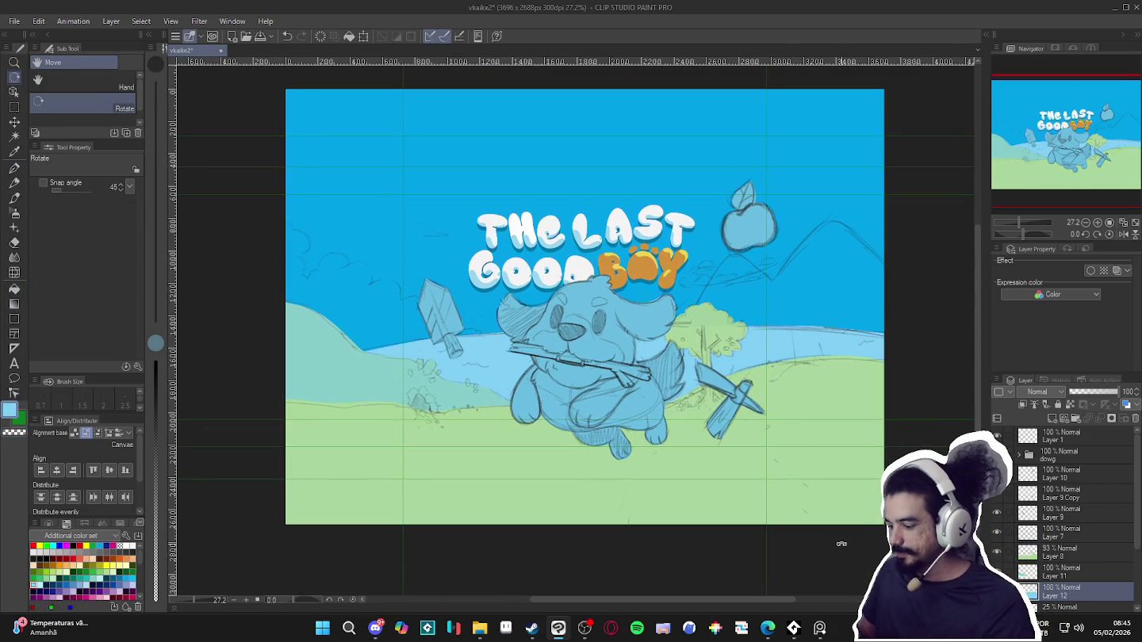
key(p)
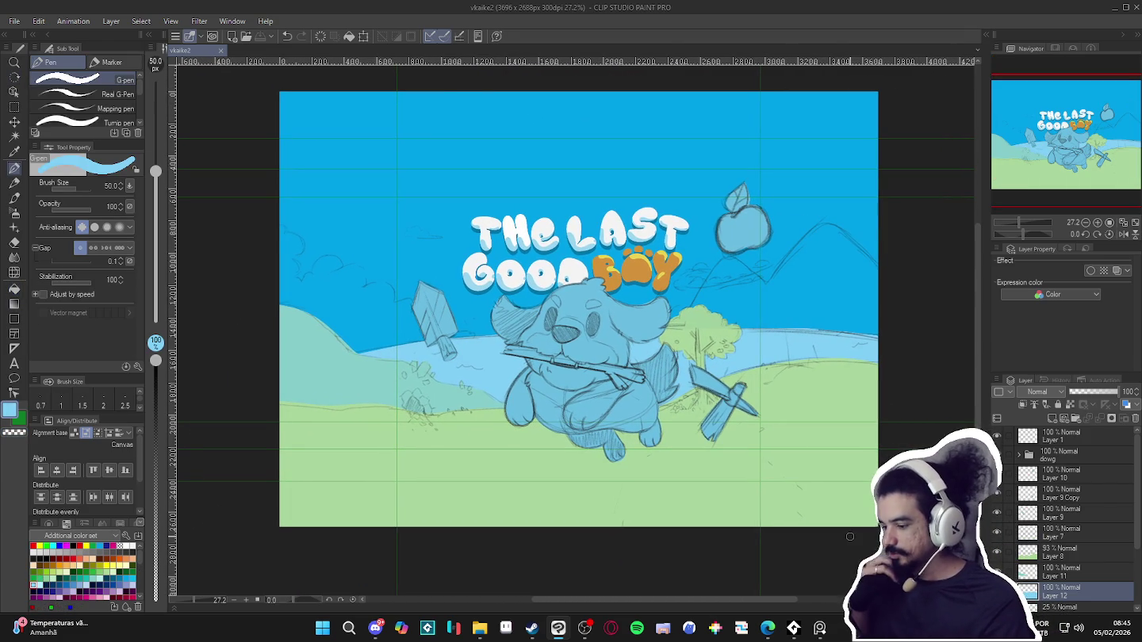
scroll(1062, 538, down, 1)
click(1046, 591)
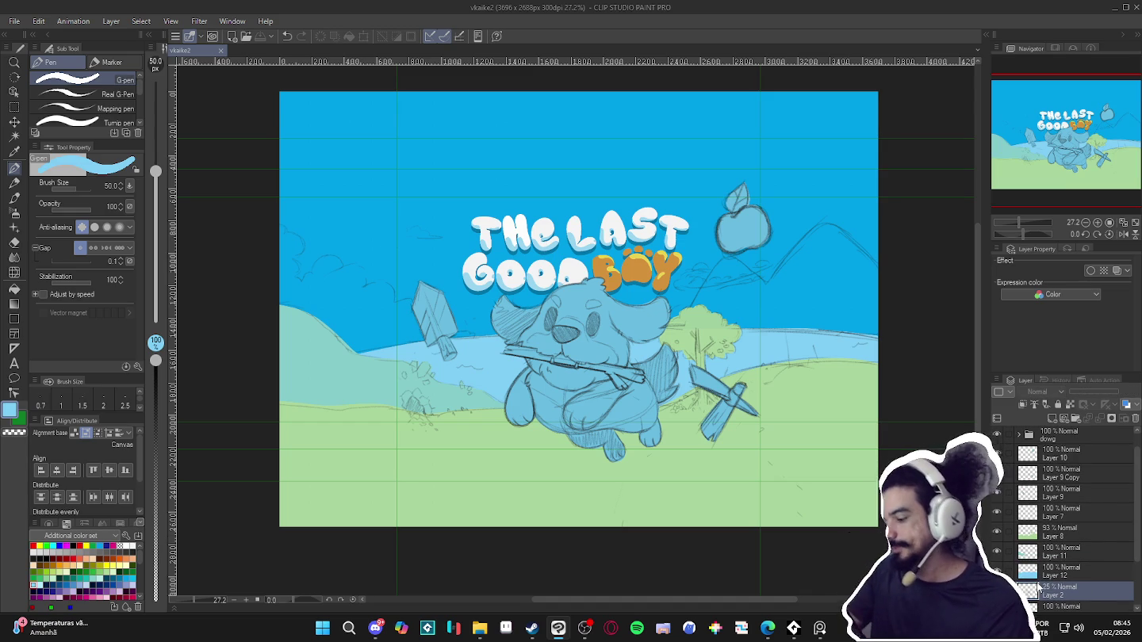
On a new layer, outline and fill solid green mountains along the right side, then switch to white
key(ctrl+shift+n)
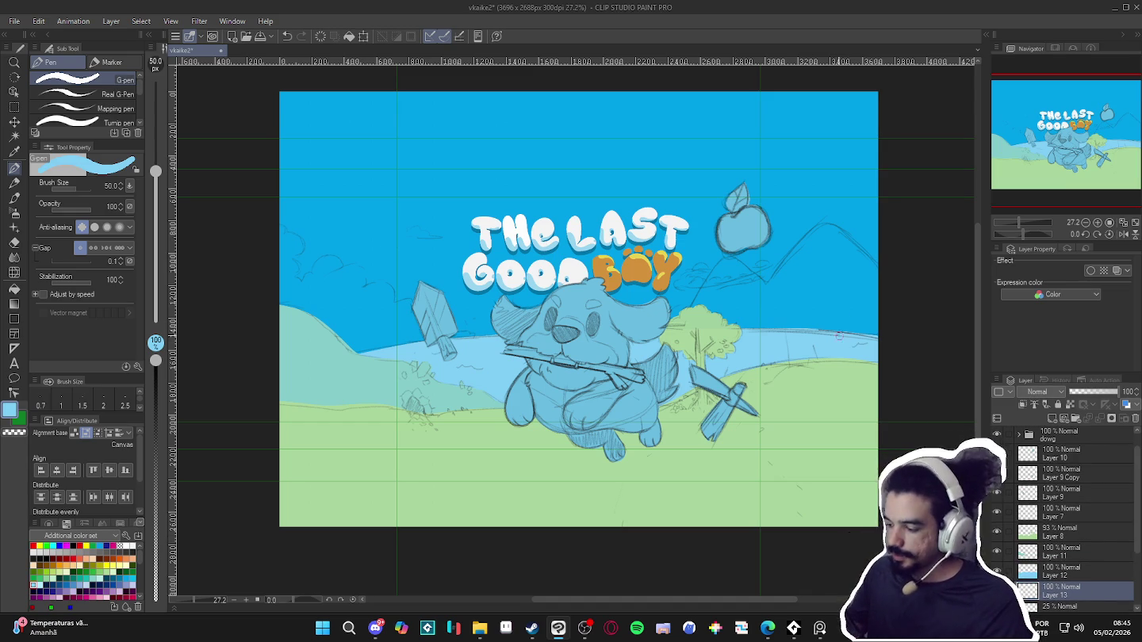
click(34, 578)
drag(880, 267, 840, 229)
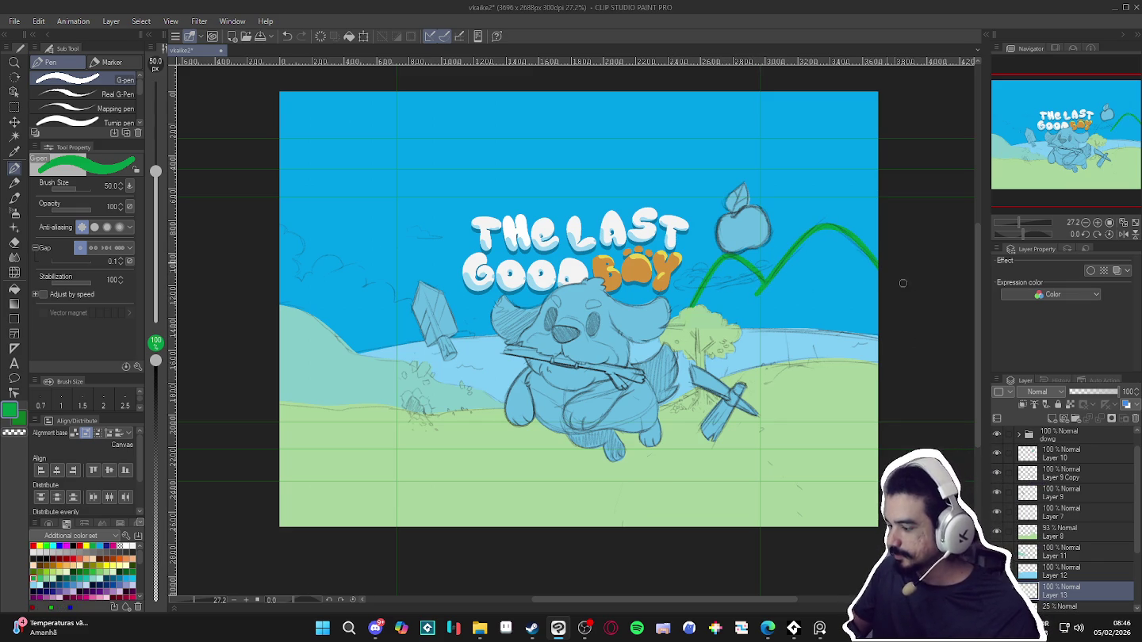
key(g)
click(842, 295)
key(p)
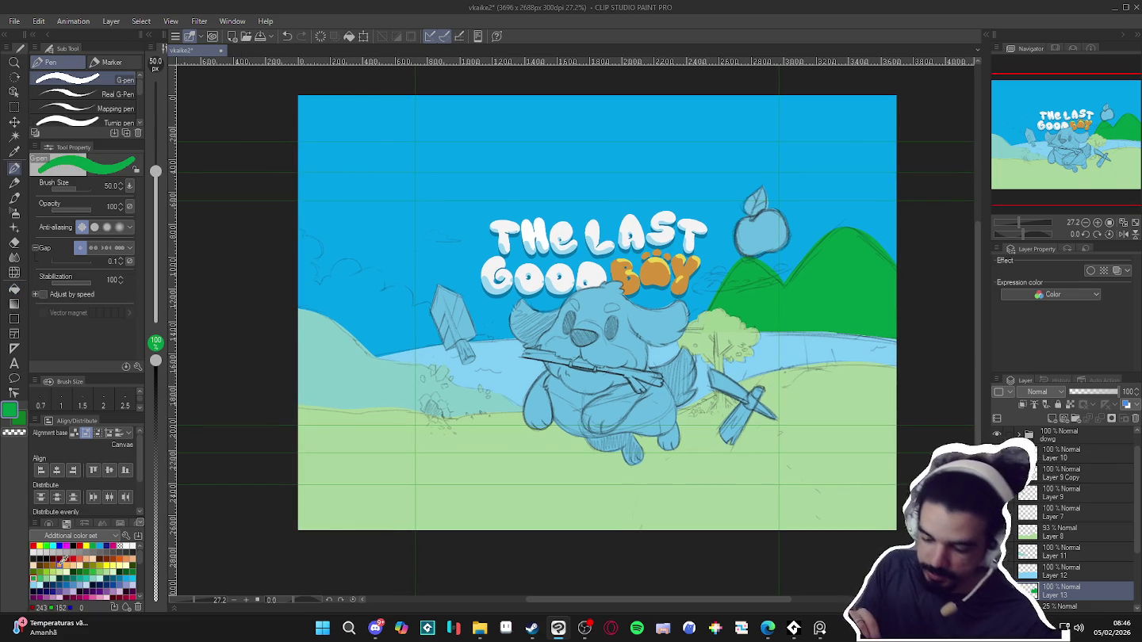
key(x)
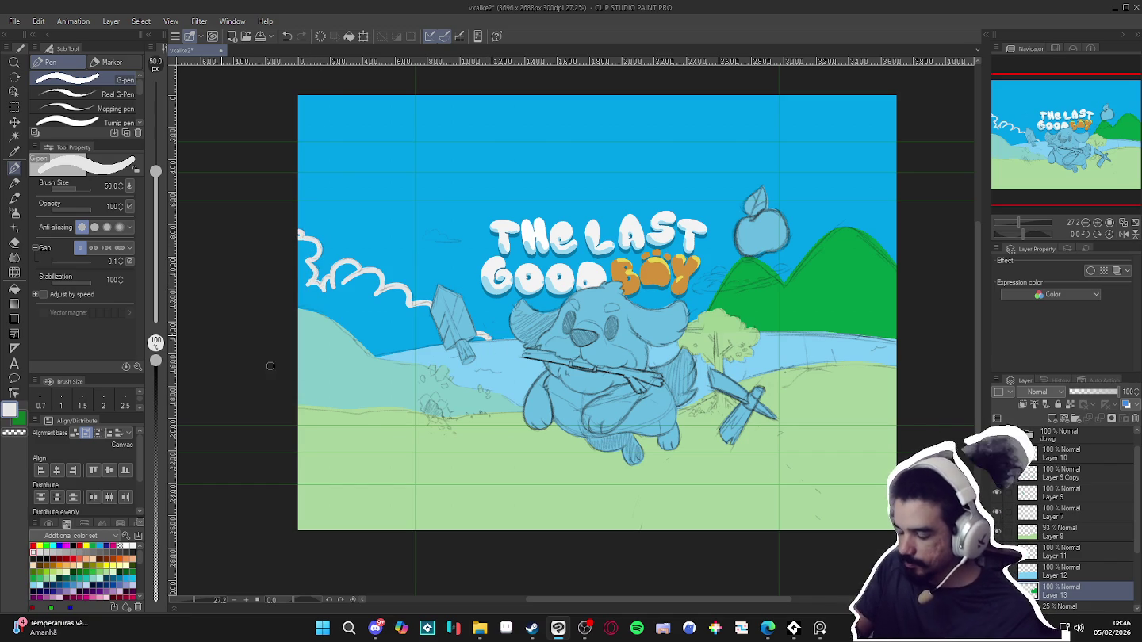
Fill the upper-left cloud outlines white and draw a small white cloud beside the title
key(g)
click(440, 348)
key(p)
drag(839, 454, 829, 457)
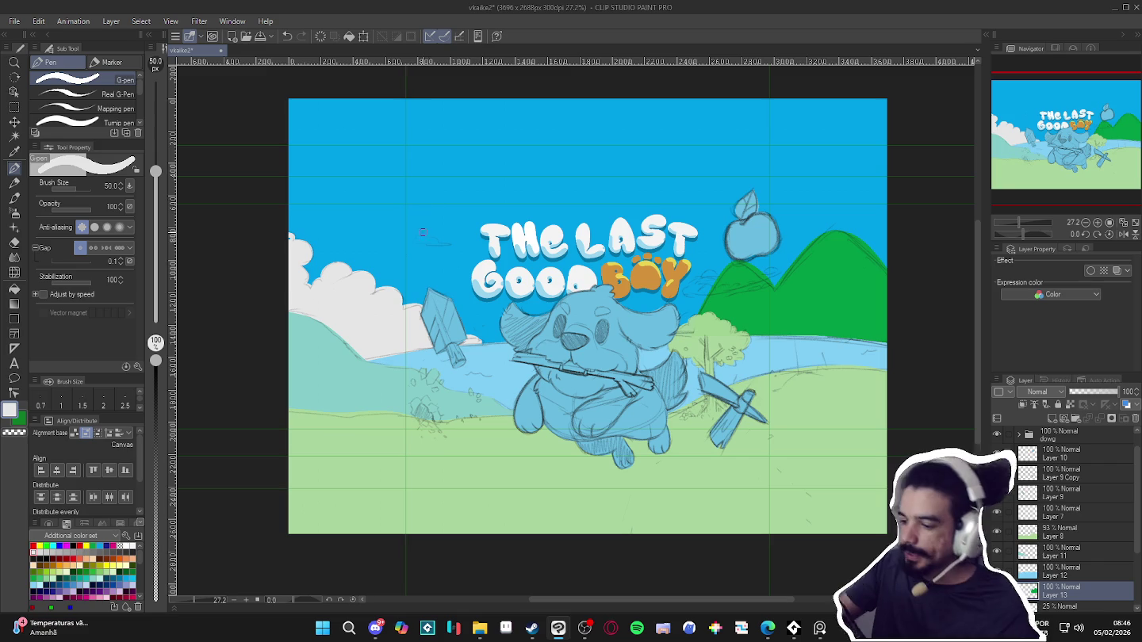
drag(420, 240, 440, 241)
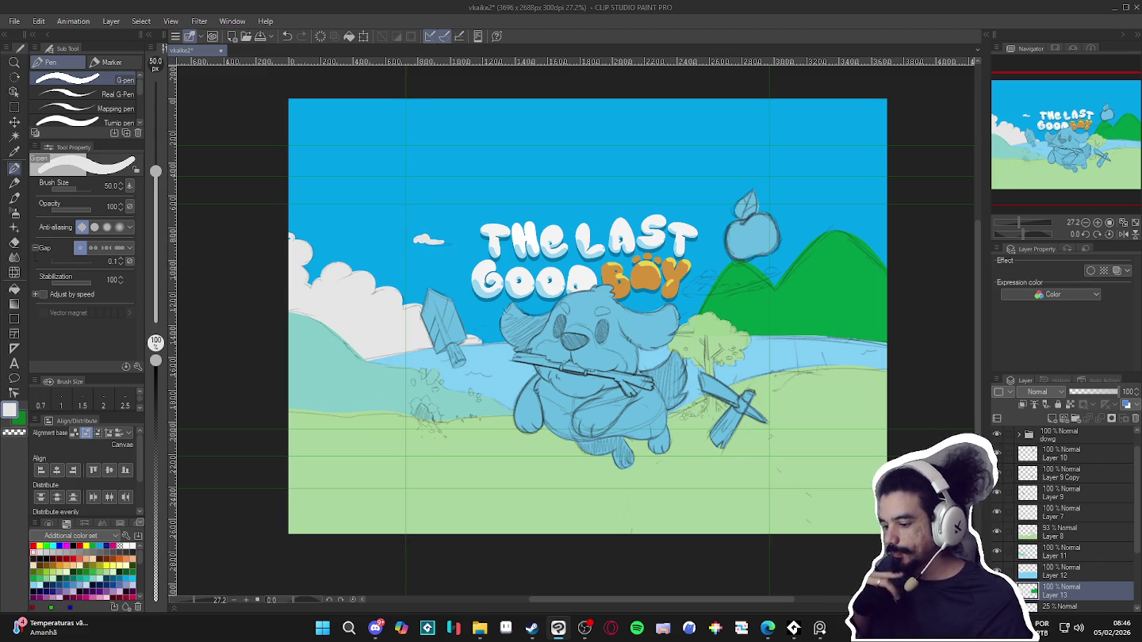
scroll(1111, 548, down, 1)
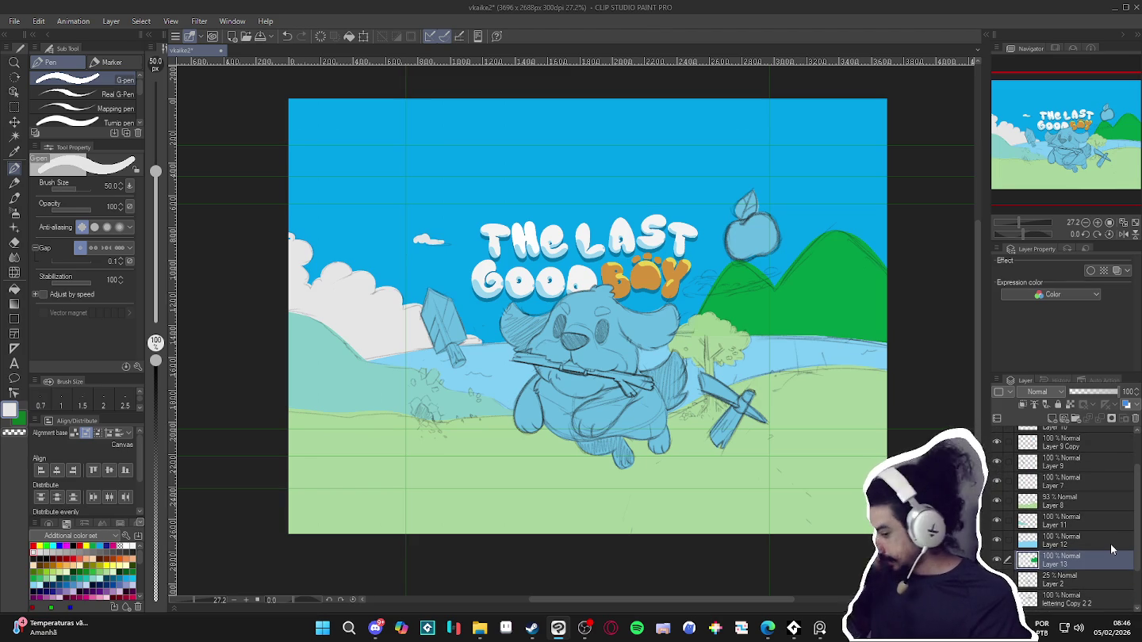
click(1005, 524)
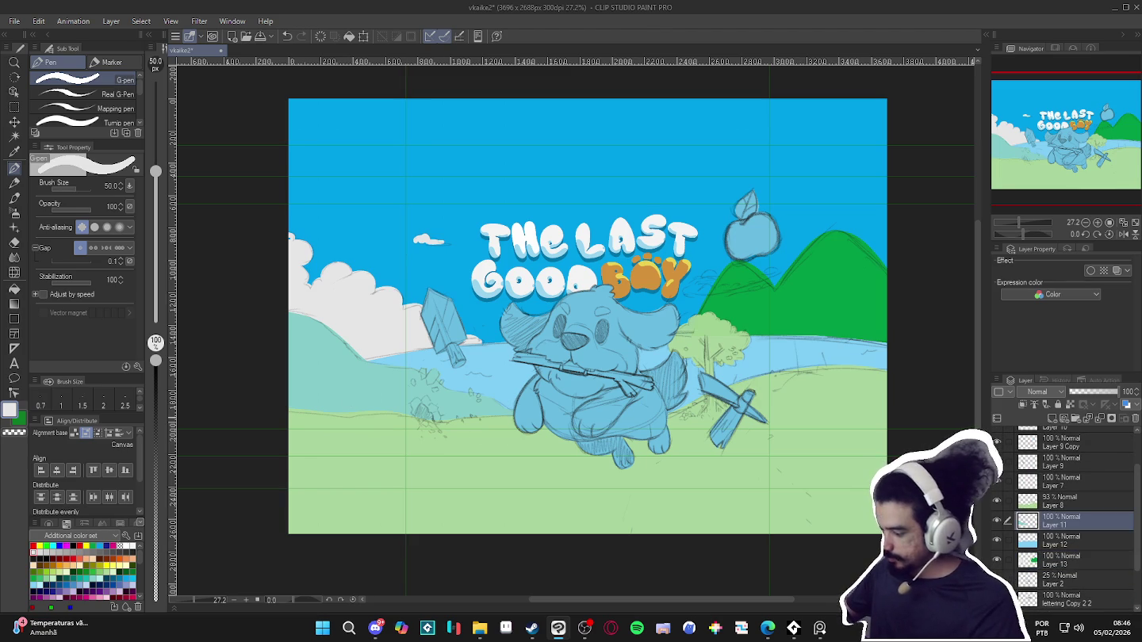
Lower Layer 8's luminosity to turn the grass and tree deep green
click(996, 501)
click(997, 501)
click(997, 501)
click(996, 501)
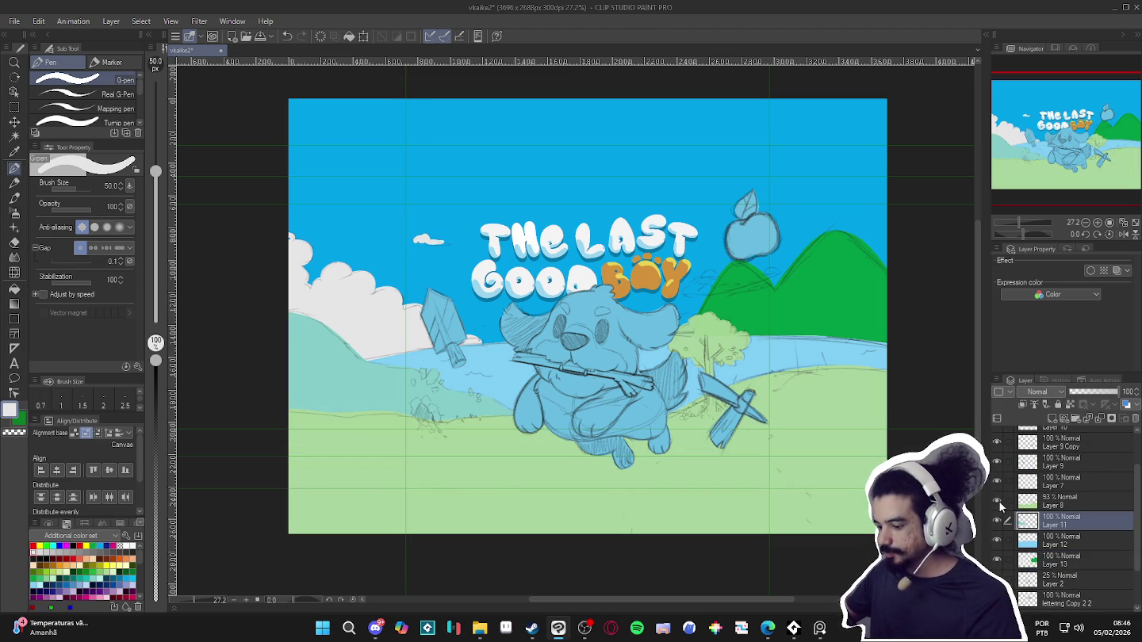
click(996, 501)
click(996, 501)
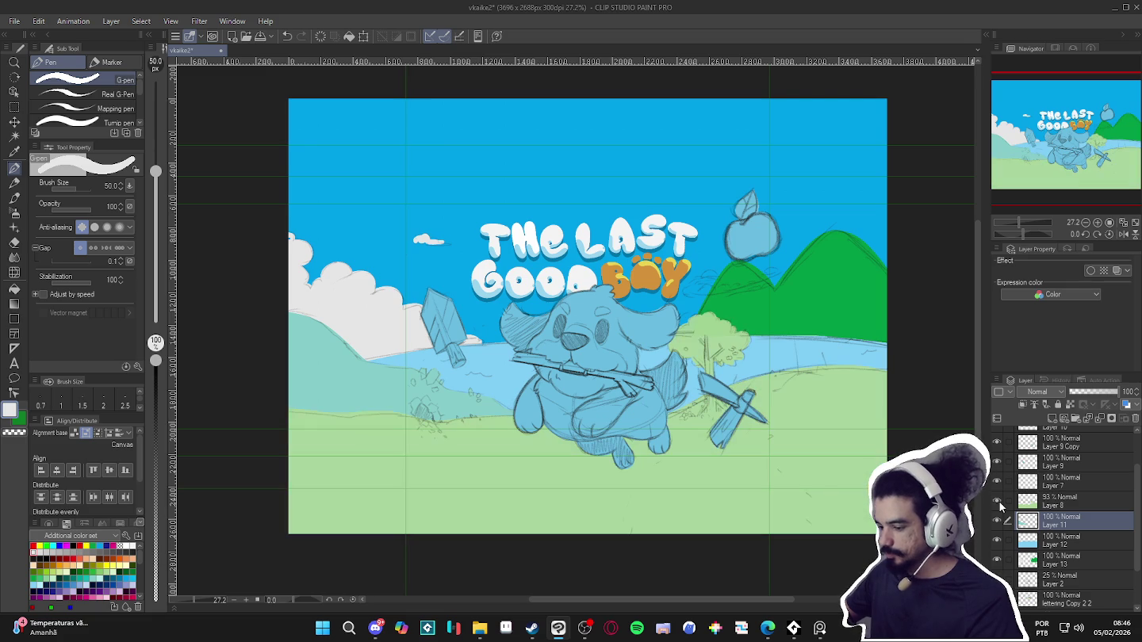
click(1051, 505)
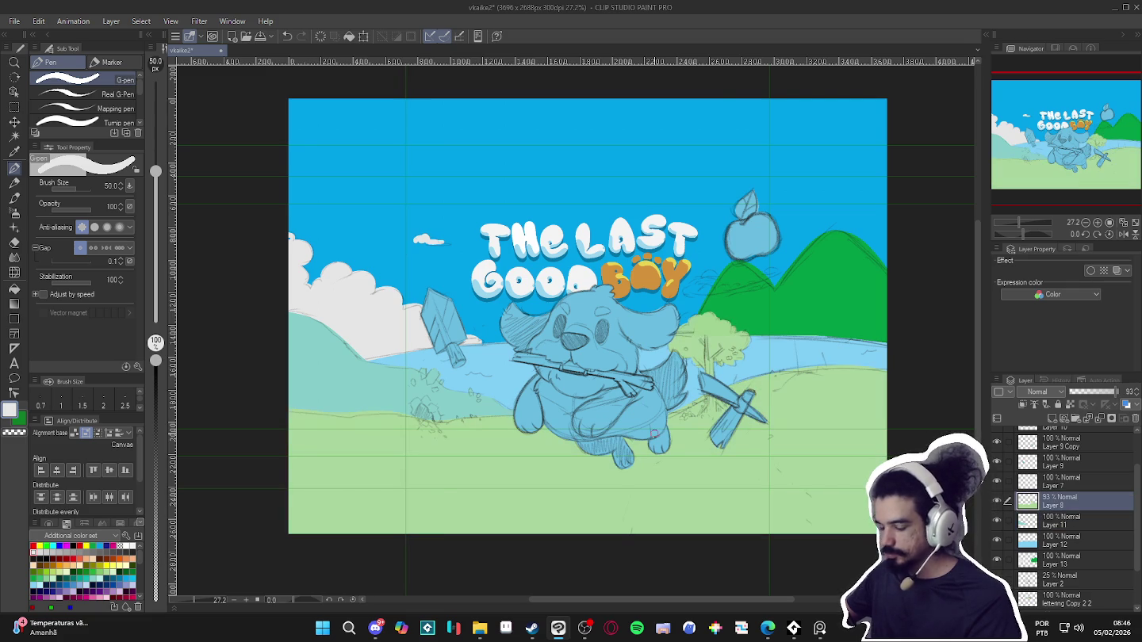
key(ctrl+u)
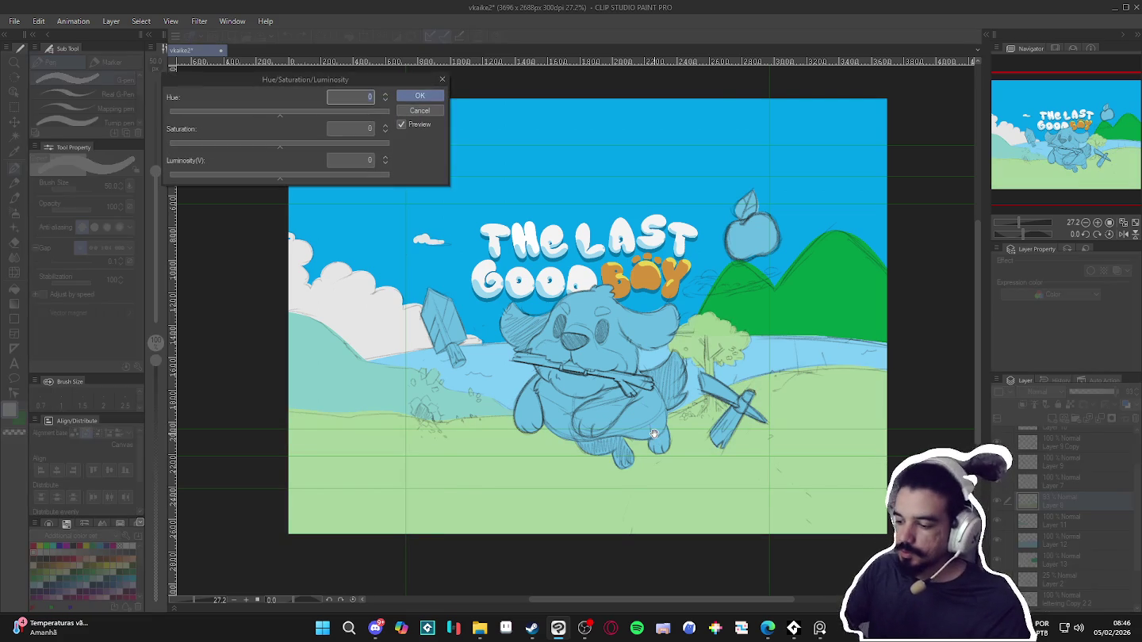
drag(216, 175, 228, 181)
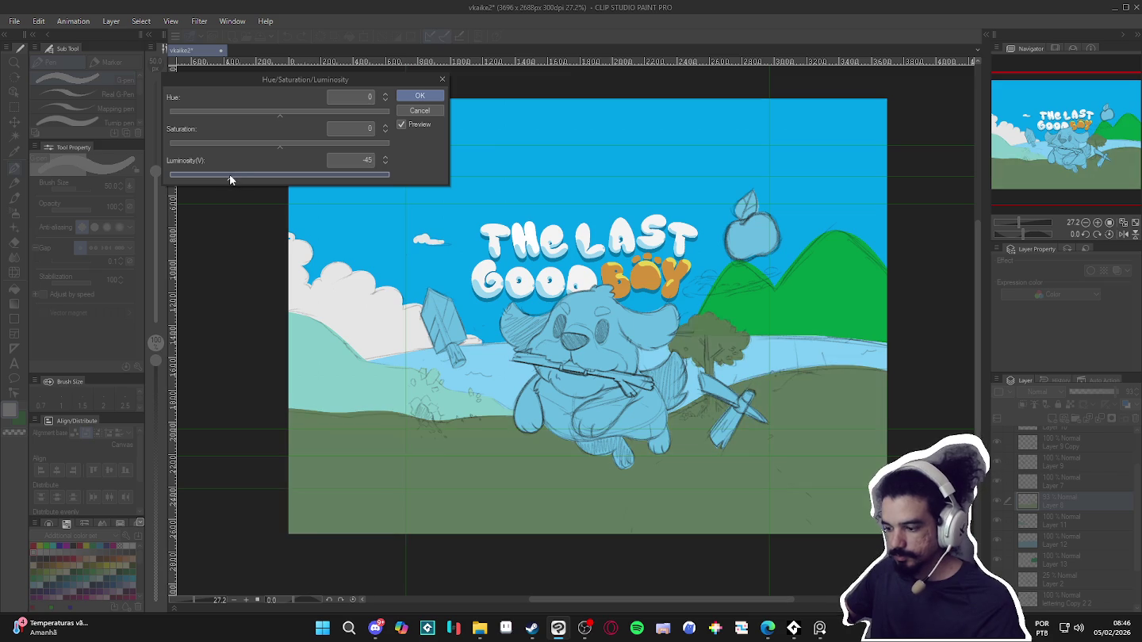
click(419, 97)
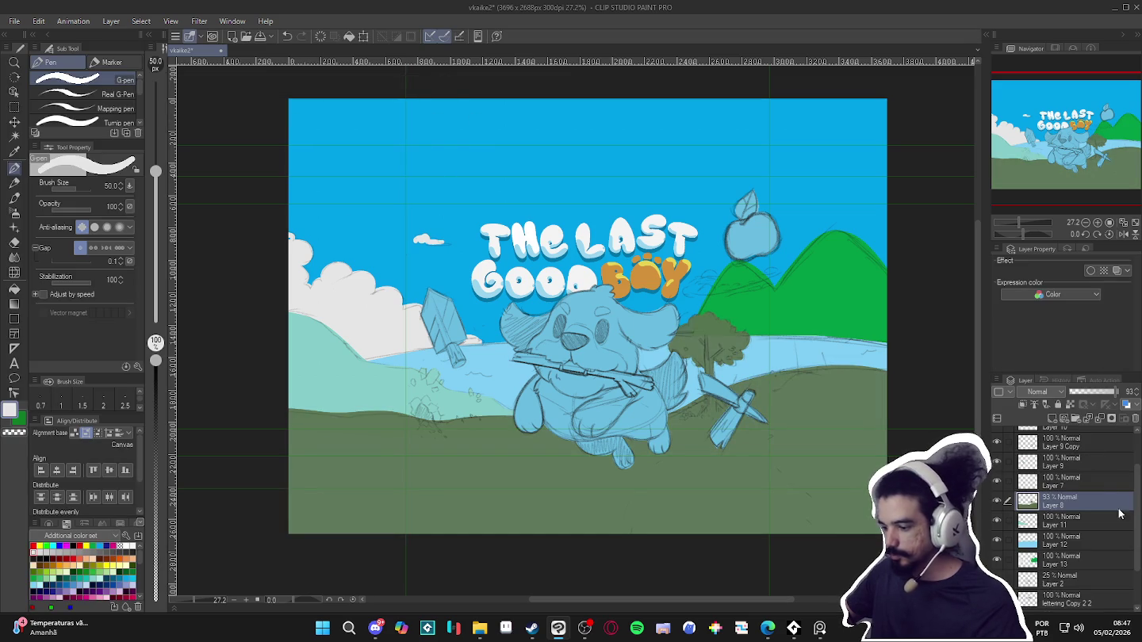
Slightly lower Layer 11's luminosity to dim the left hill
click(1064, 523)
key(ctrl+u)
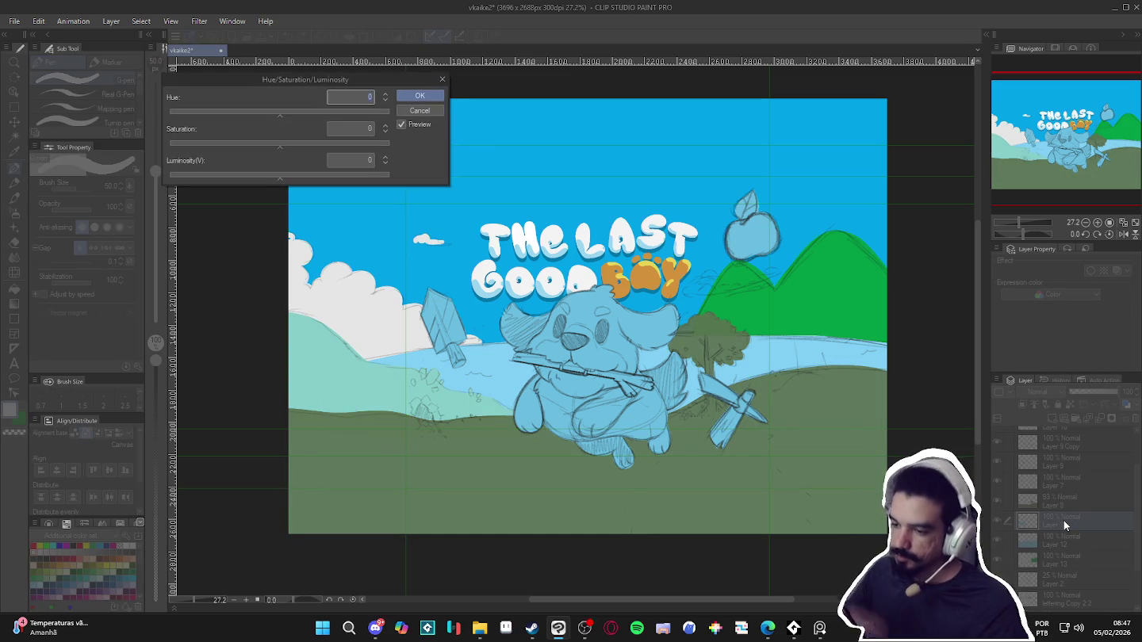
drag(267, 176, 247, 182)
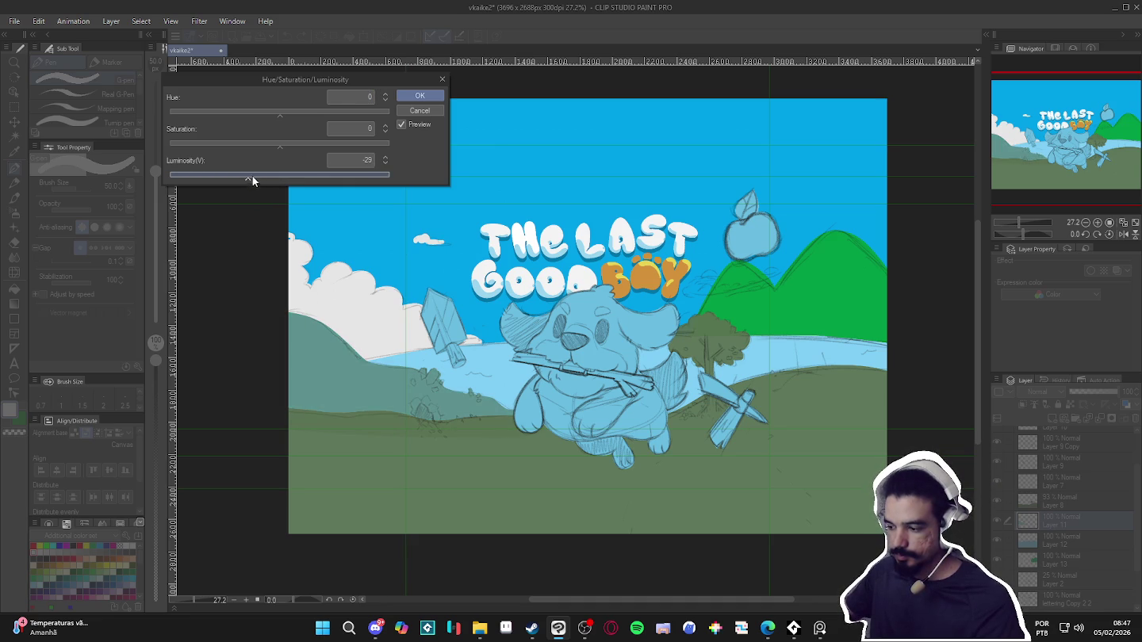
click(438, 99)
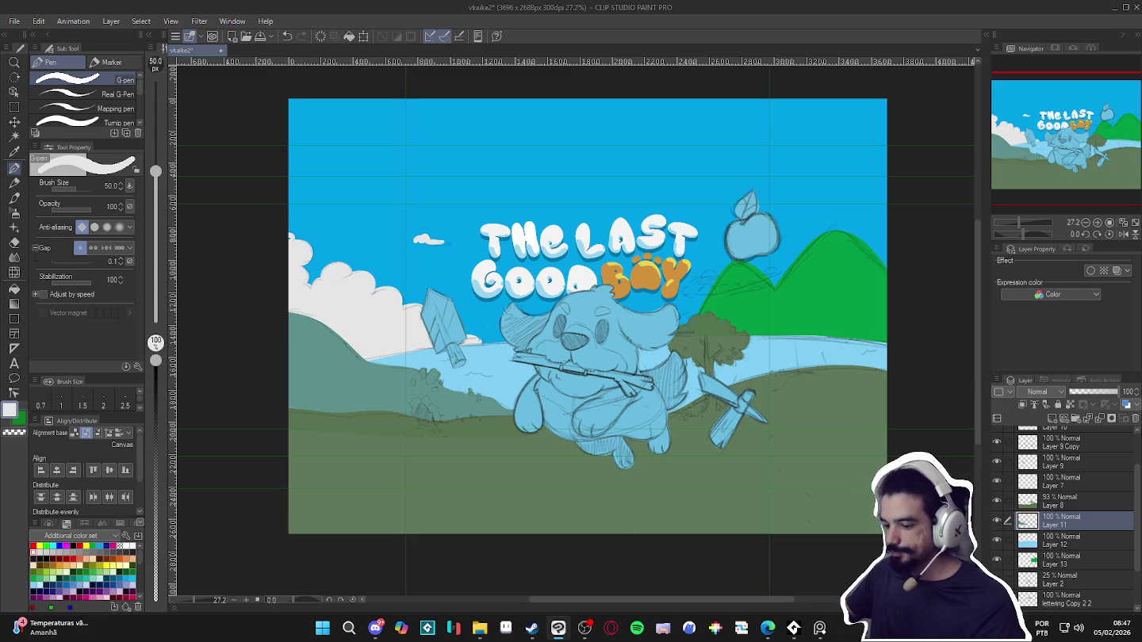
Shift Layer 13's mountains from green to pale light blue via hue, saturation and luminosity
click(1061, 557)
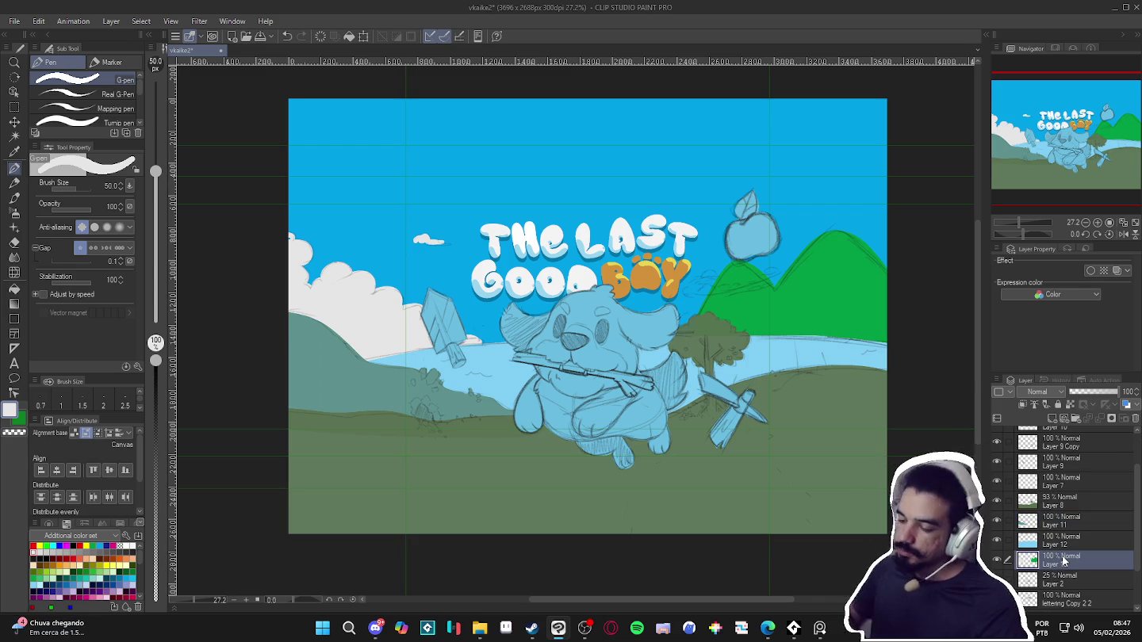
key(ctrl+u)
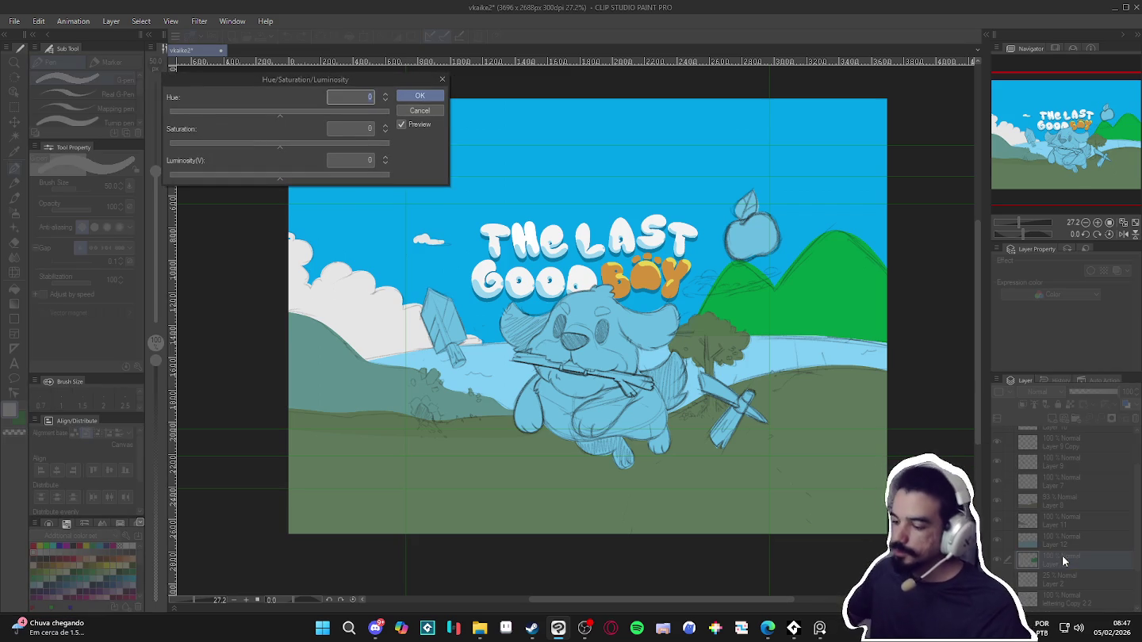
mouse_move(302, 178)
mouse_down()
mouse_move(318, 179)
mouse_move(281, 180)
mouse_move(367, 177)
mouse_up()
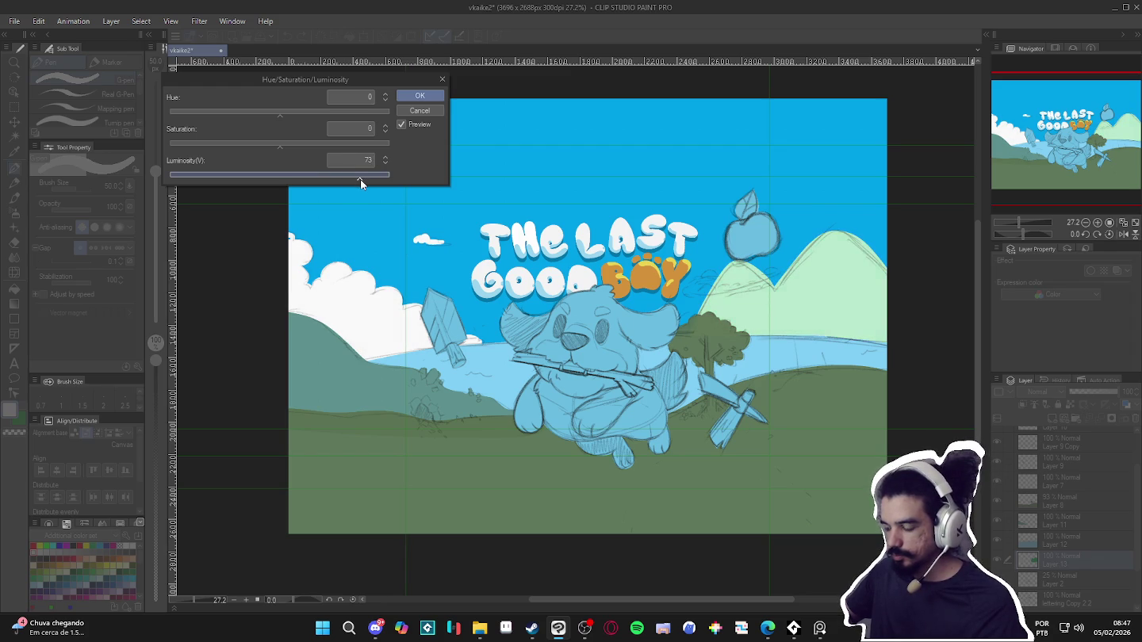
drag(295, 119, 284, 119)
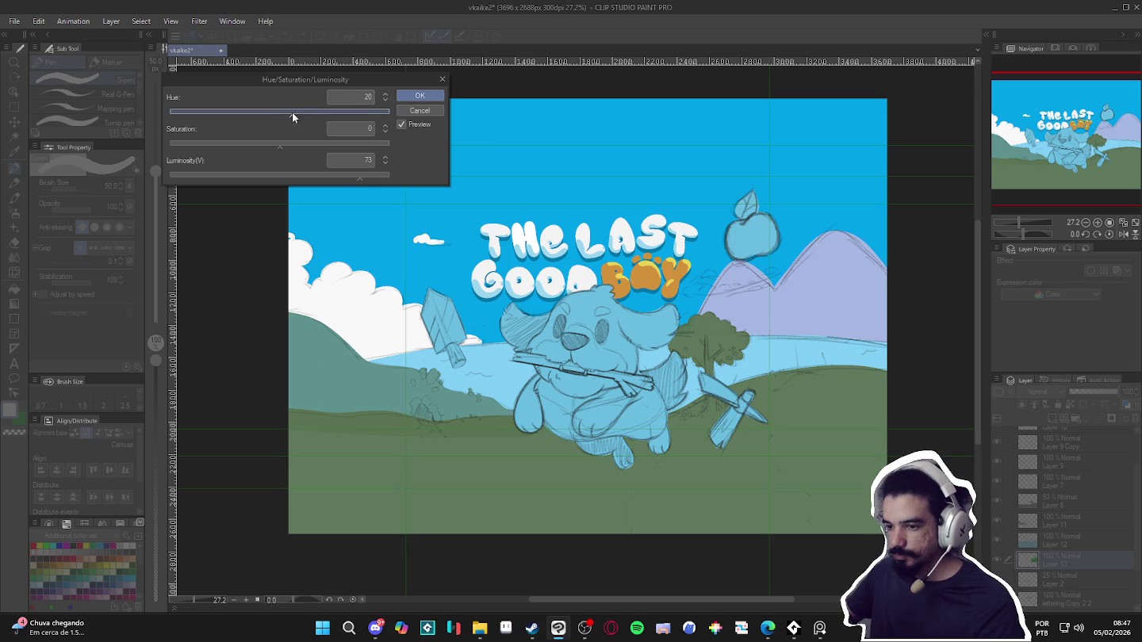
mouse_move(258, 111)
mouse_down()
mouse_move(201, 109)
mouse_move(281, 116)
mouse_up()
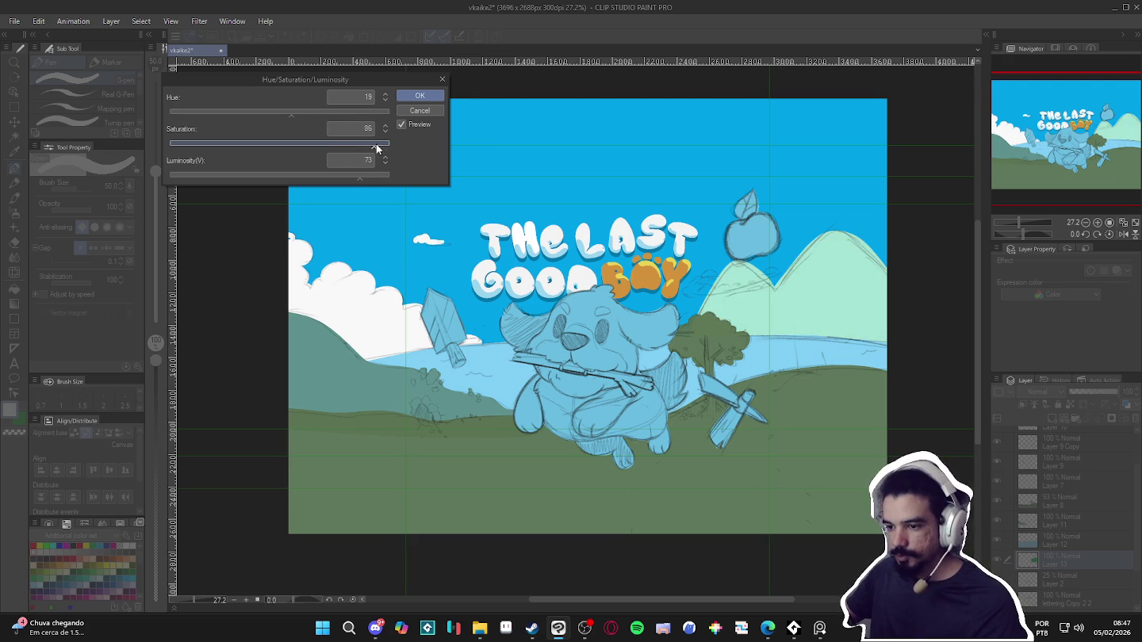
drag(369, 149, 380, 146)
mouse_move(304, 111)
mouse_down()
mouse_move(296, 110)
mouse_move(317, 110)
mouse_up()
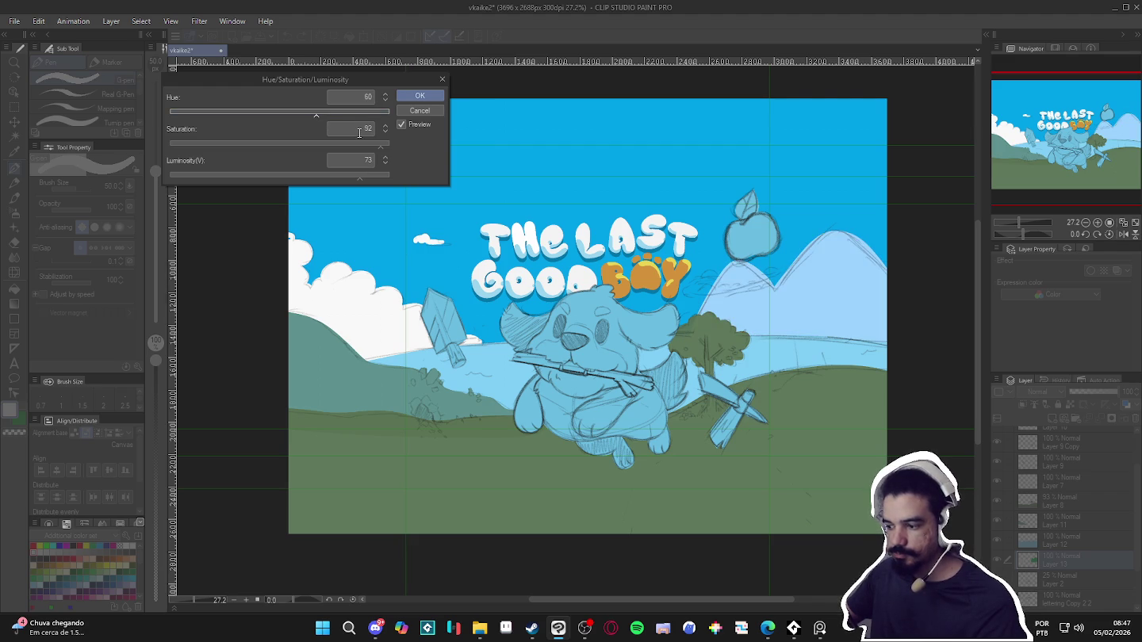
drag(341, 142, 302, 114)
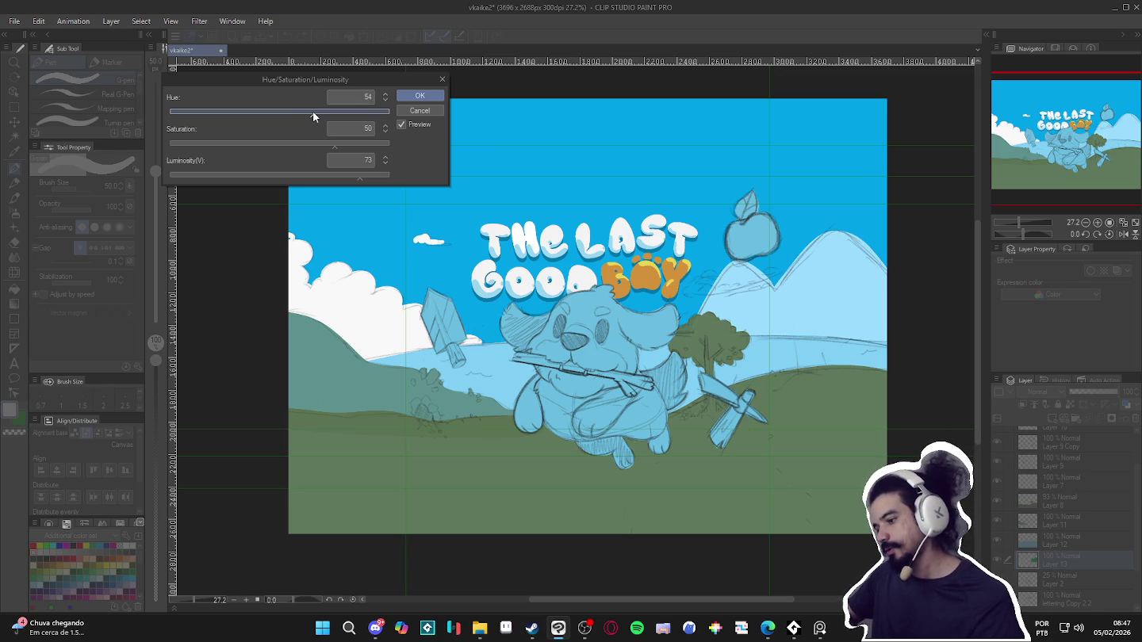
click(421, 97)
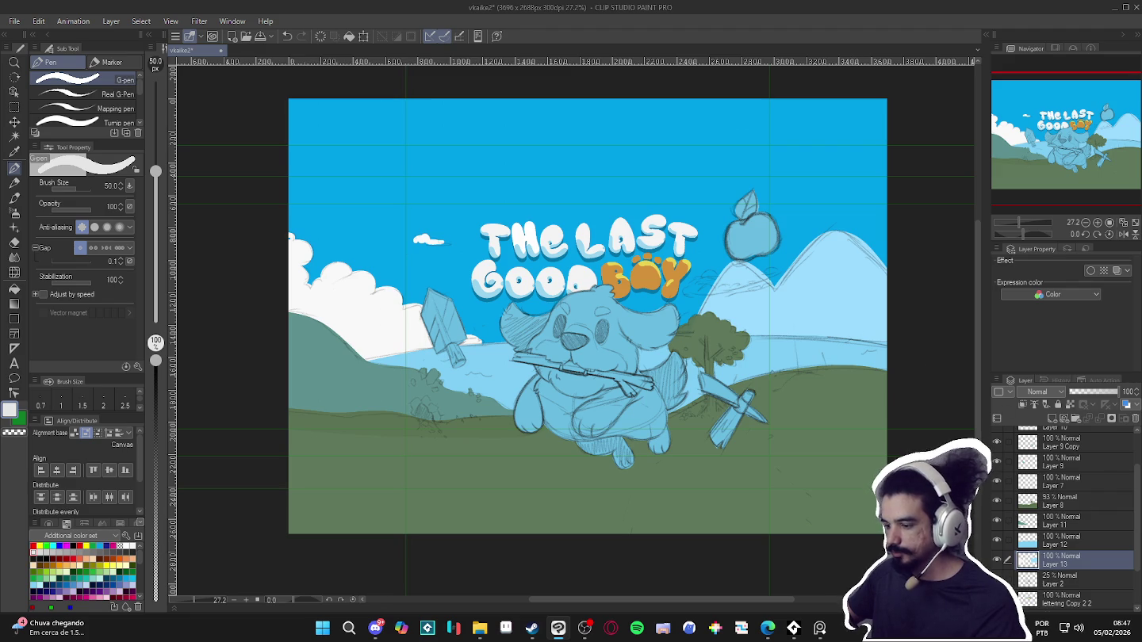
scroll(1060, 520, up, 2)
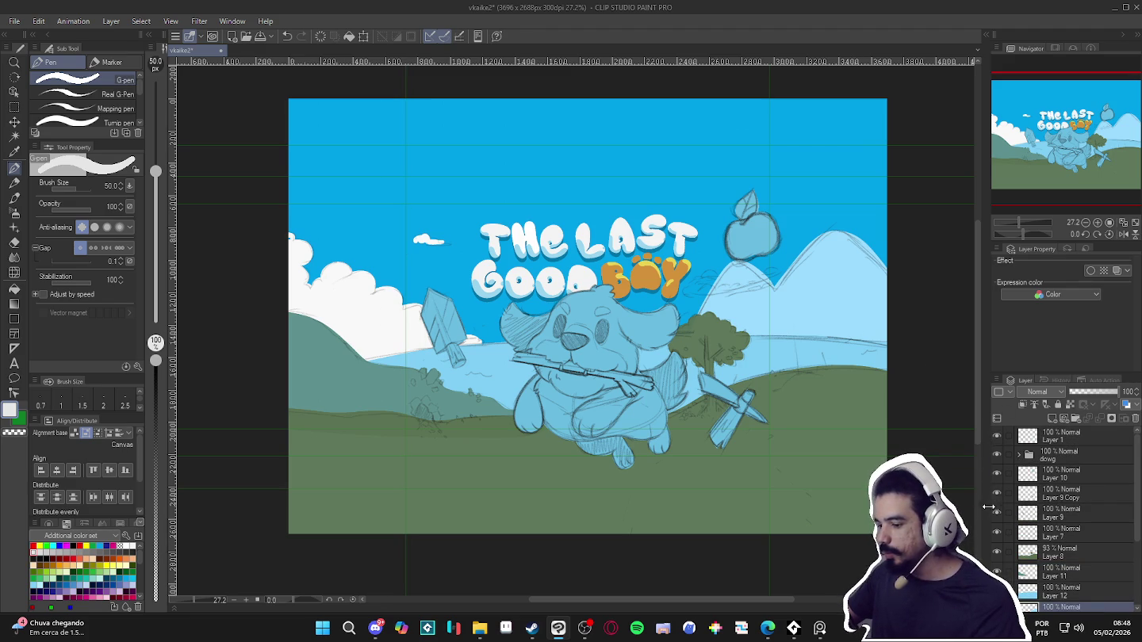
Lower the dog sketch's luminosity on Layer 6, inside the dowg folder, to about -51
click(997, 552)
click(997, 551)
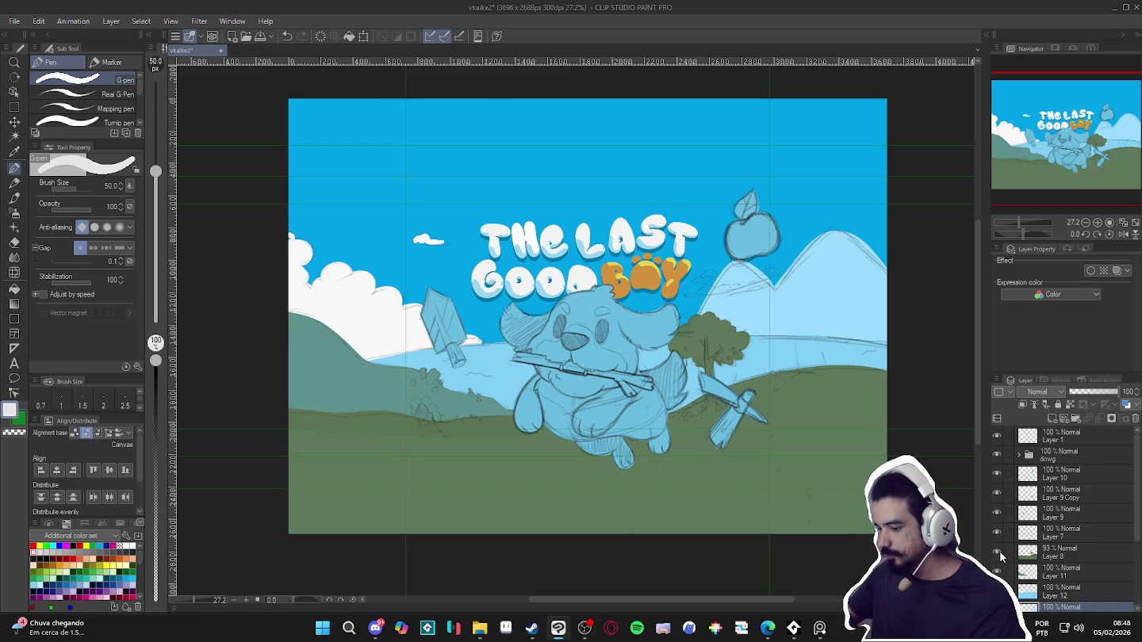
click(1018, 454)
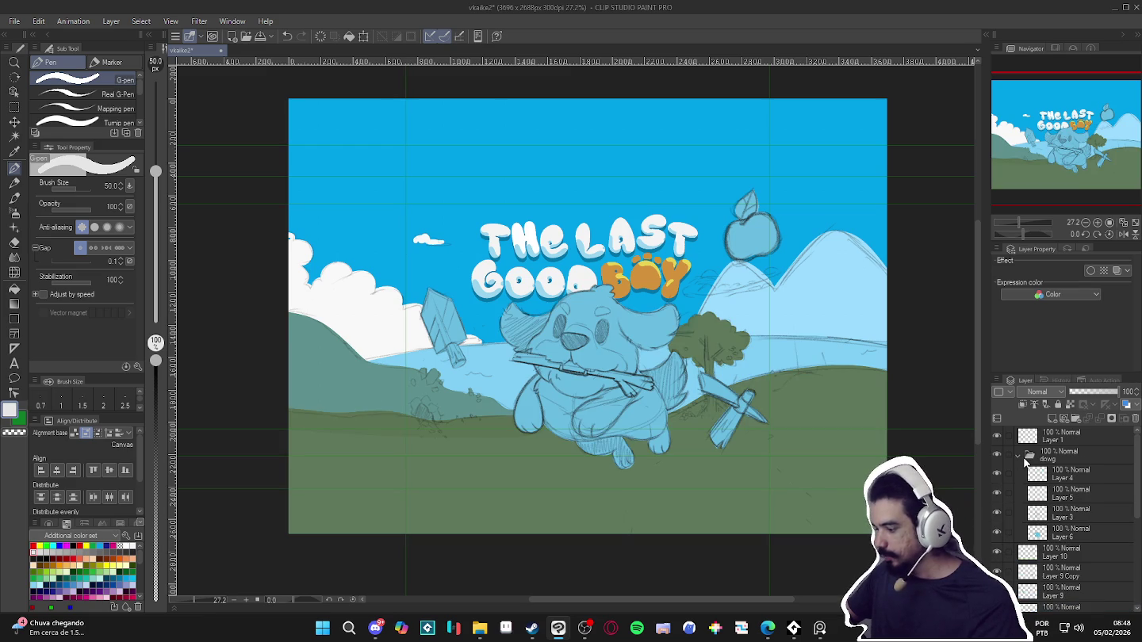
click(1043, 538)
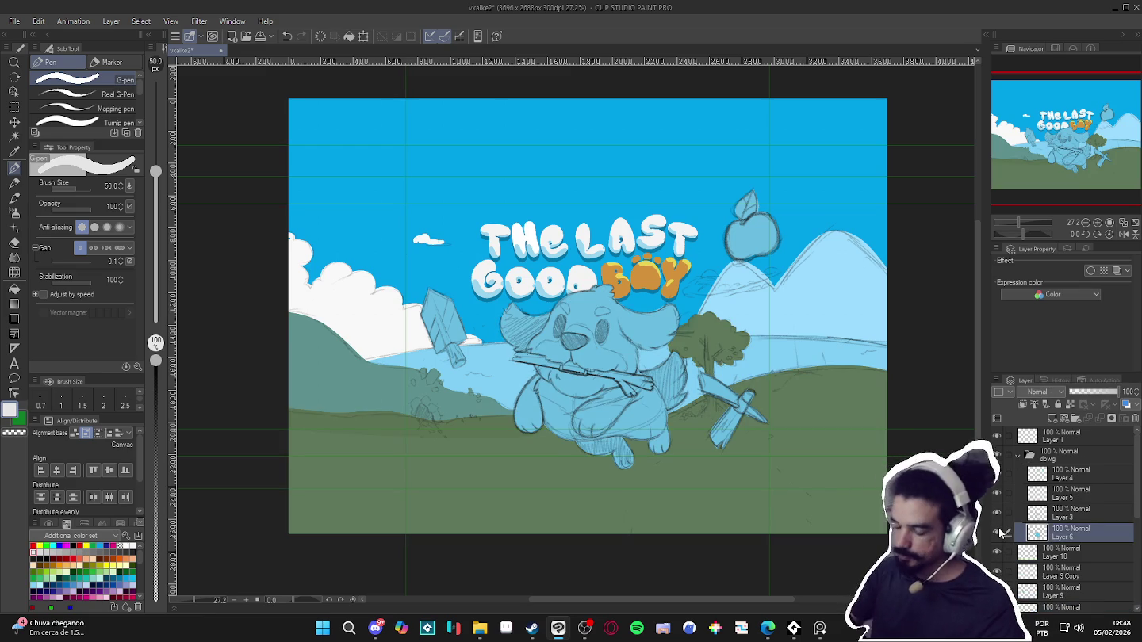
key(ctrl+u)
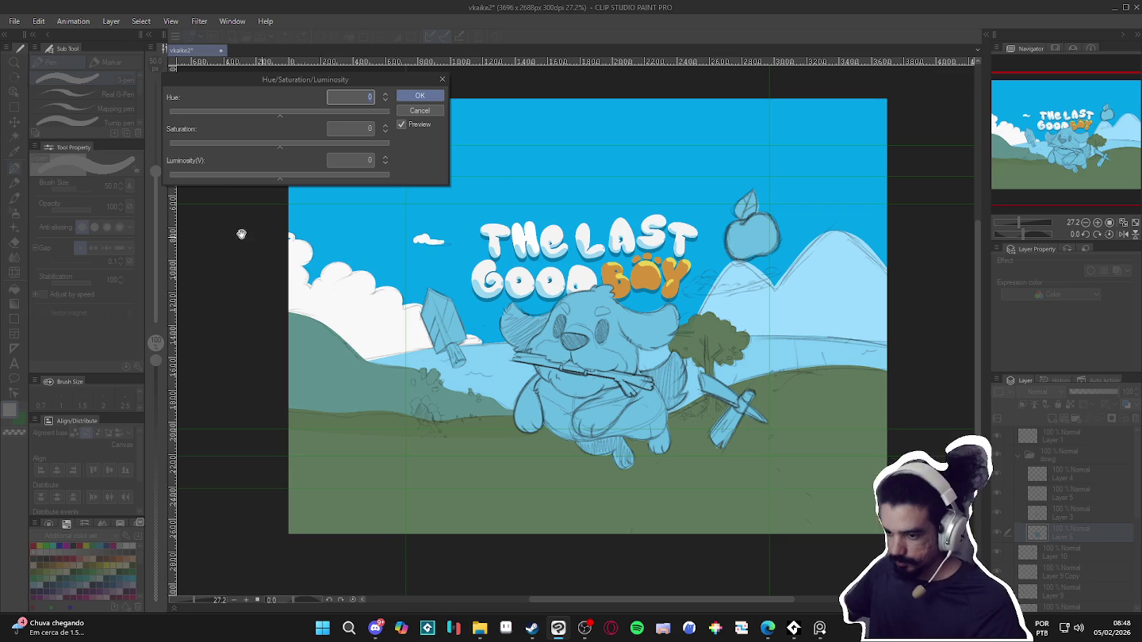
drag(266, 175, 228, 175)
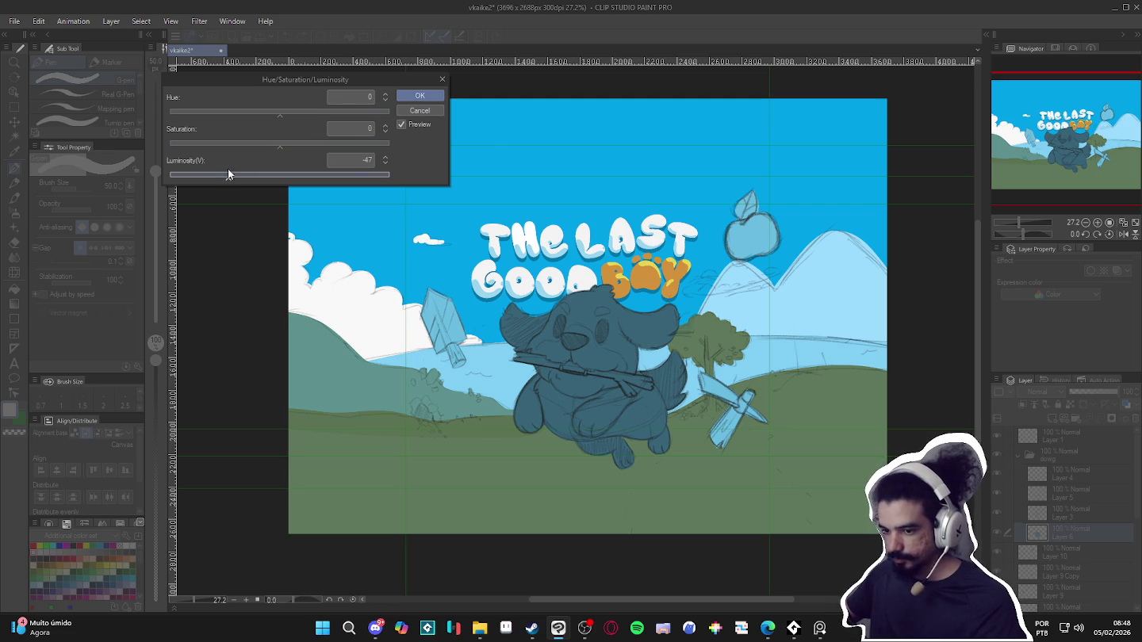
drag(228, 173, 224, 176)
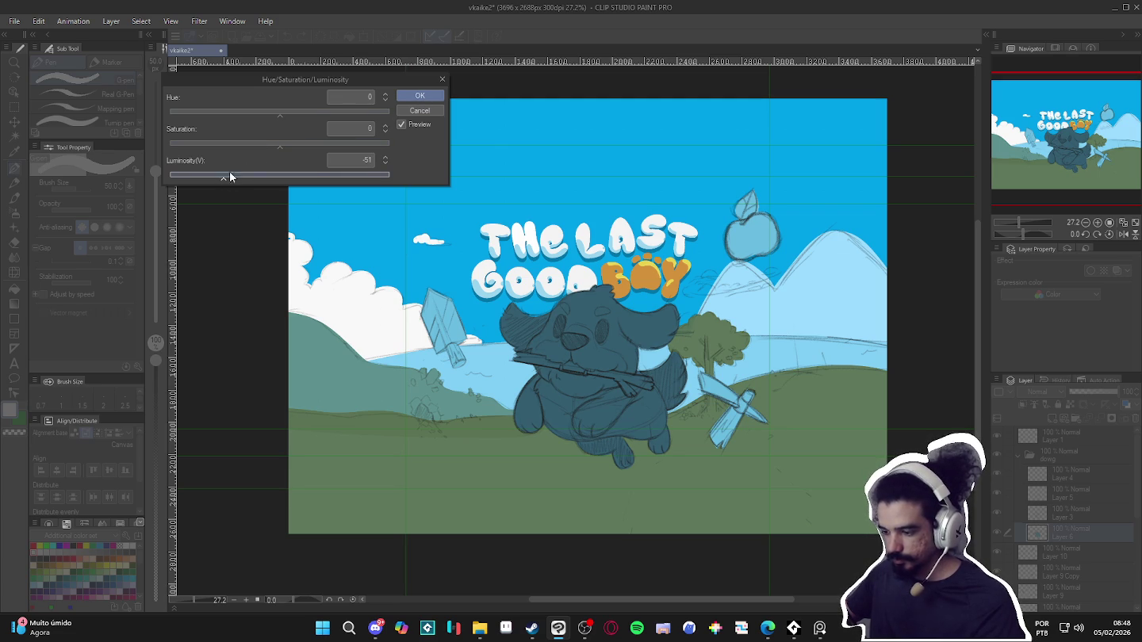
click(420, 97)
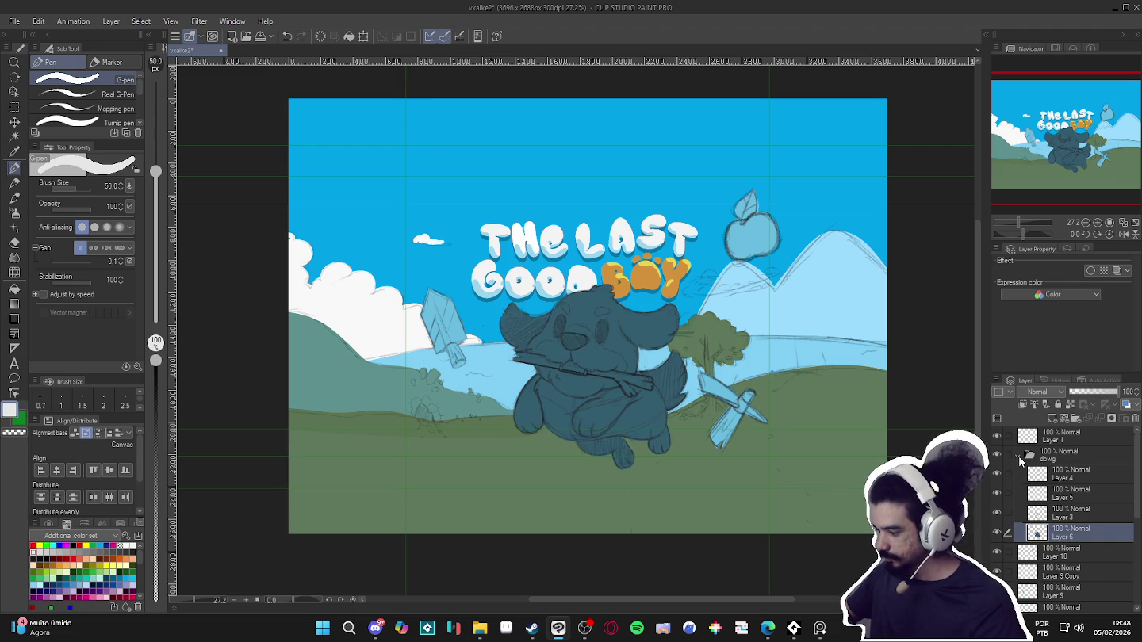
click(1019, 458)
click(998, 455)
click(998, 455)
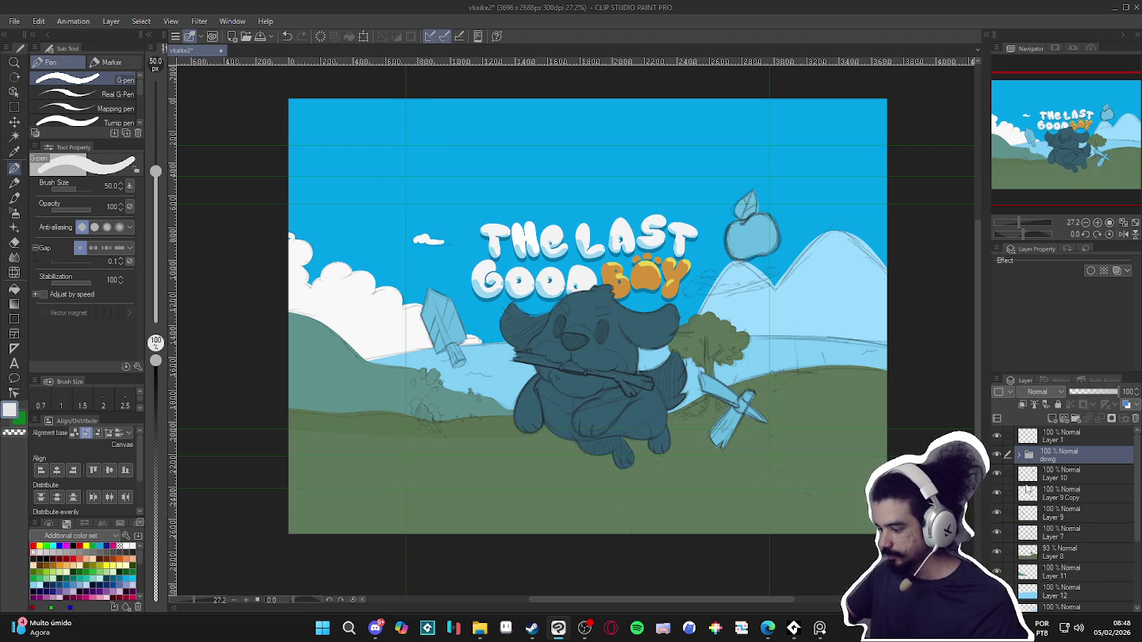
Rename Layer 10, Layer 9 Copy and Layer 9 to apple, pick and sword
double_click(1060, 474)
text(apple)
key(Return)
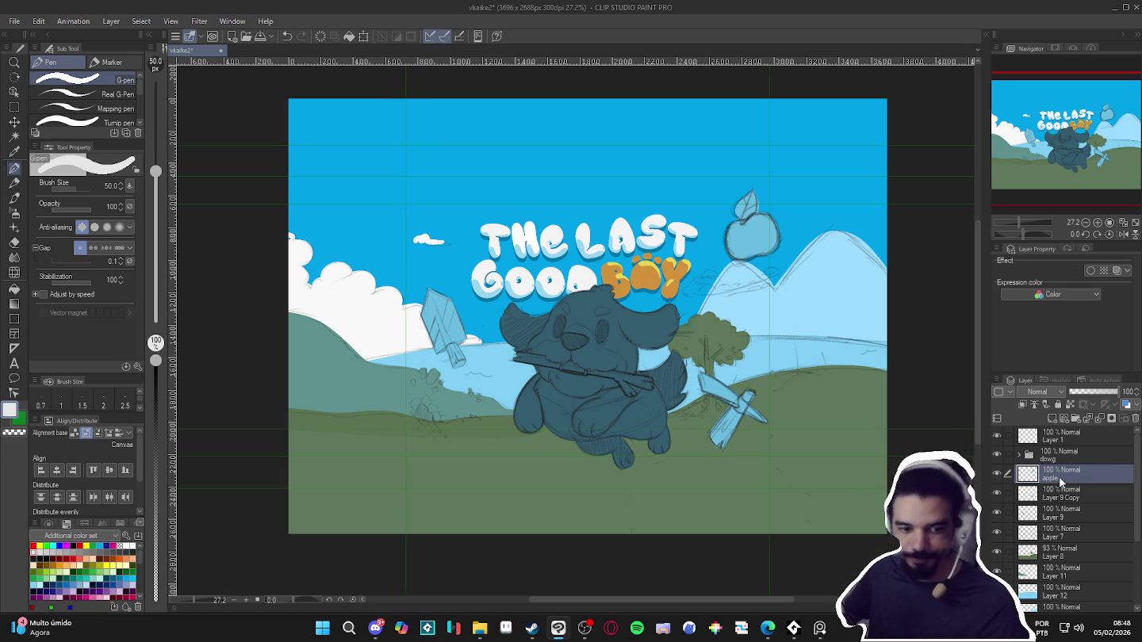
click(1006, 493)
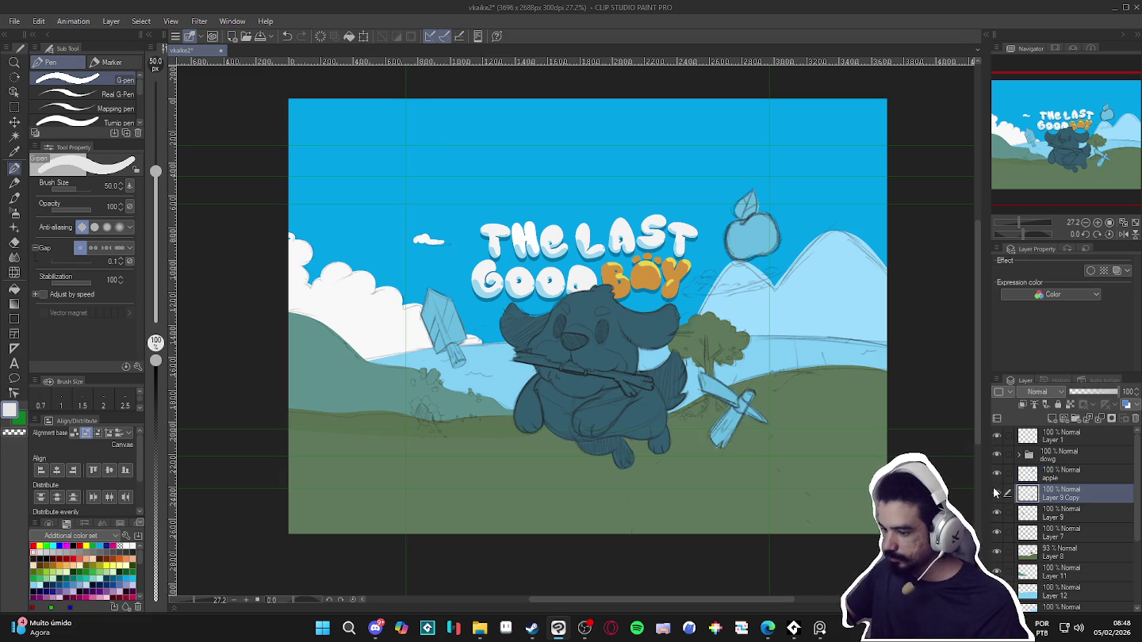
double_click(1066, 496)
text(pick)
key(Return)
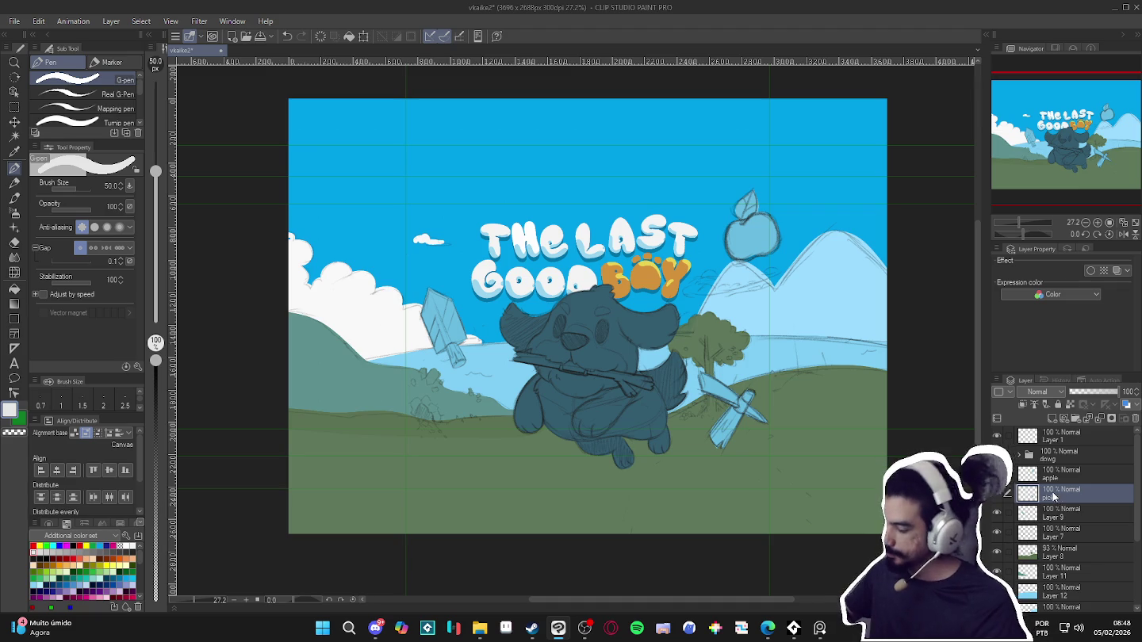
click(1038, 520)
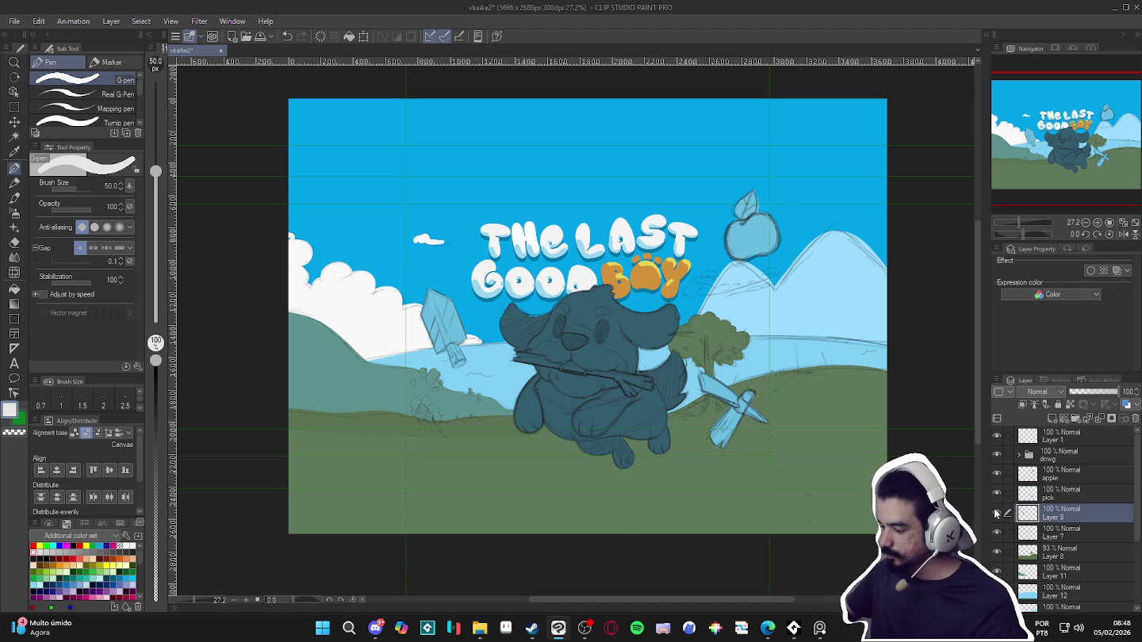
double_click(1060, 515)
text(word)
key(Return)
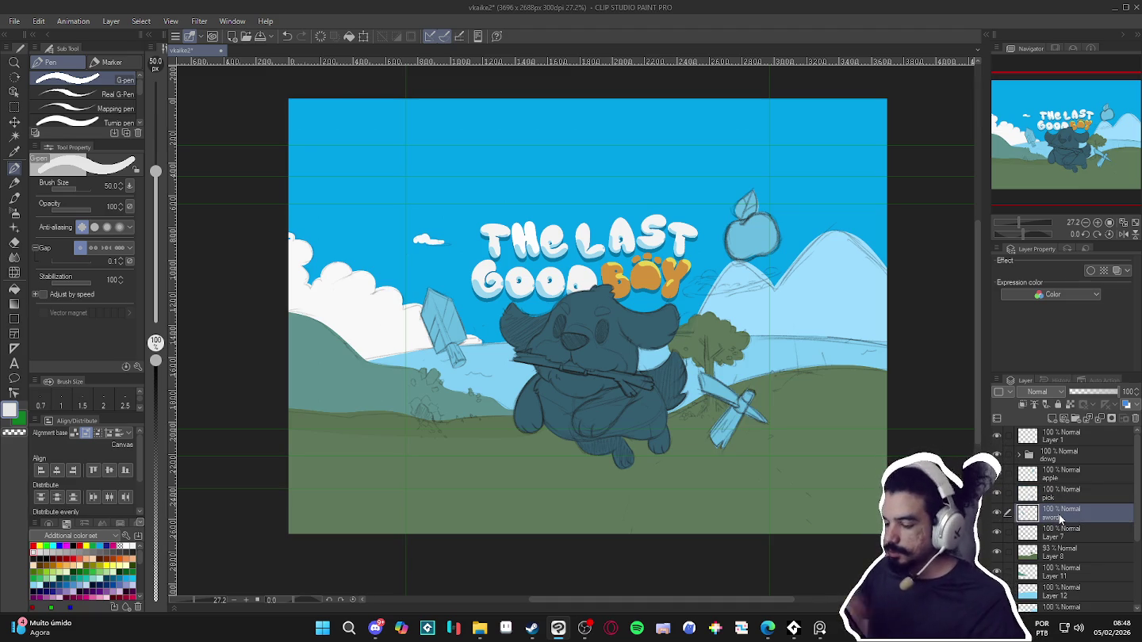
key(ctrl+u)
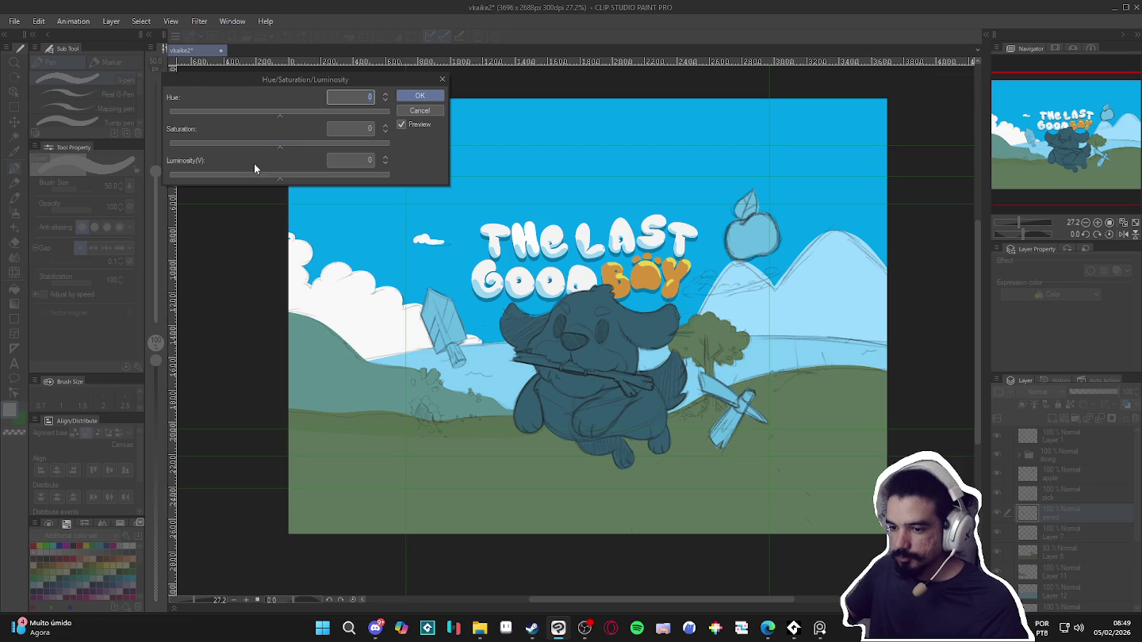
Lower the luminosity of the sword, pick and apple layers to match the dark dog
drag(271, 175, 249, 177)
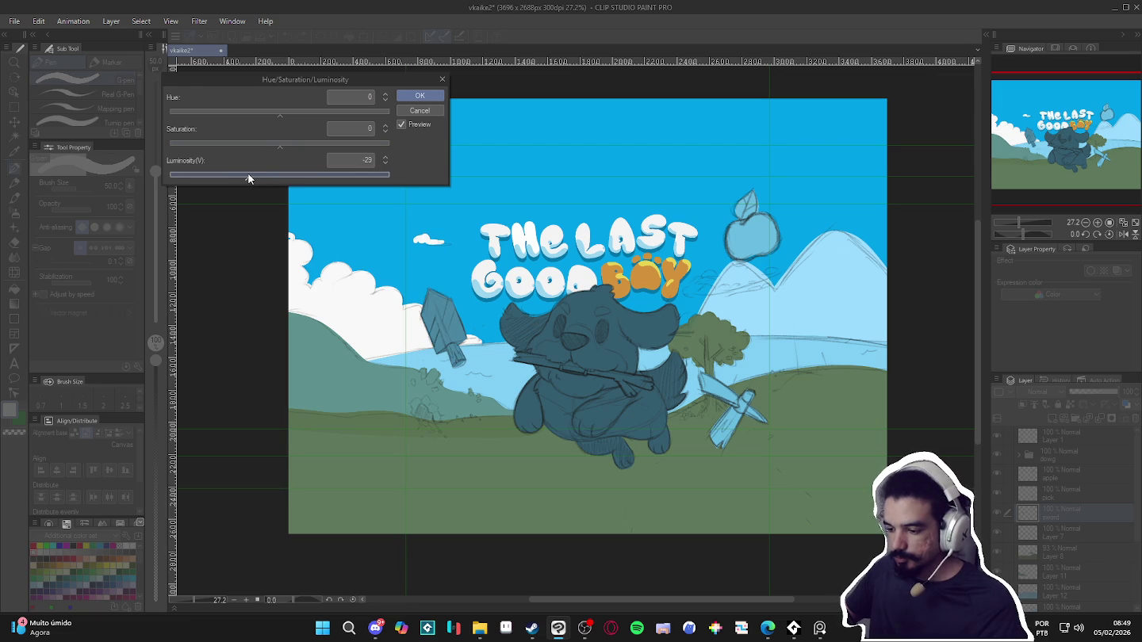
click(421, 96)
click(1046, 493)
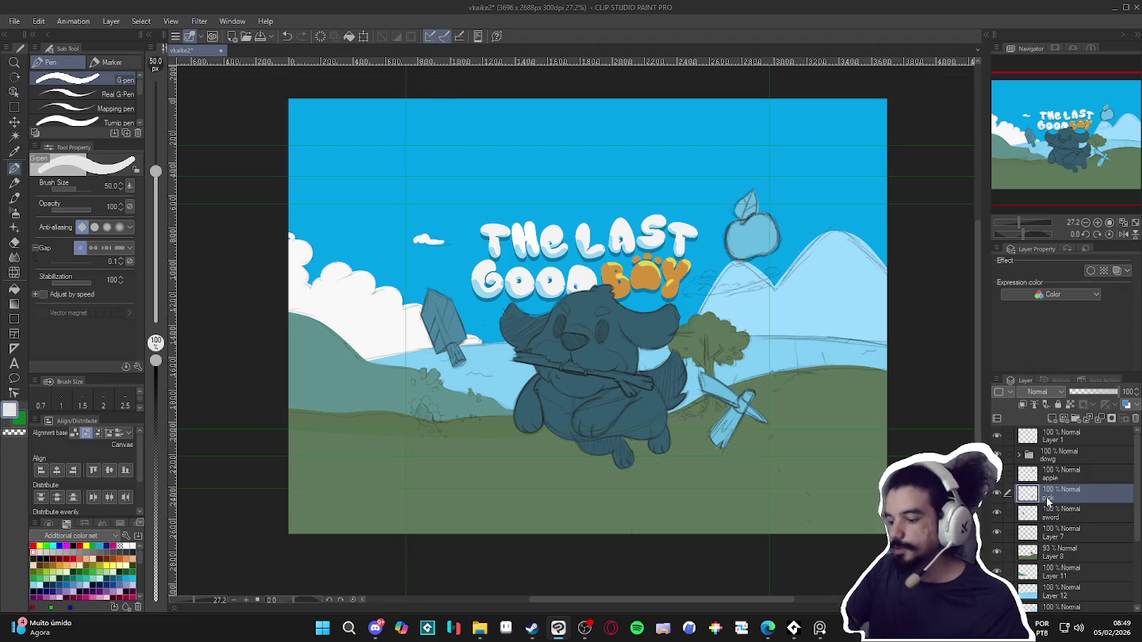
key(ctrl+u)
click(373, 162)
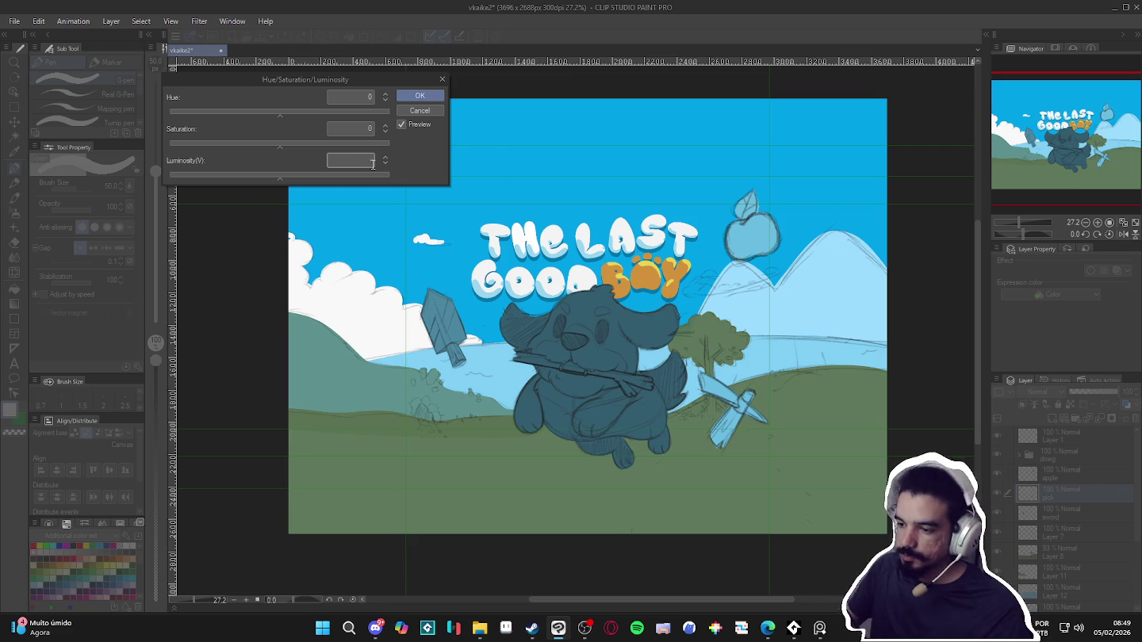
text(-35)
key(Return)
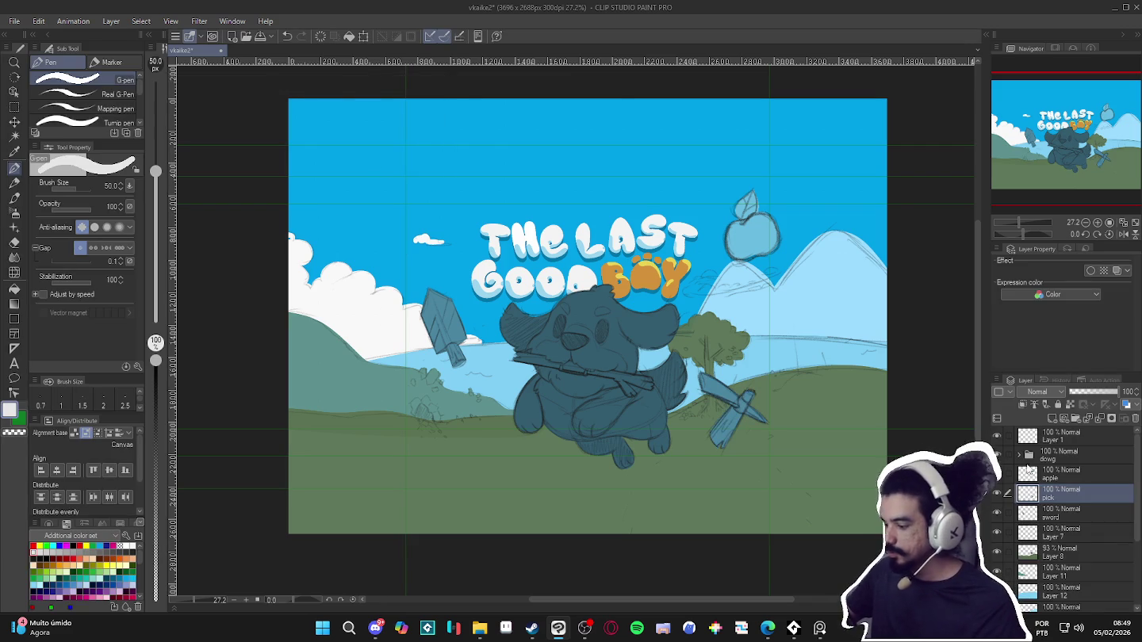
click(1050, 478)
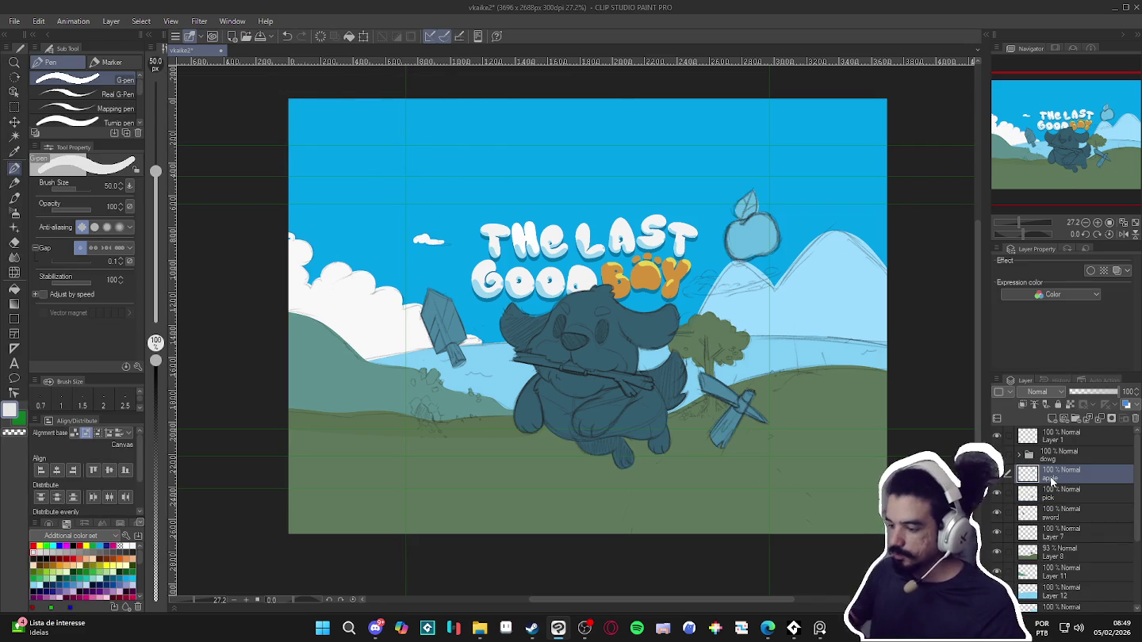
key(ctrl+u)
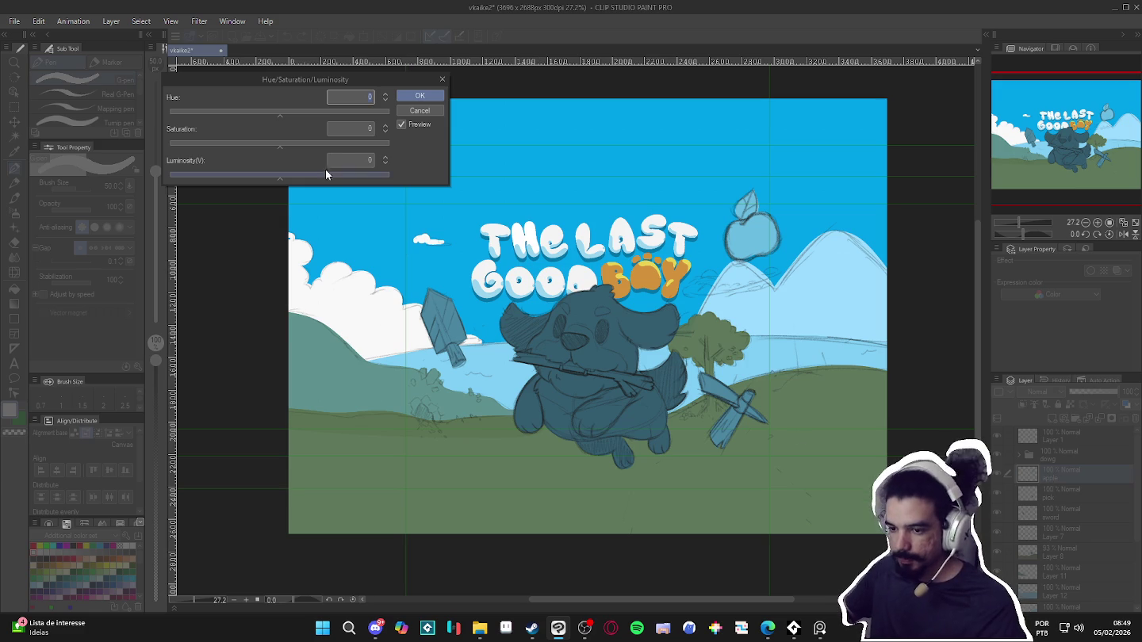
click(367, 156)
text(-2)
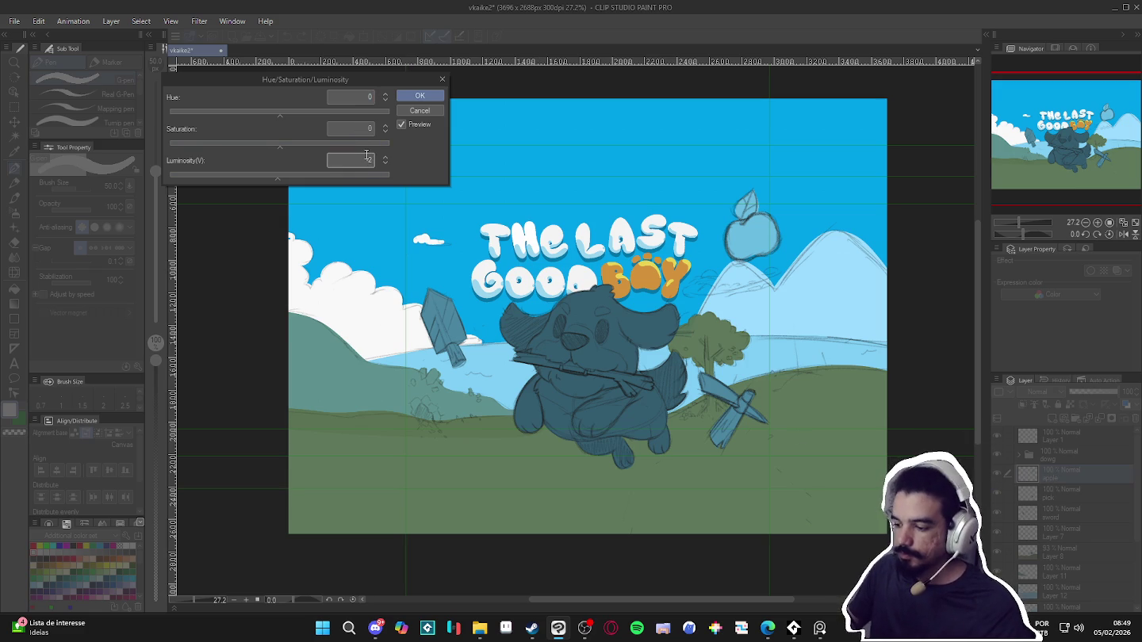
key(Return)
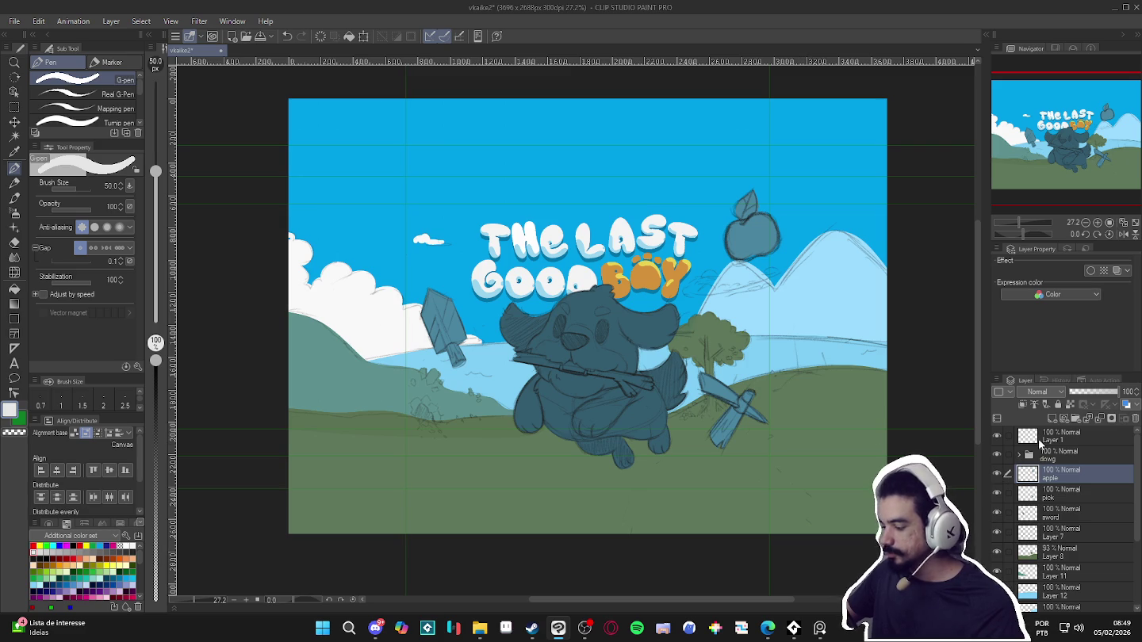
click(1040, 438)
click(199, 21)
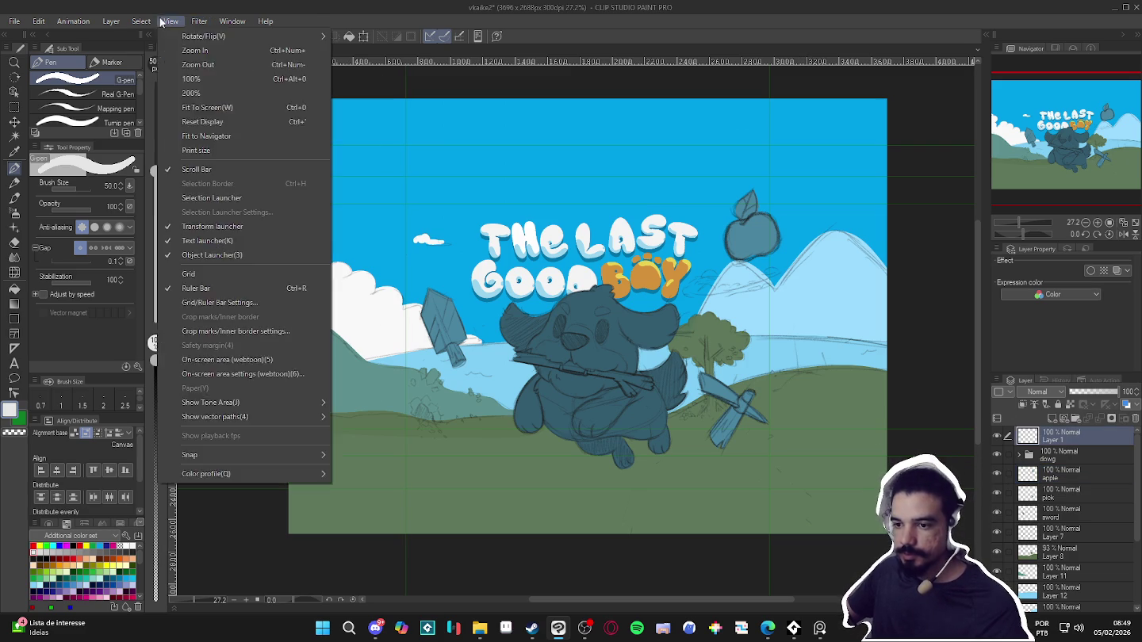
mouse_move(158, 64)
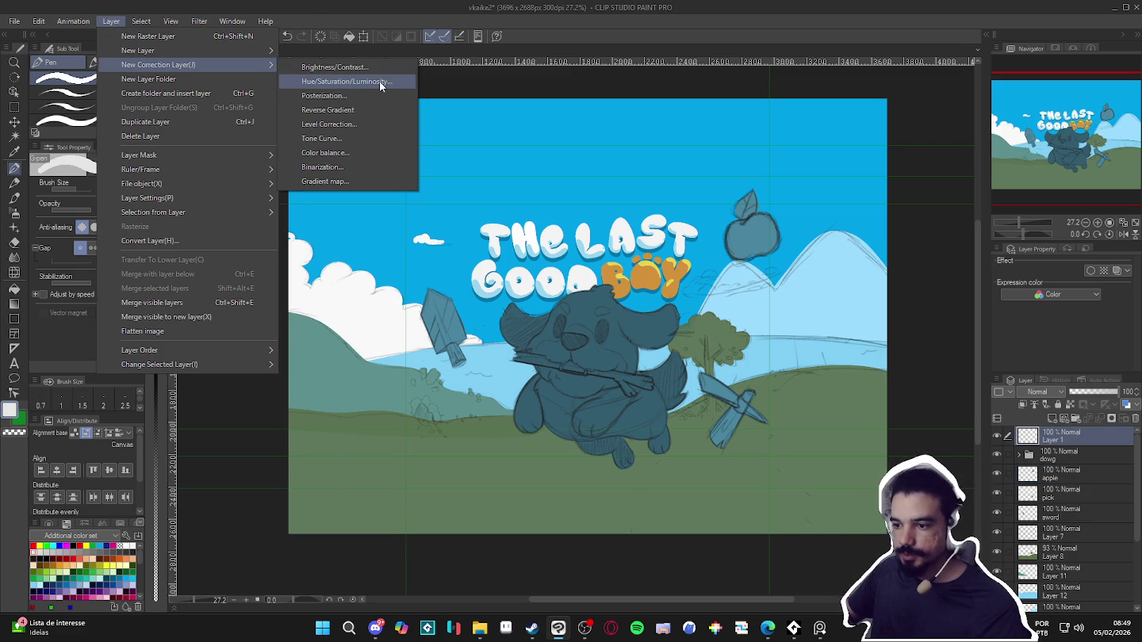
click(381, 82)
click(881, 157)
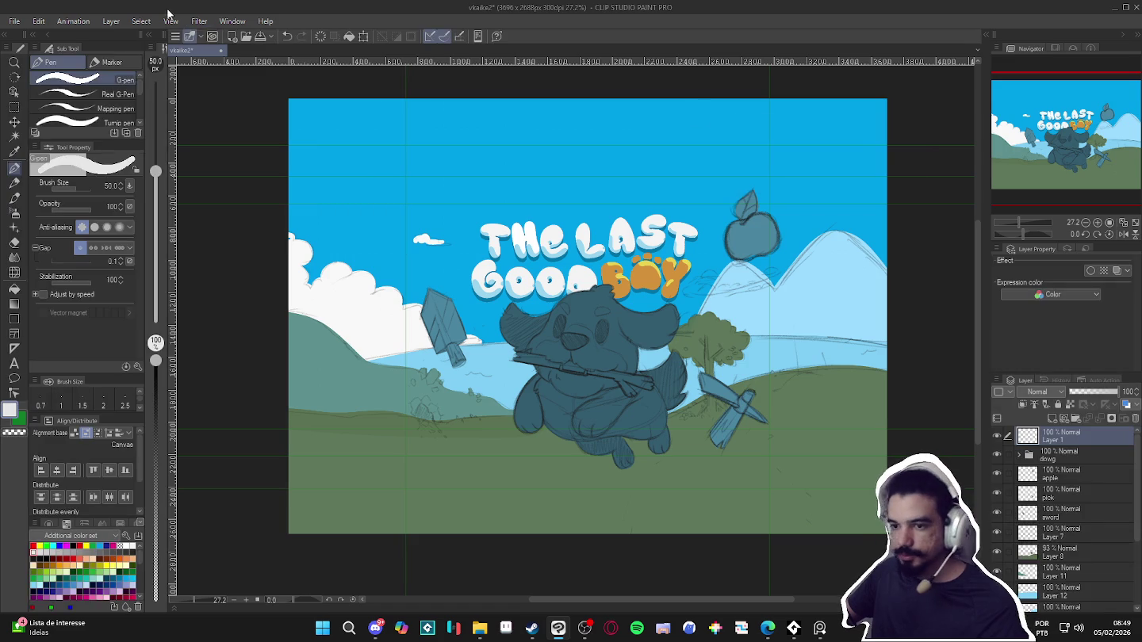
click(110, 21)
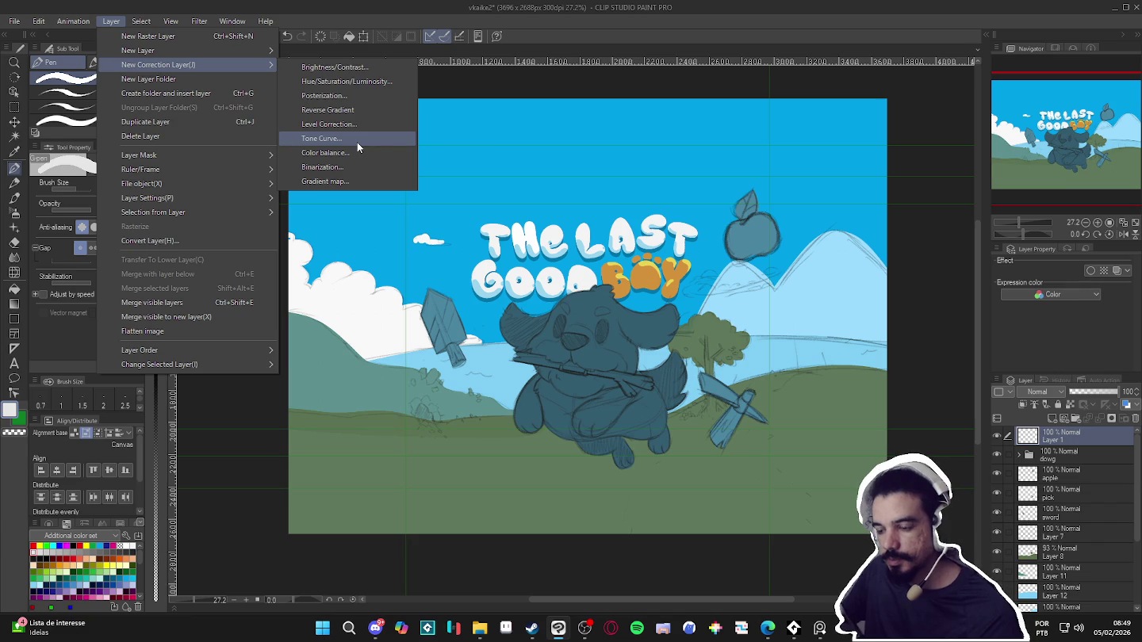
click(385, 81)
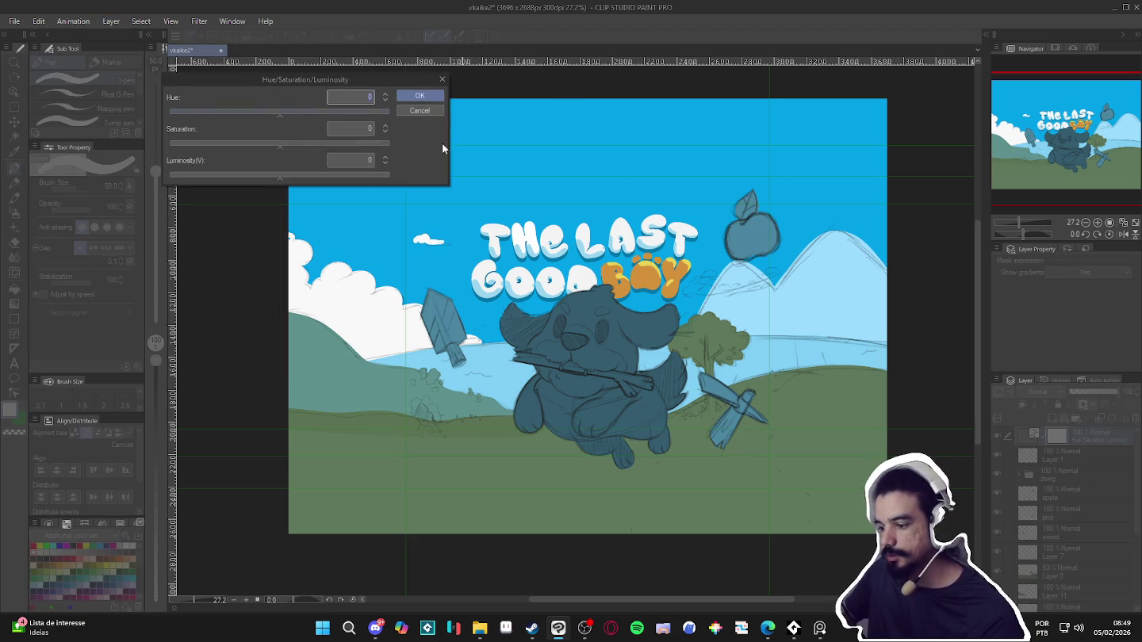
drag(208, 145, 72, 137)
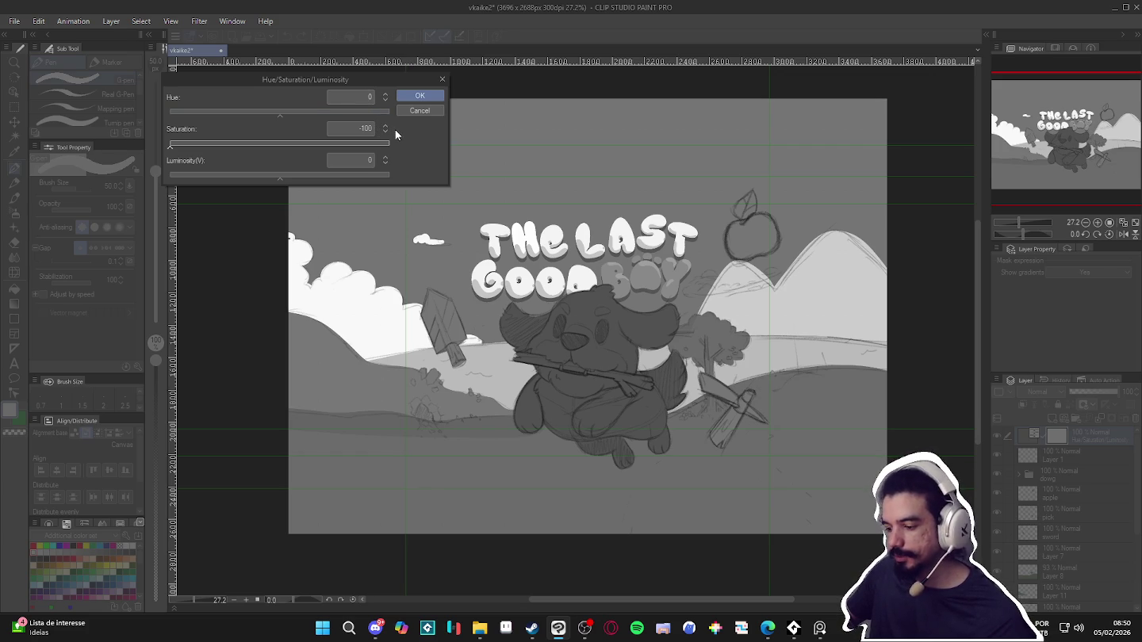
click(425, 114)
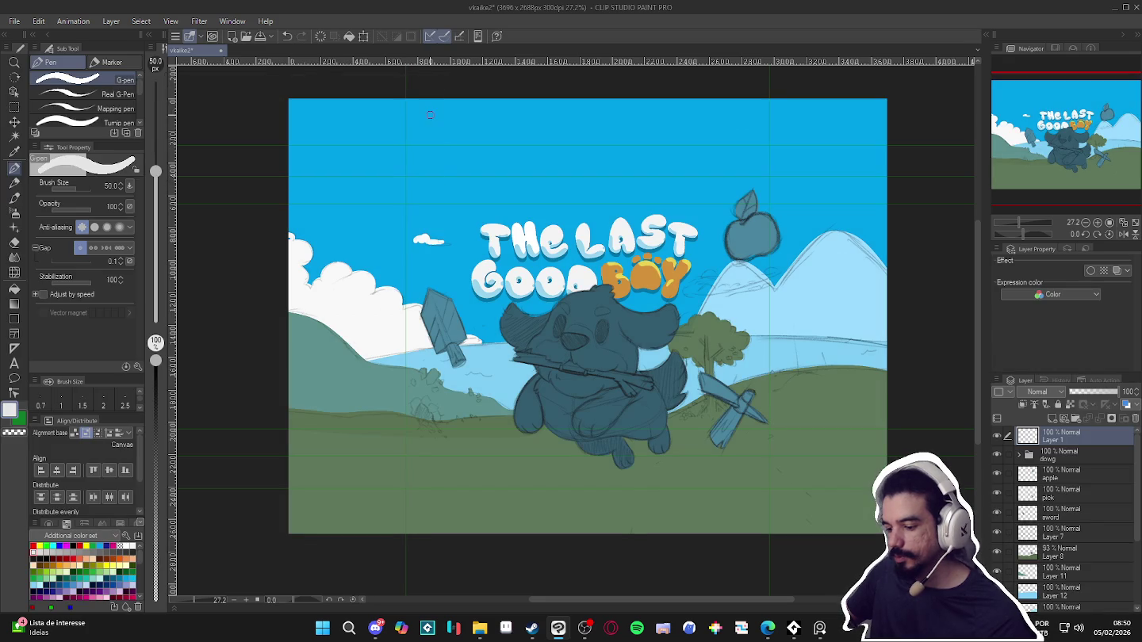
Sample the ground's green and set ground Layer 8 to 100% opacity
ctrl+shift+click(486, 425)
key(g)
alt+click(486, 426)
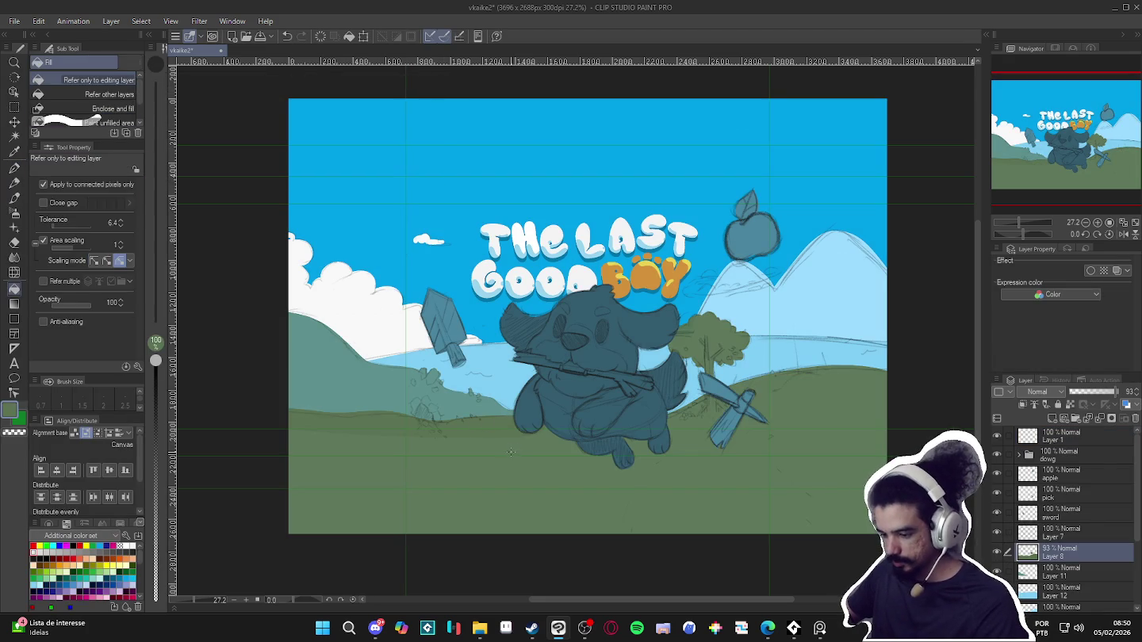
click(1117, 392)
key(g)
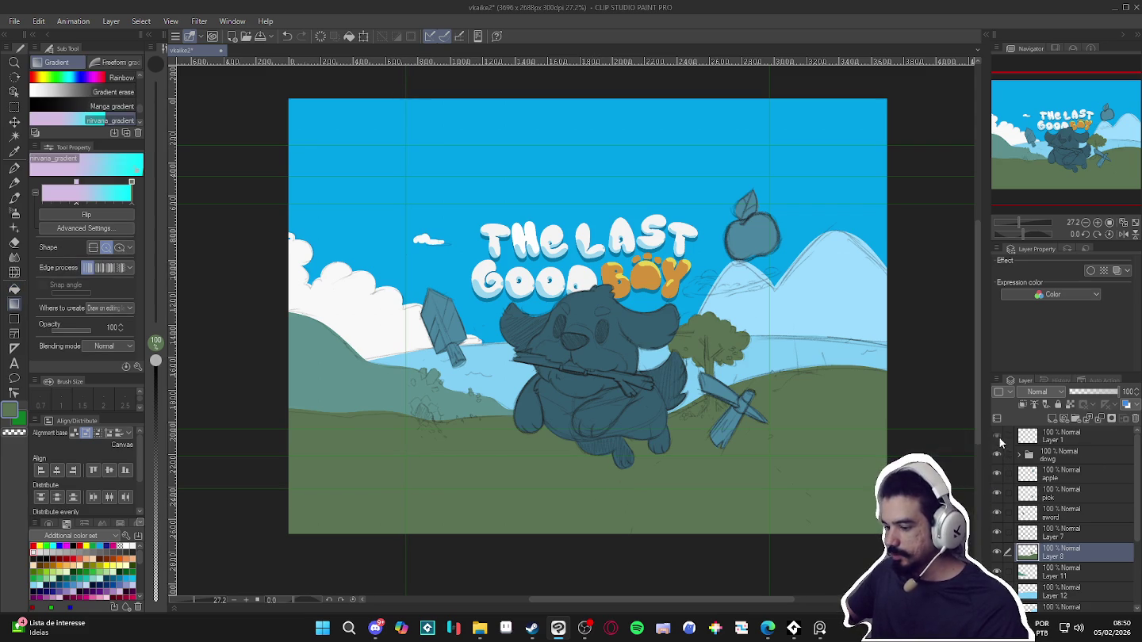
On Layer 1, try and cancel a Brightness/Contrast correction layer, then add Hue/Saturation/Luminosity instead
click(1060, 438)
click(110, 20)
mouse_move(157, 64)
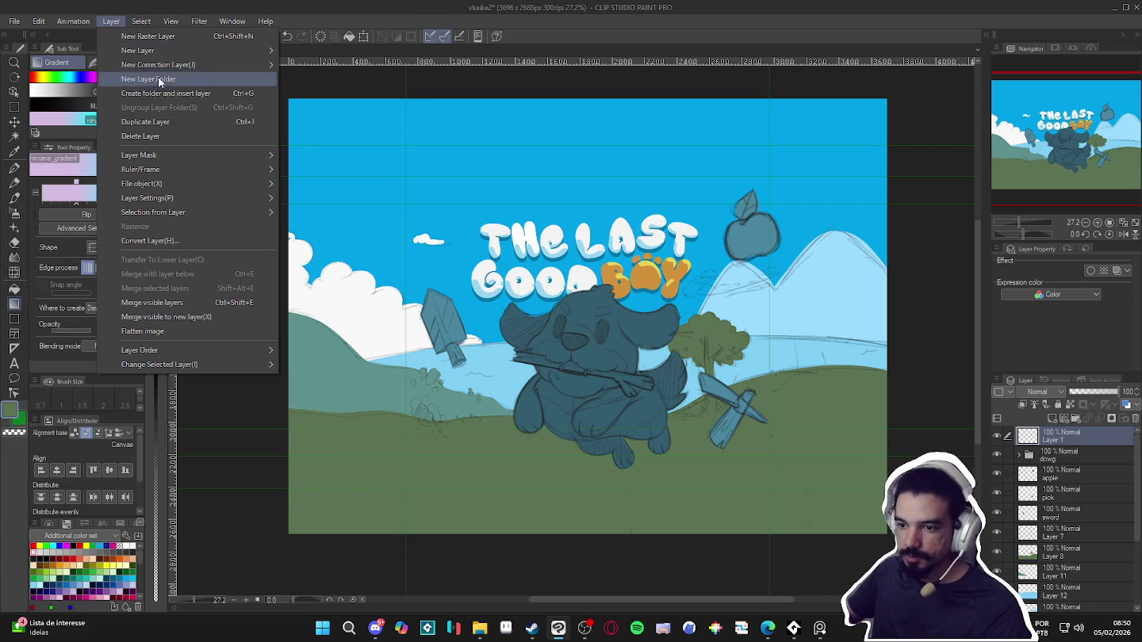
click(325, 68)
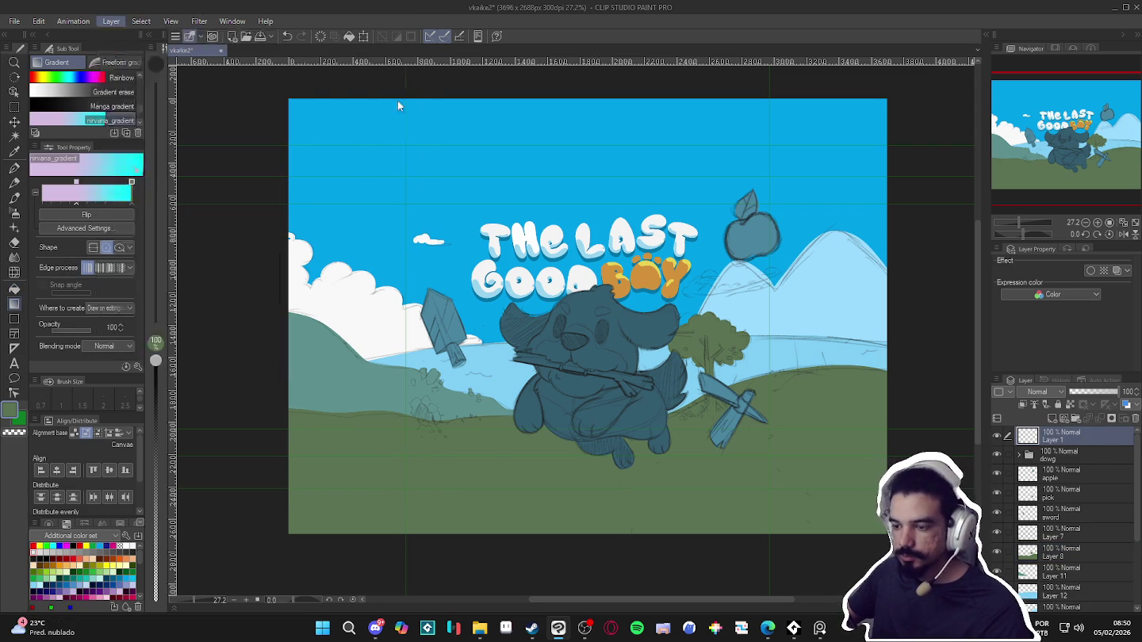
click(891, 153)
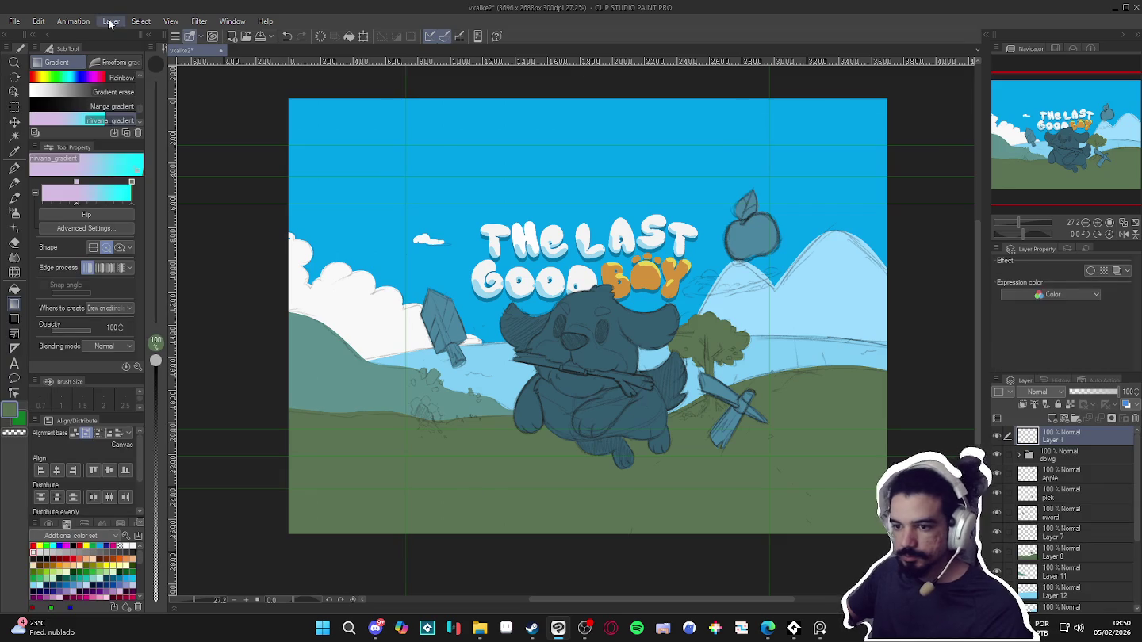
click(139, 21)
mouse_move(157, 64)
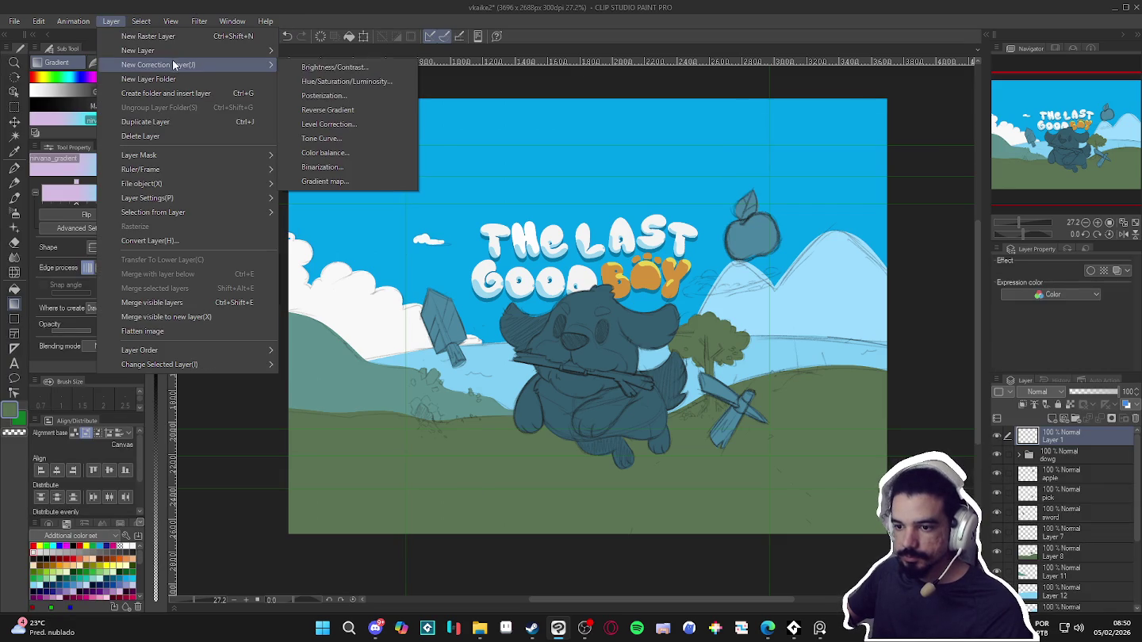
click(395, 84)
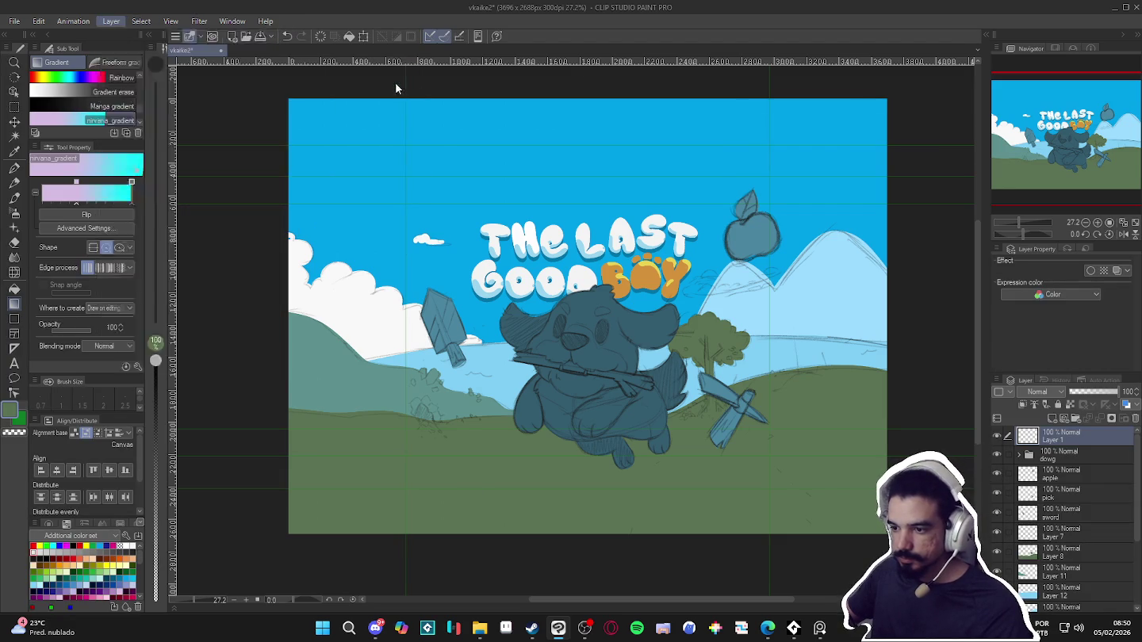
Add a Hue/Saturation/Luminosity correction layer at Saturation -100 as a greyscale check
drag(209, 143, 120, 134)
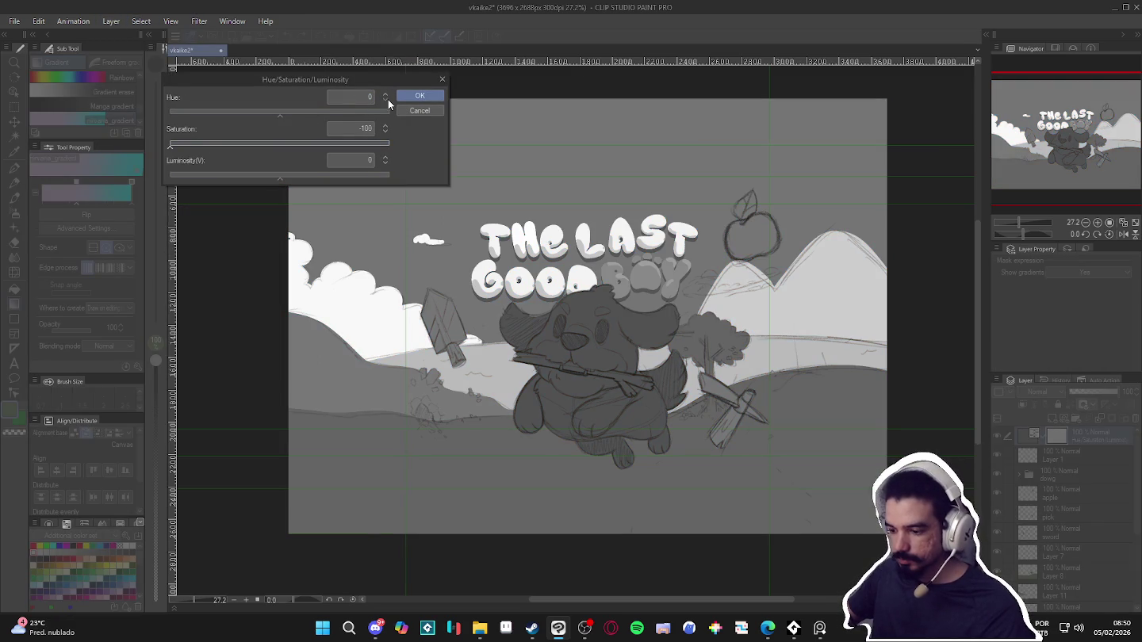
click(419, 95)
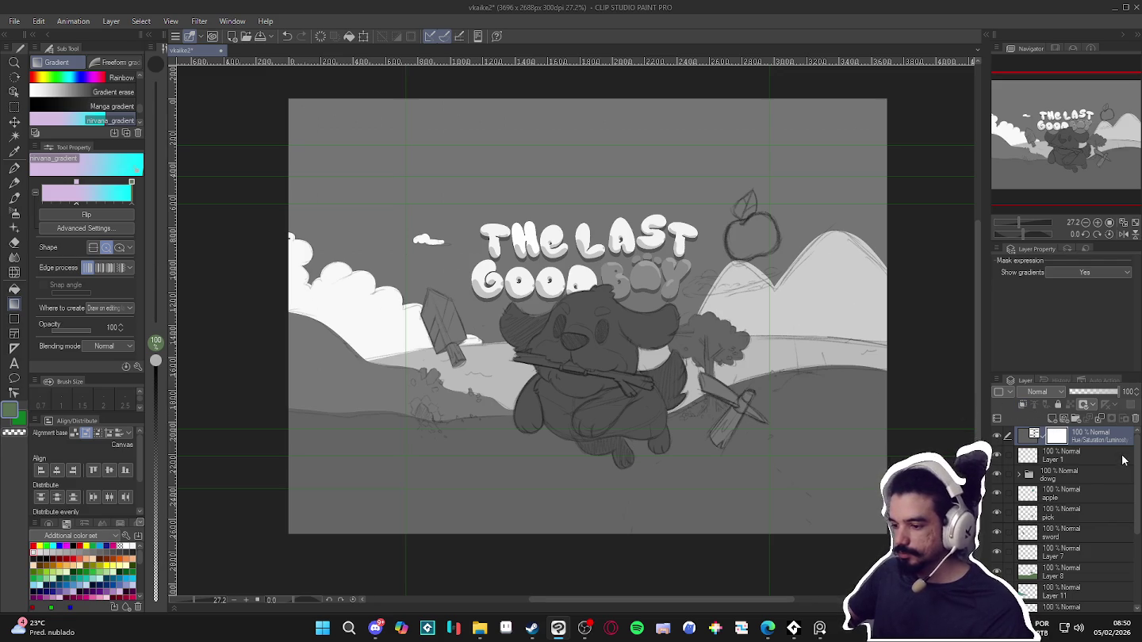
scroll(1094, 539, down, 3)
scroll(1061, 554, down, 2)
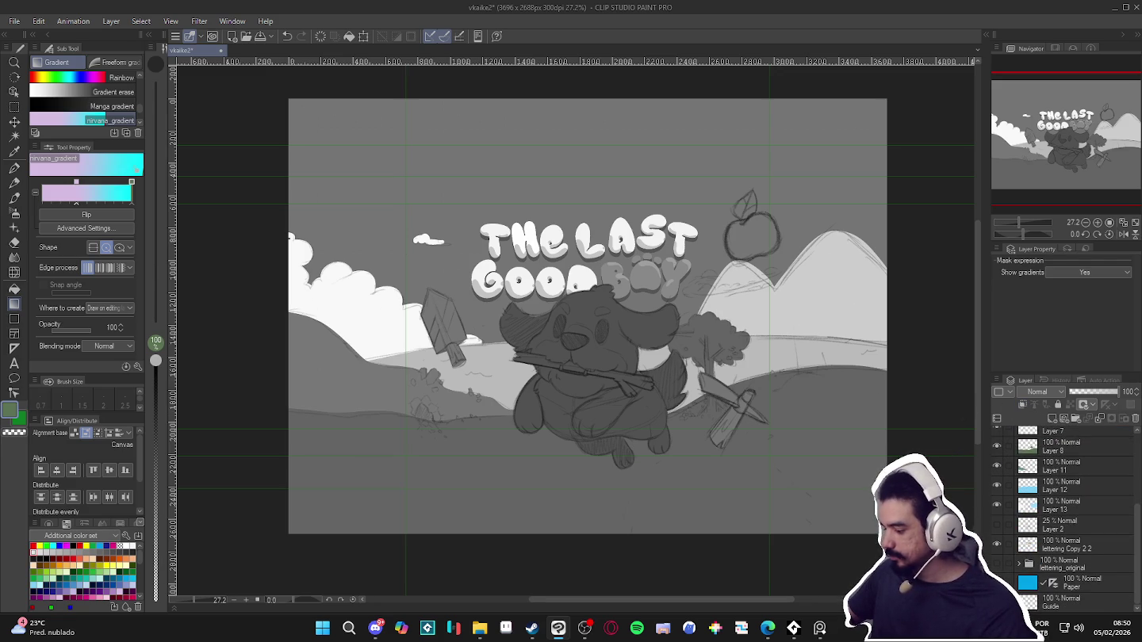
Raise the Paper layer's luminosity to 39, then hide the greyscale correction layer
click(1038, 583)
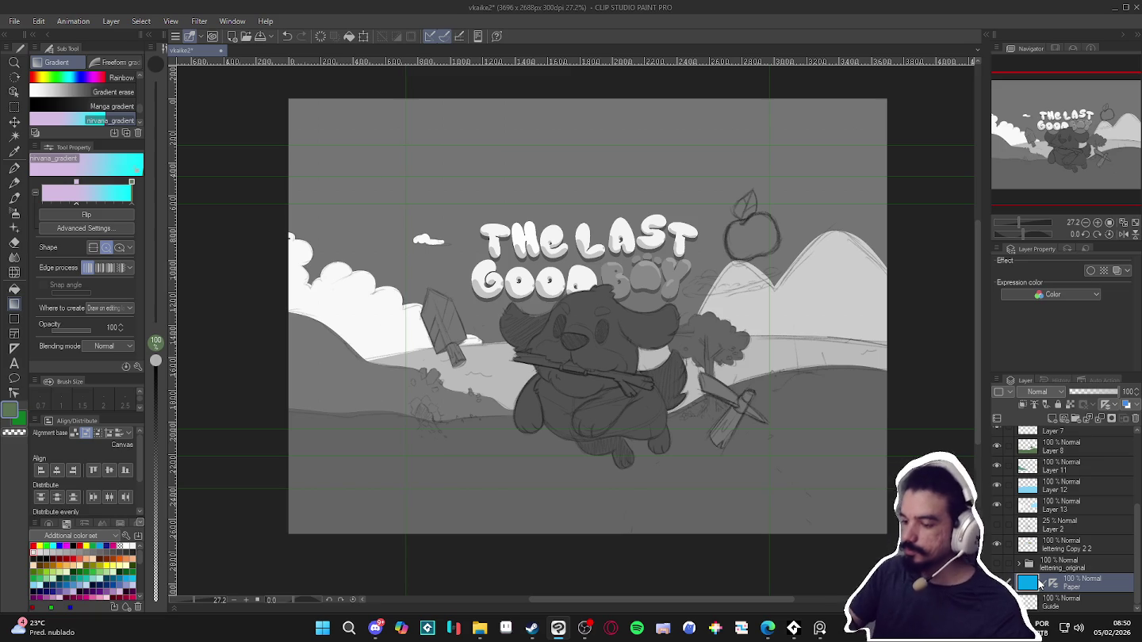
double_click(1039, 584)
drag(282, 176, 323, 181)
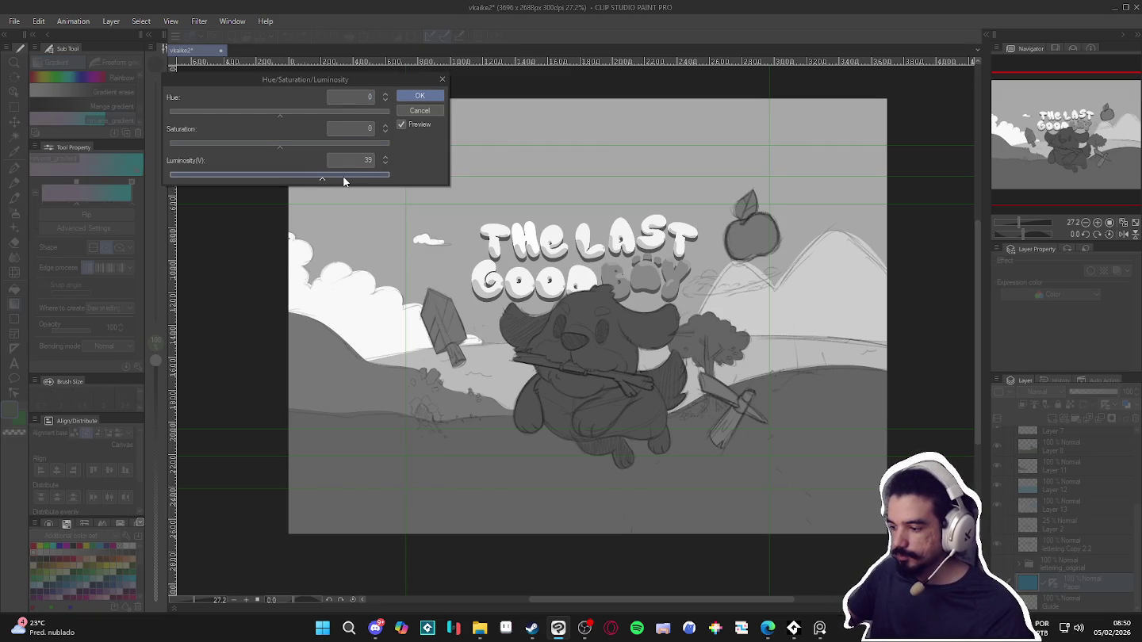
click(408, 97)
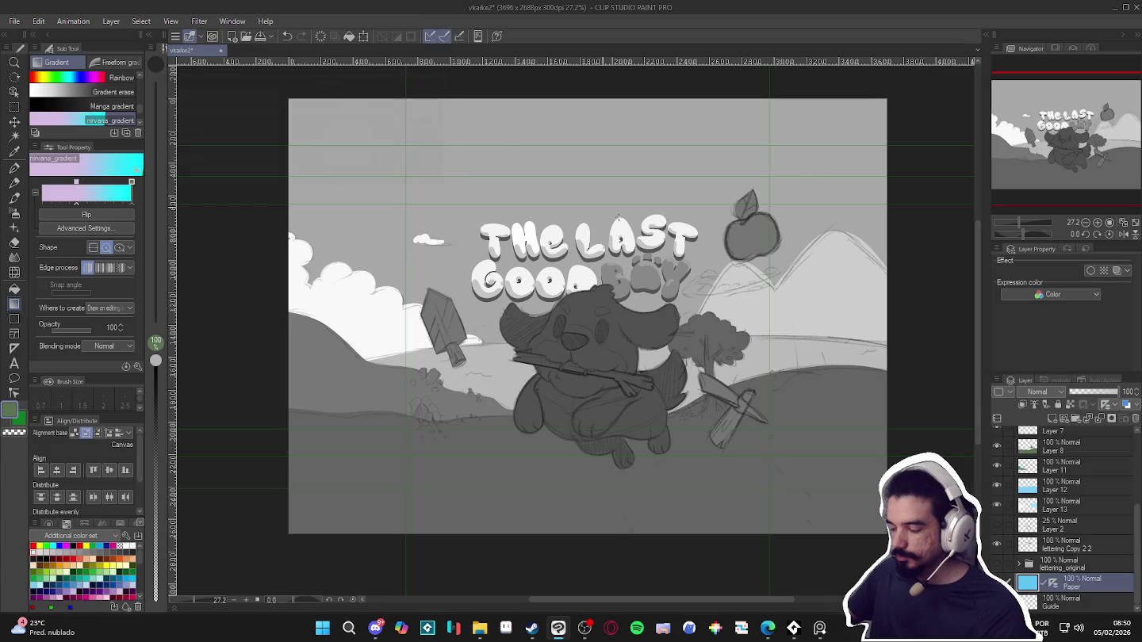
scroll(1015, 455, up, 5)
click(996, 436)
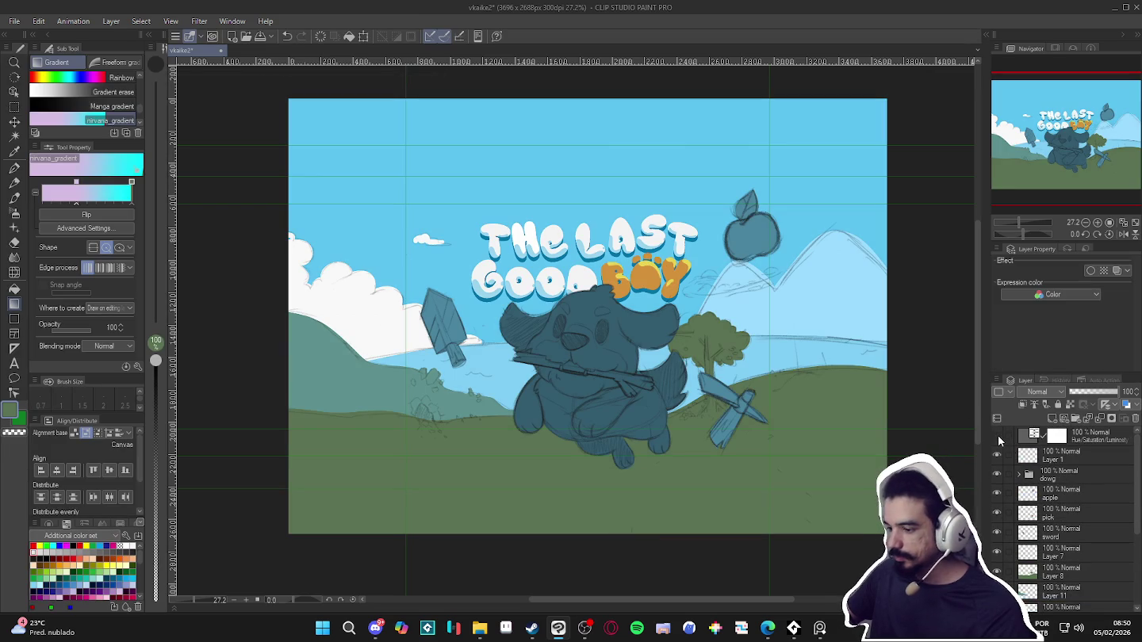
click(997, 436)
click(997, 437)
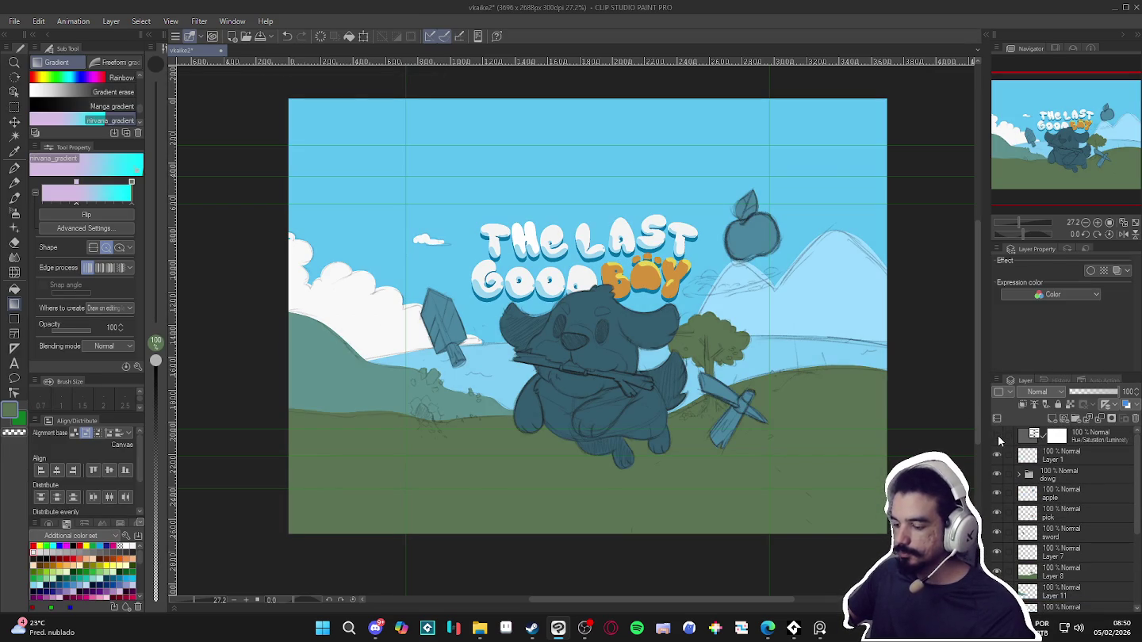
click(997, 435)
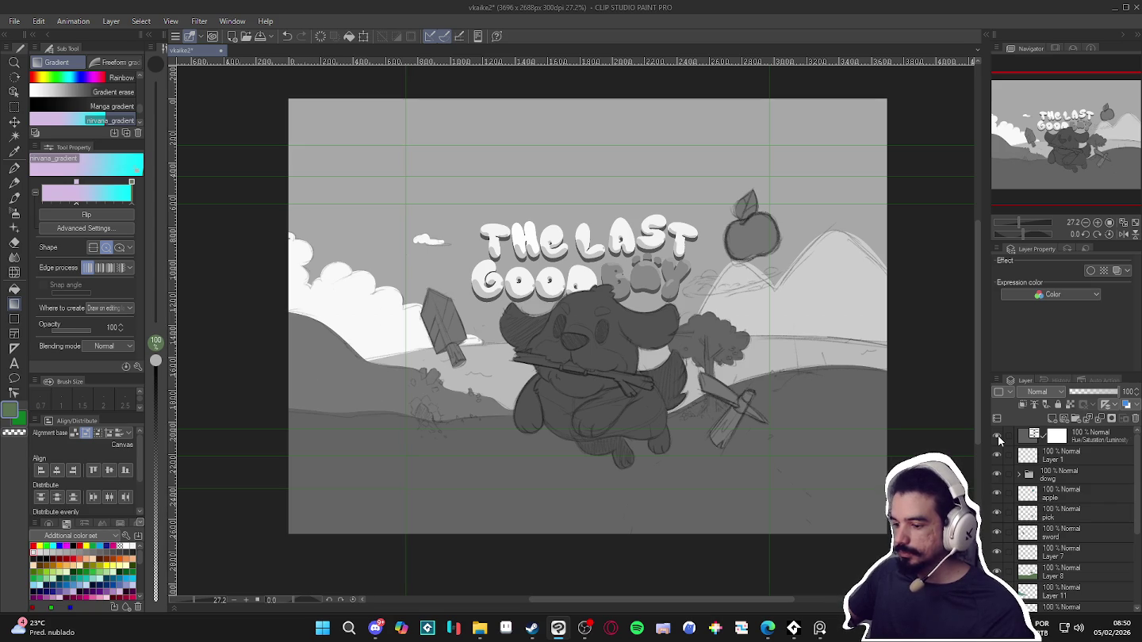
click(996, 436)
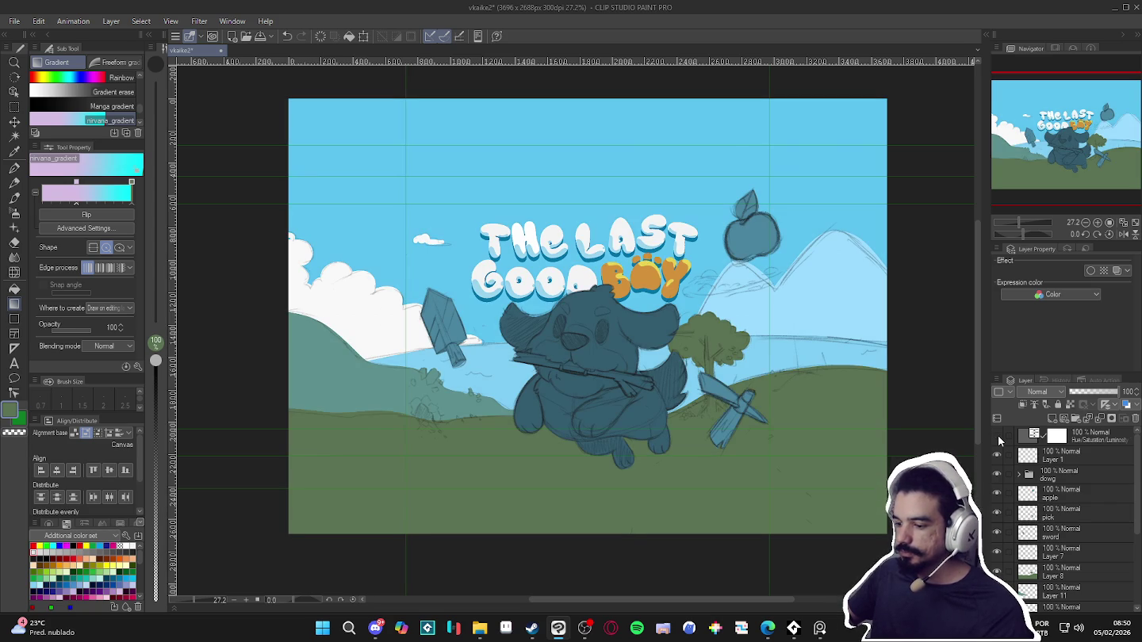
click(998, 437)
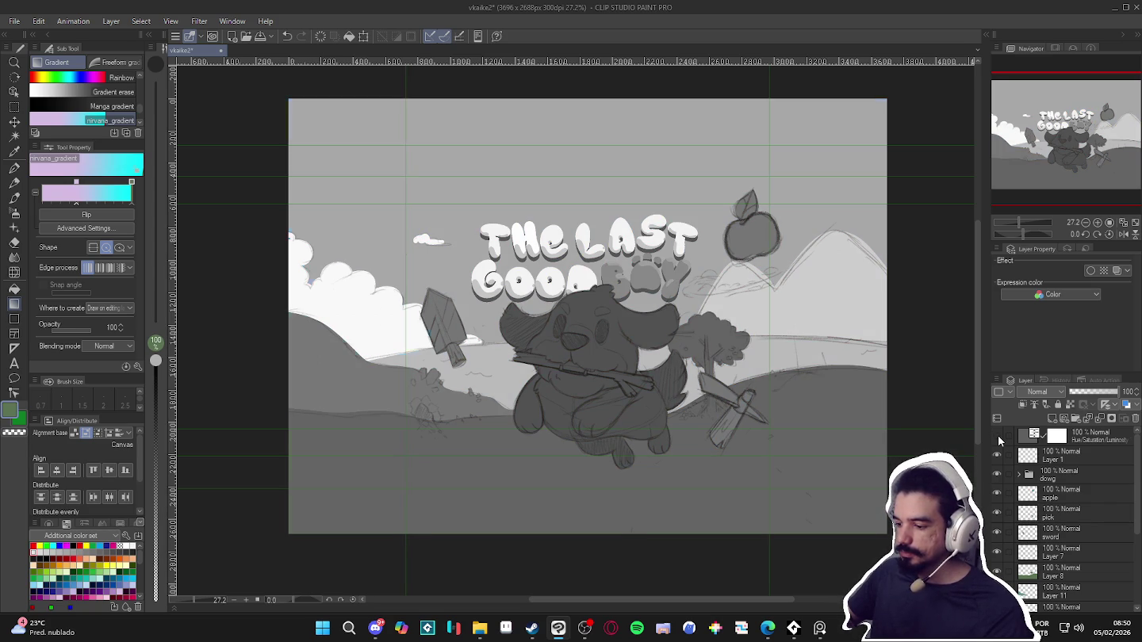
click(999, 437)
click(996, 435)
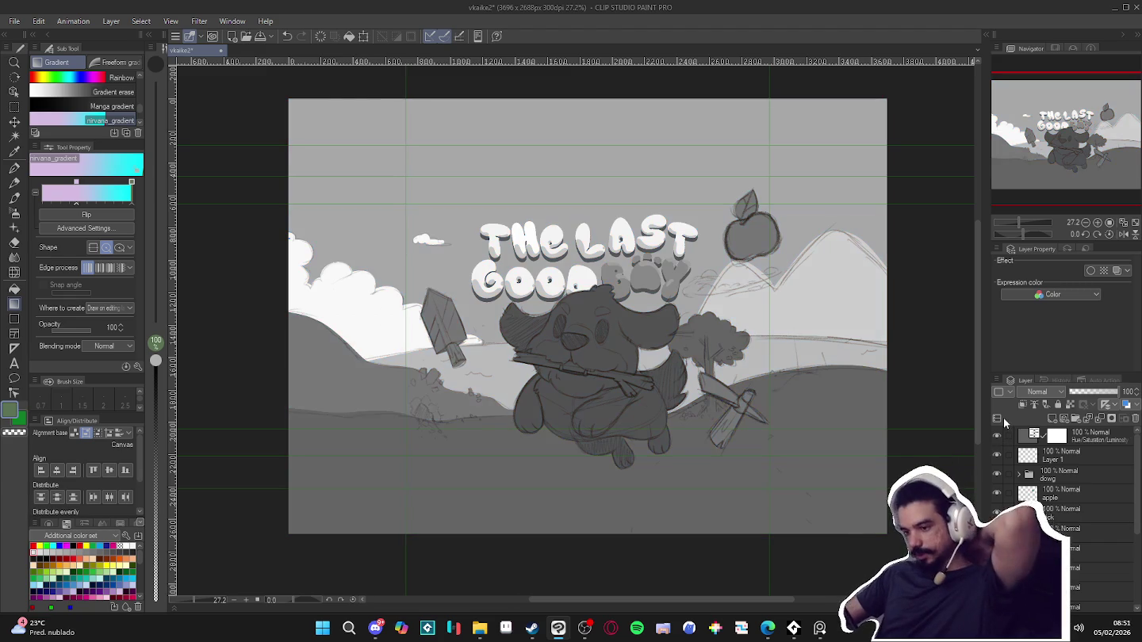
click(996, 435)
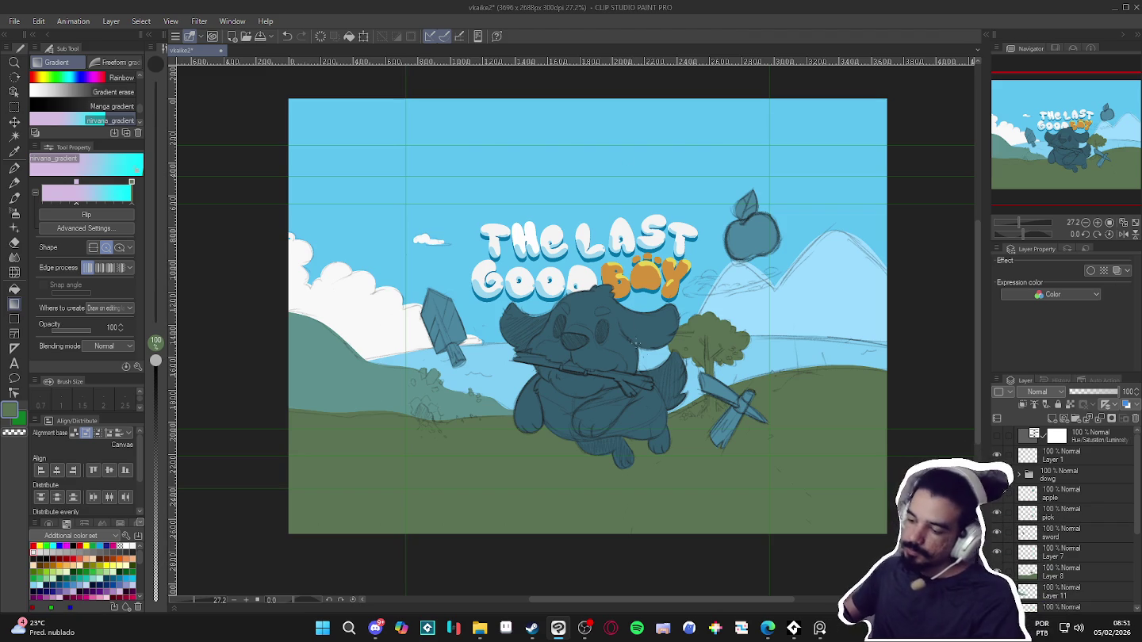
scroll(587, 318, right, 1)
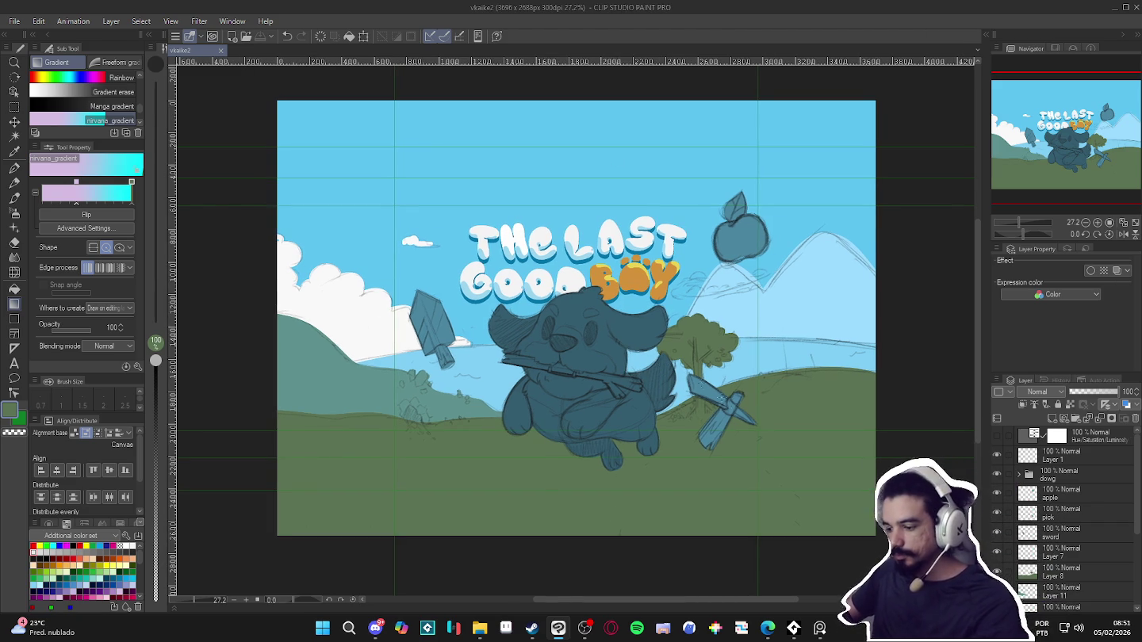
scroll(663, 391, down, 1)
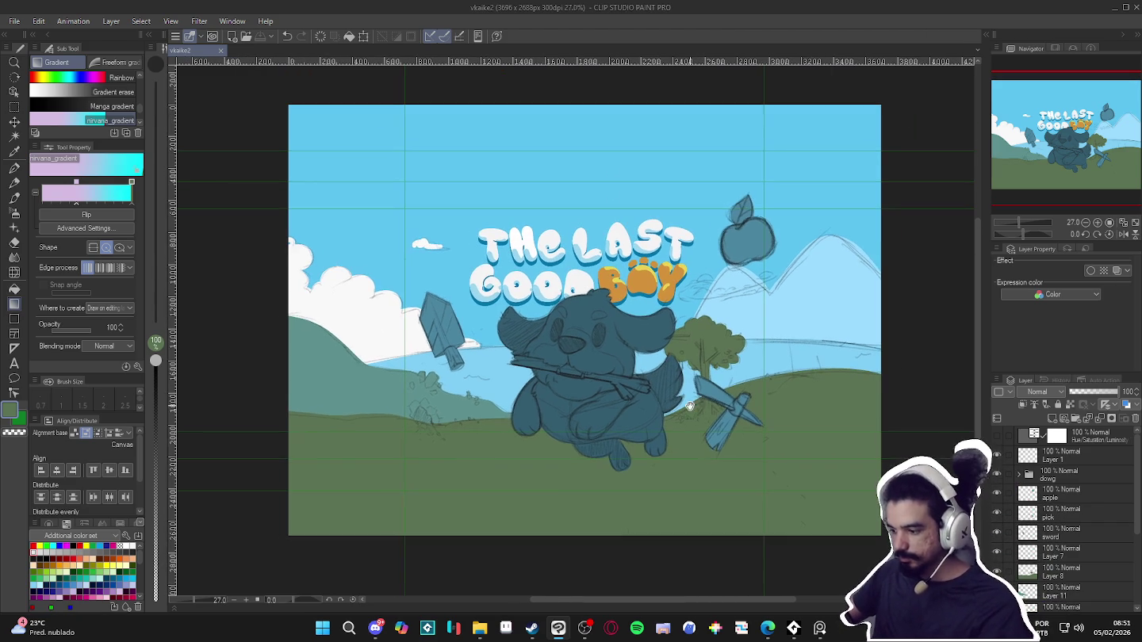
click(996, 453)
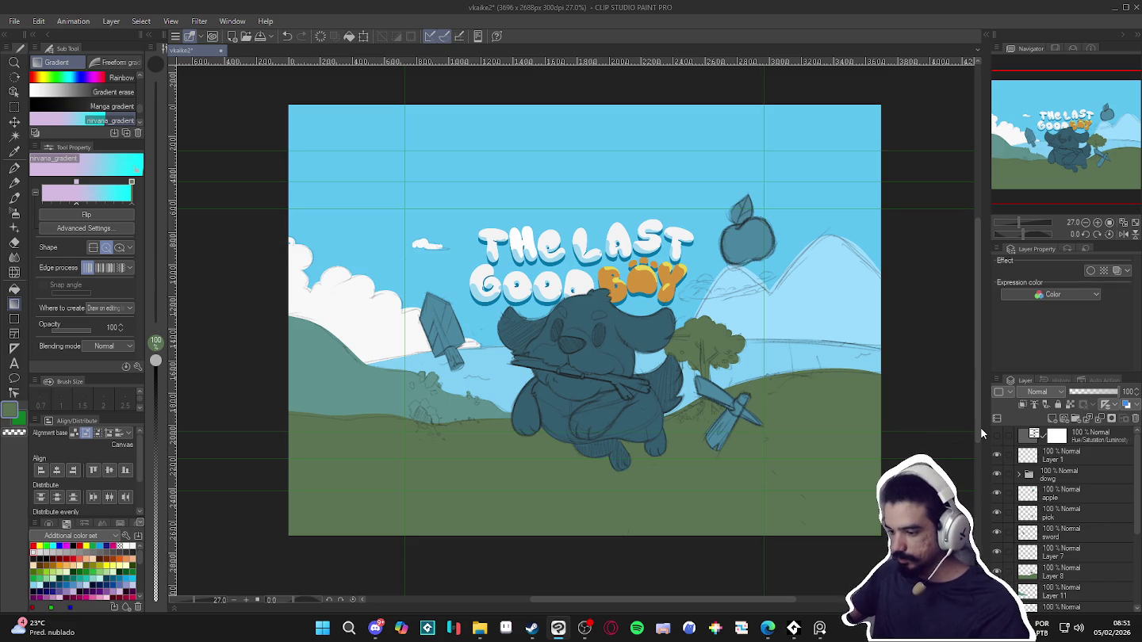
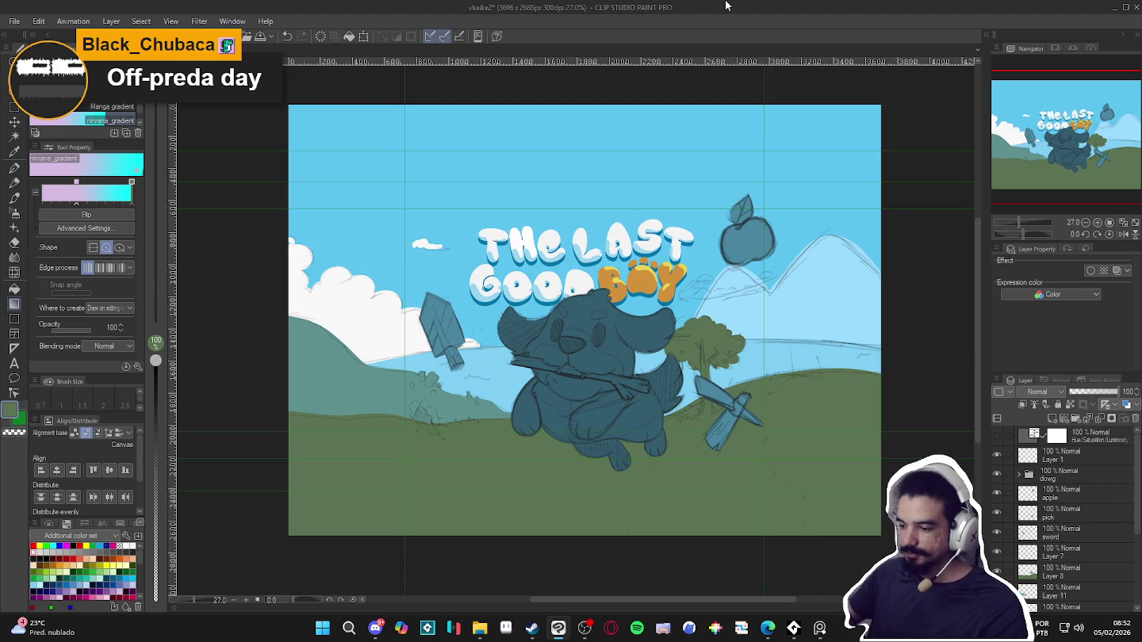
Save the Clip Studio illustration as vkaike2 in CLIP STUDIO FORMAT
key(ctrl+shift+s)
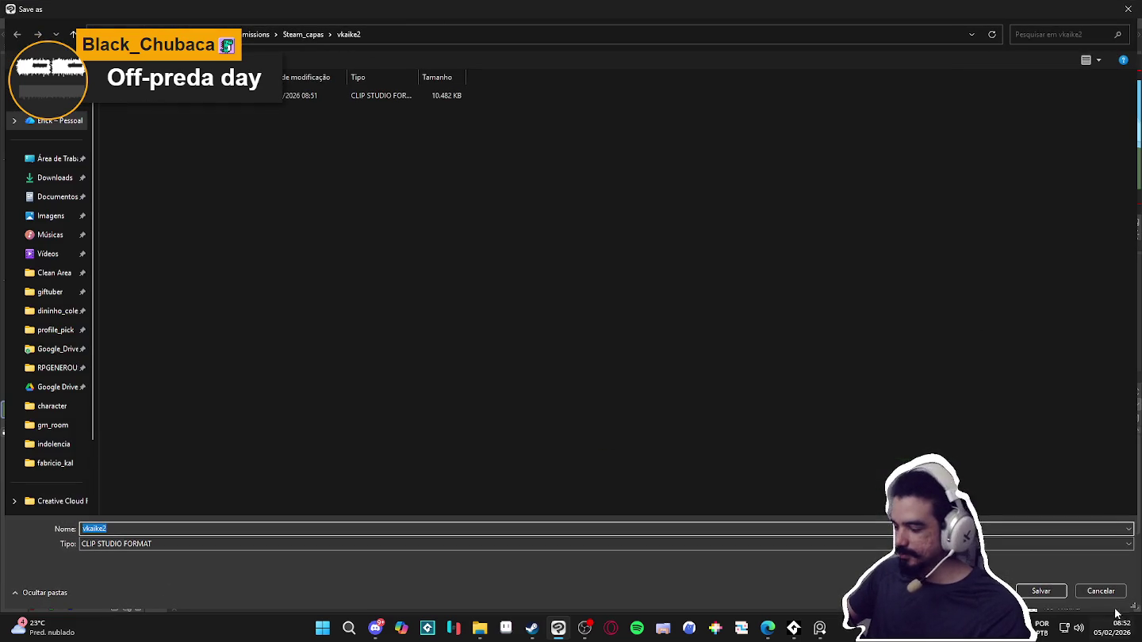
click(1101, 595)
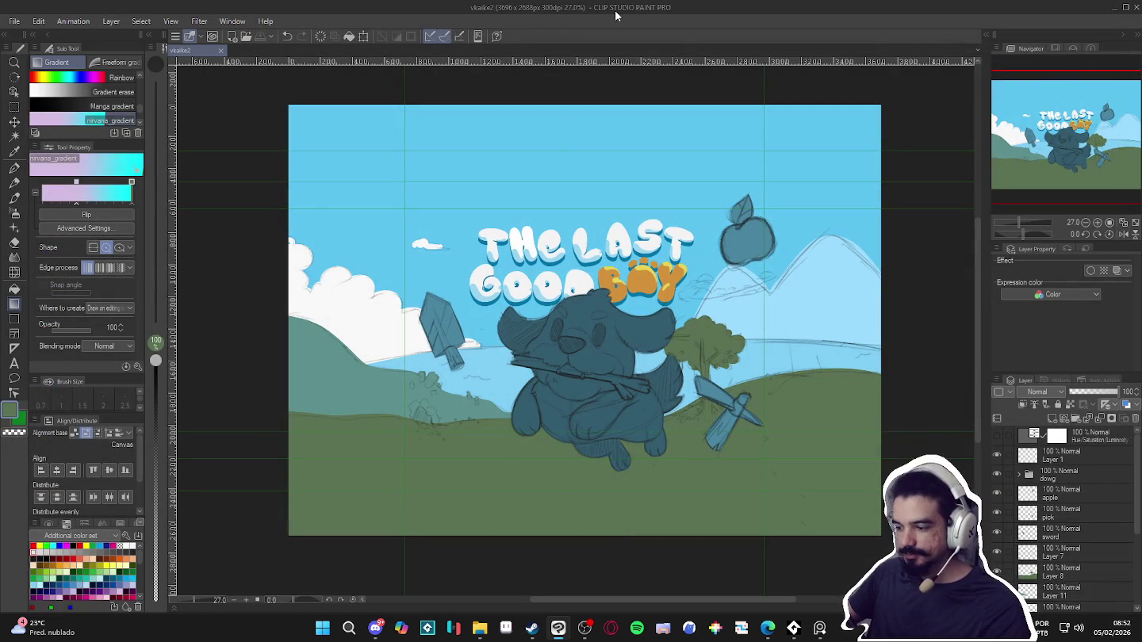
Snip a rectangle covering the full illustration canvas, then go back to Clip Studio
key(super+shift+s)
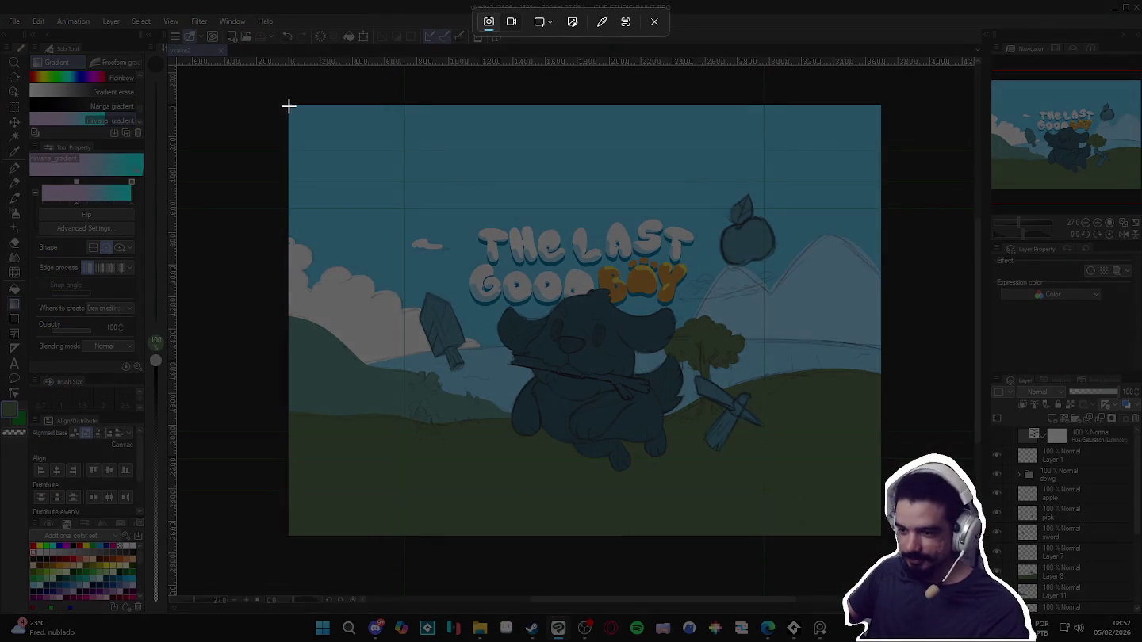
drag(288, 106, 880, 536)
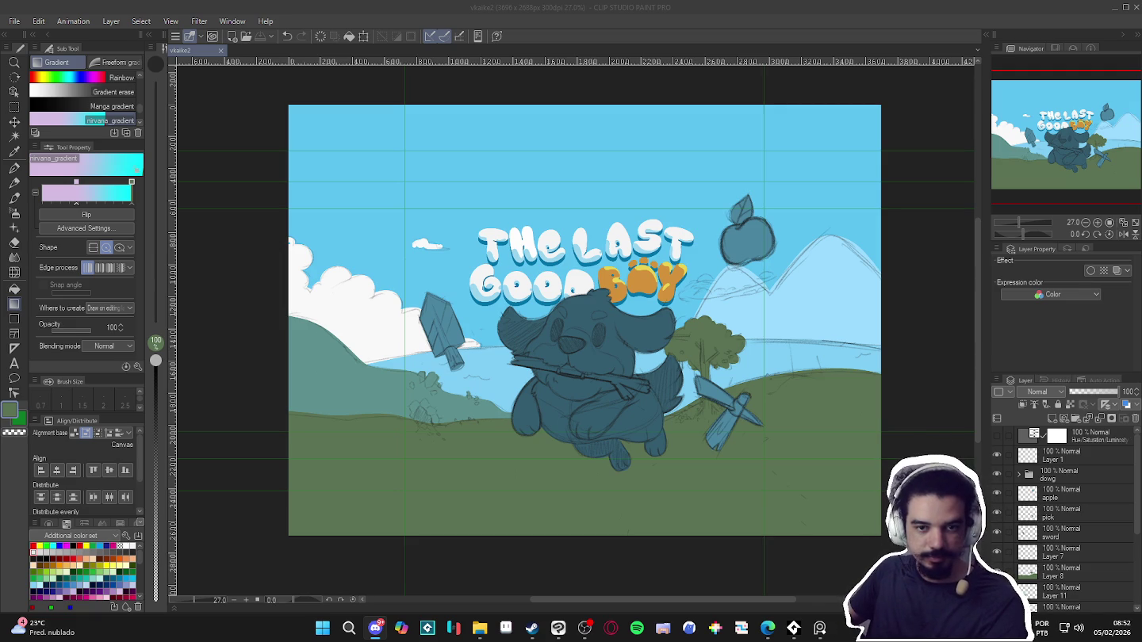
key(alt+Tab)
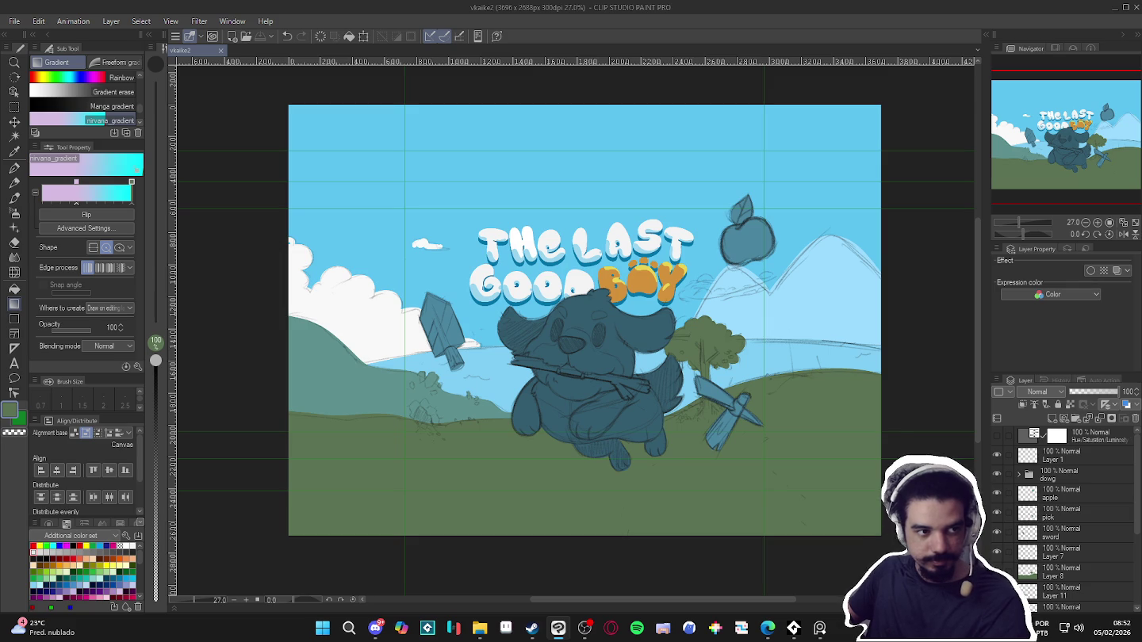
key(alt+Tab)
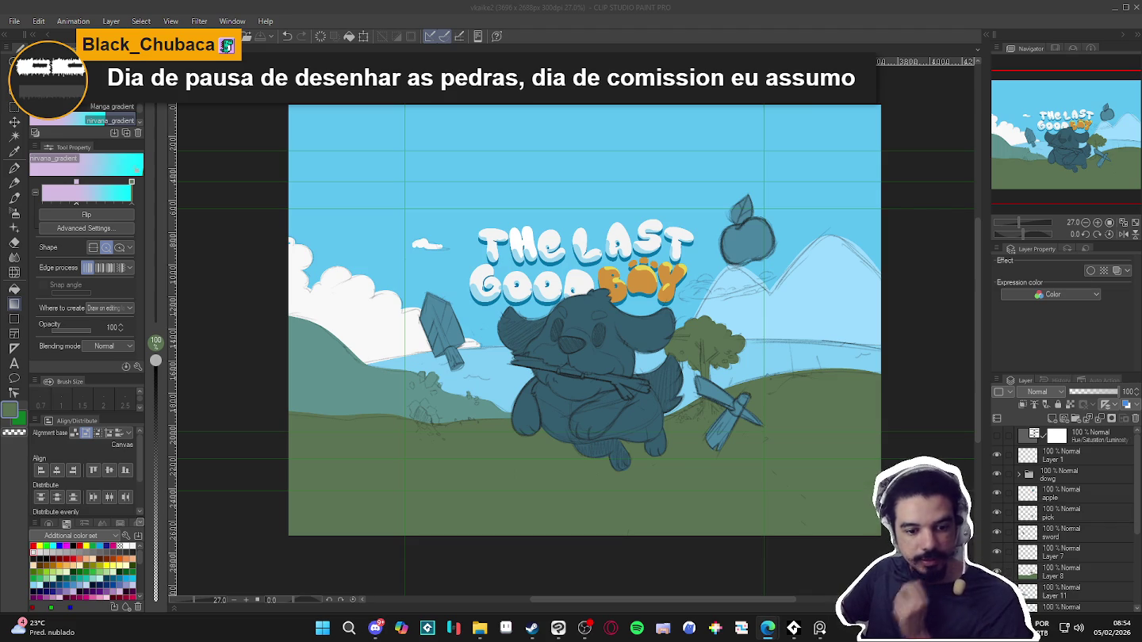
click(697, 7)
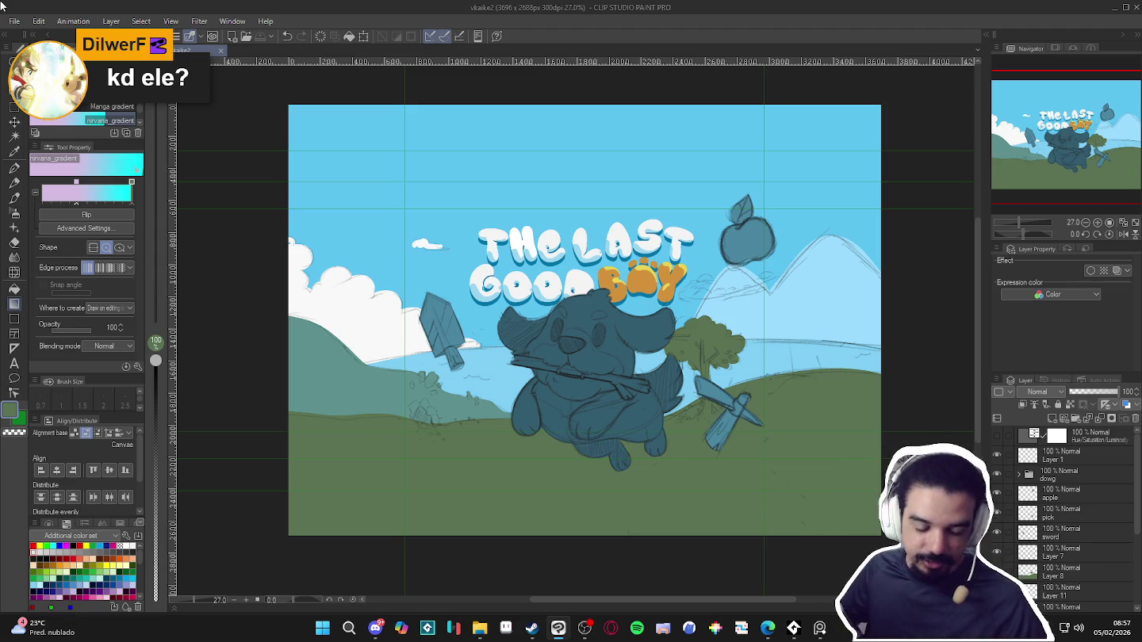
key(alt+Tab)
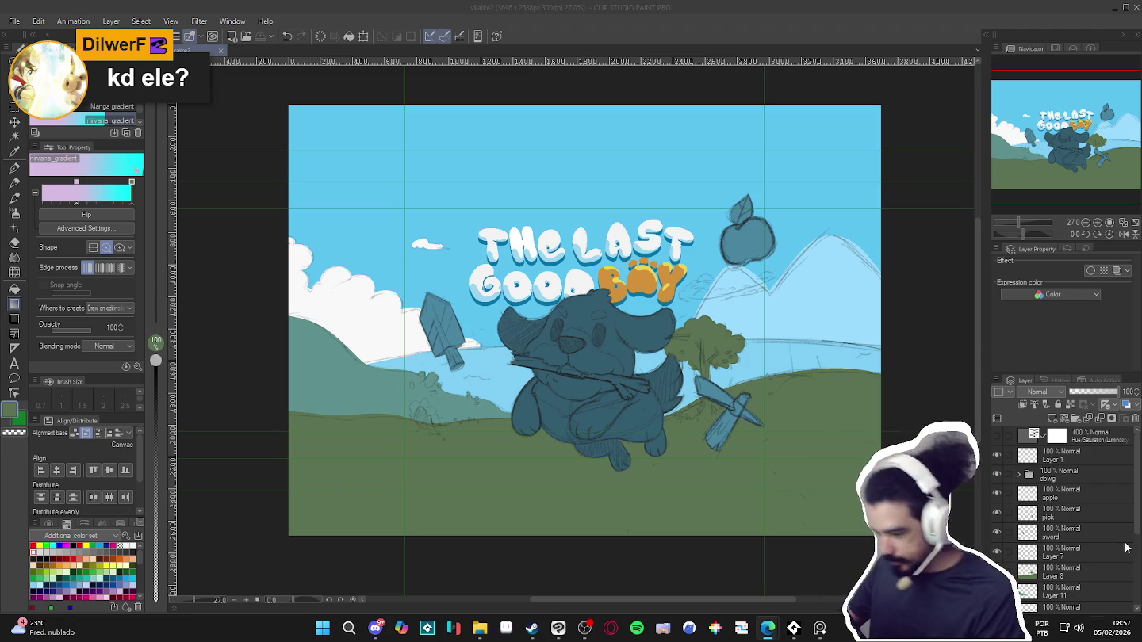
click(587, 4)
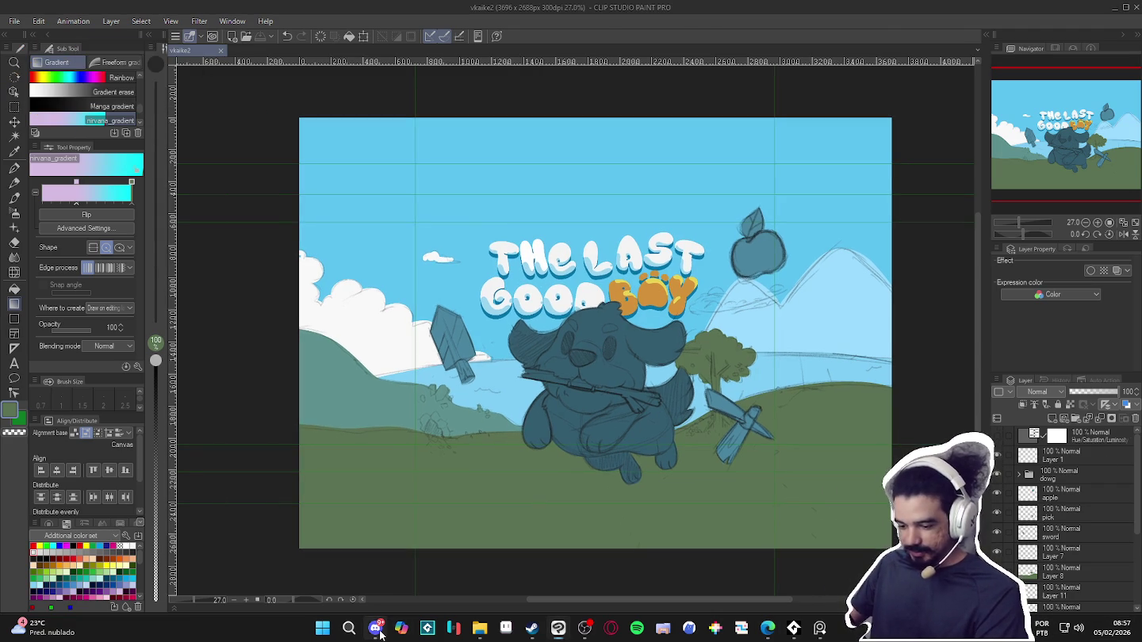
Browse File Explorer to RPGENEROUS > tilesets > indolencia
click(479, 629)
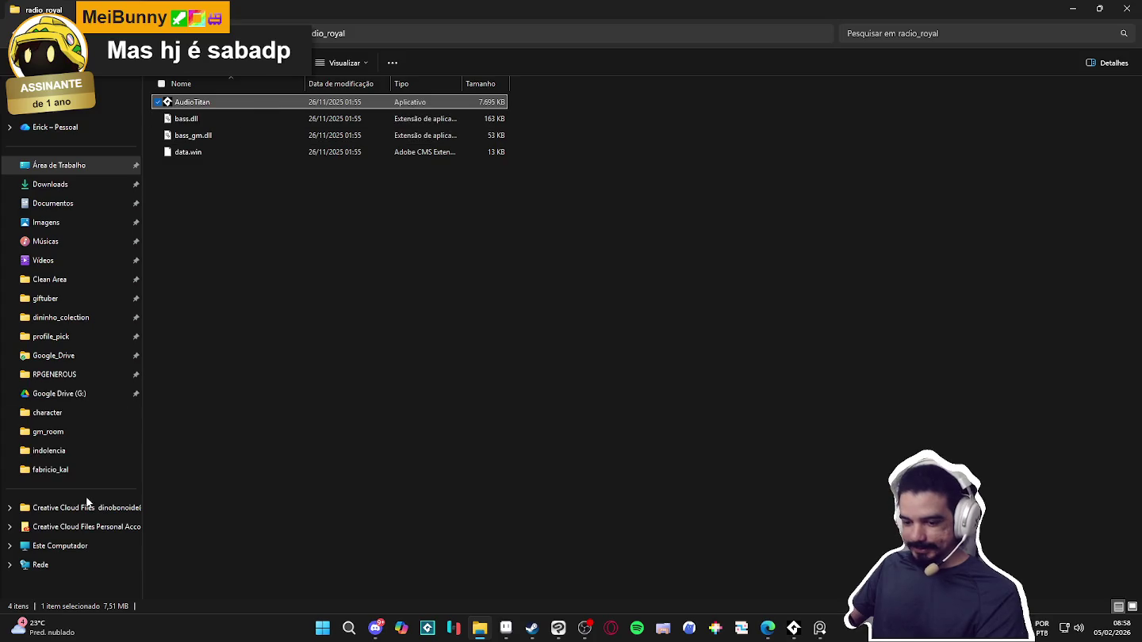
click(72, 380)
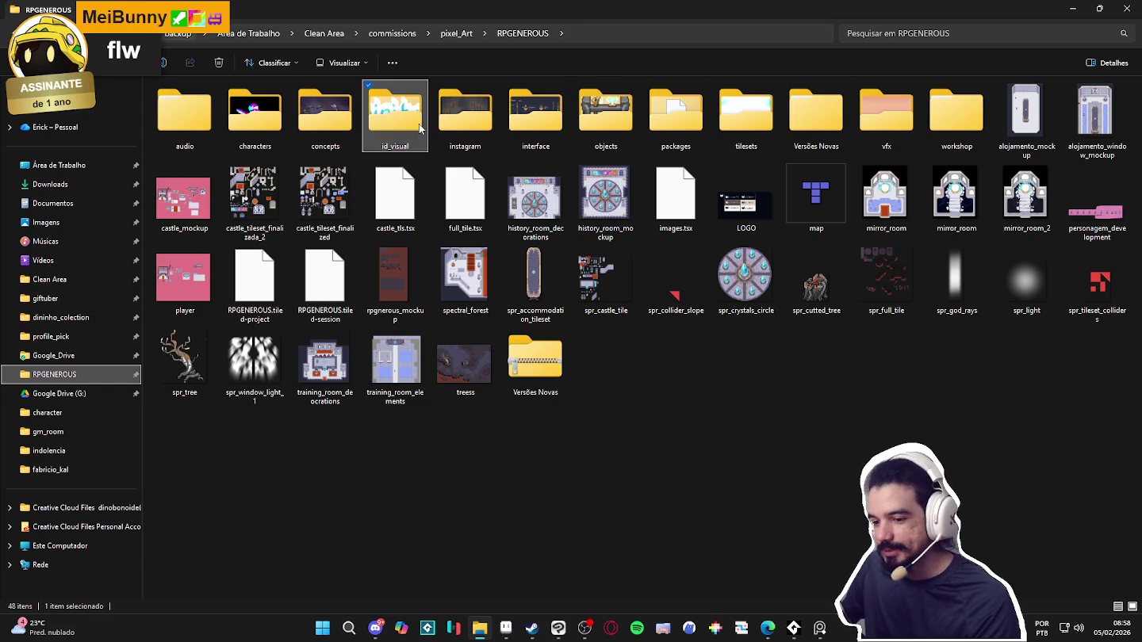
double_click(744, 119)
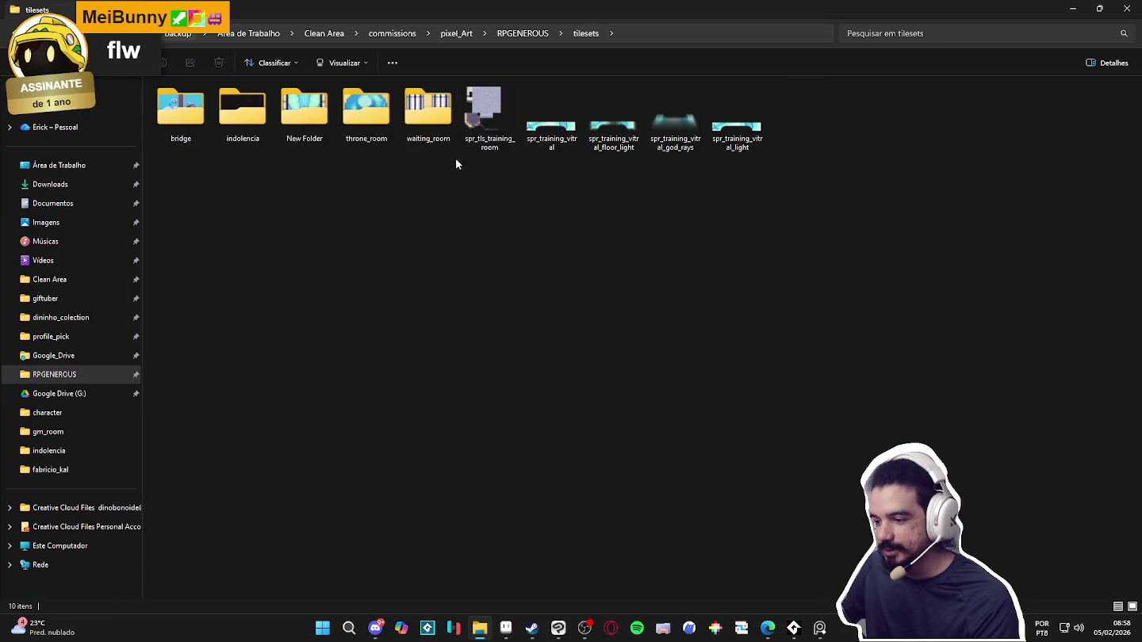
double_click(243, 111)
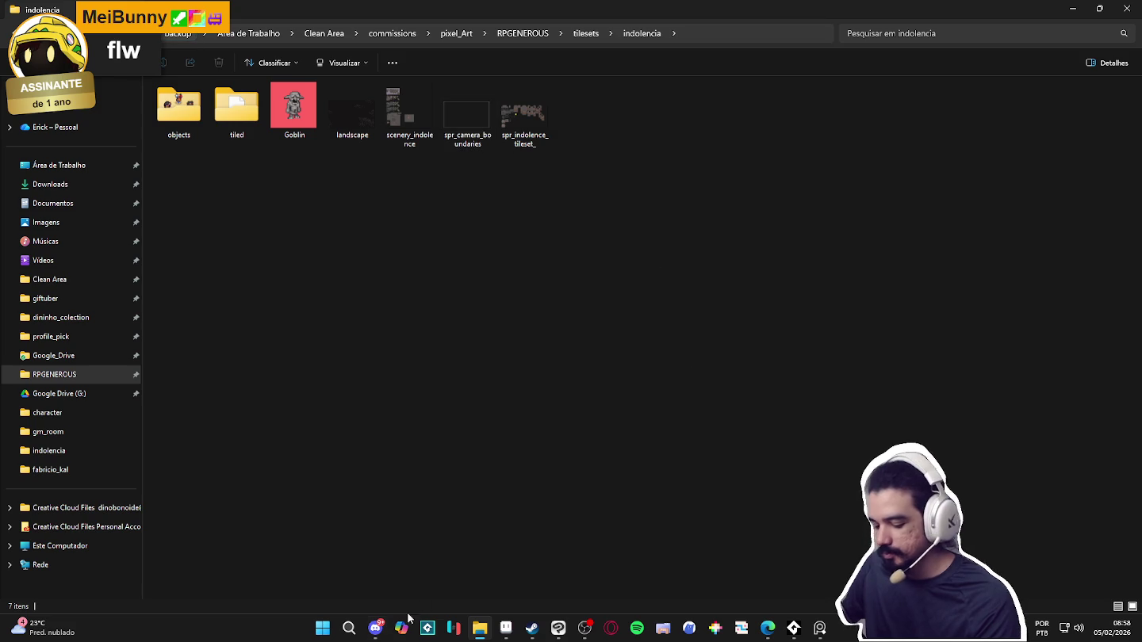
click(324, 626)
Launch Tiled from the 'ti' search, then minimize it to return to the folder
text(tile)
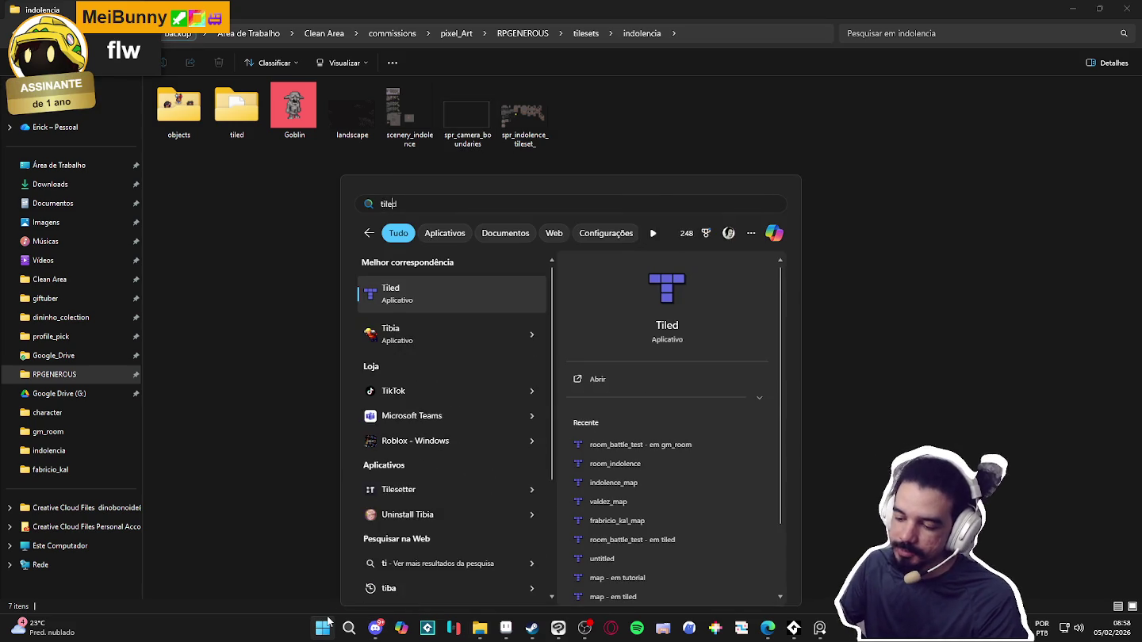
key(Return)
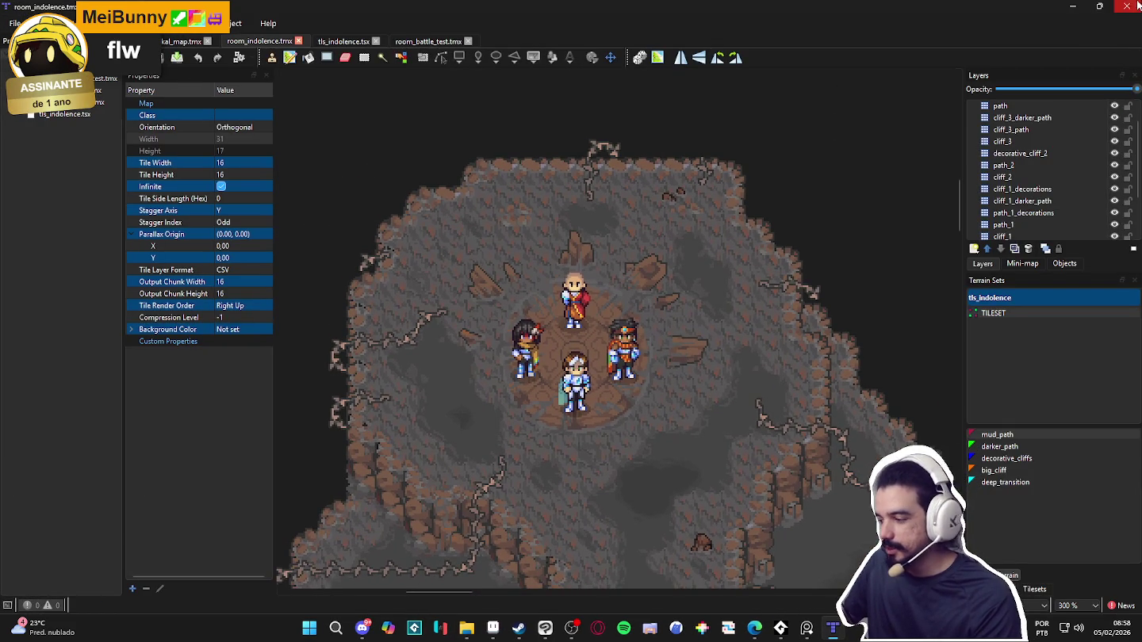
click(1072, 6)
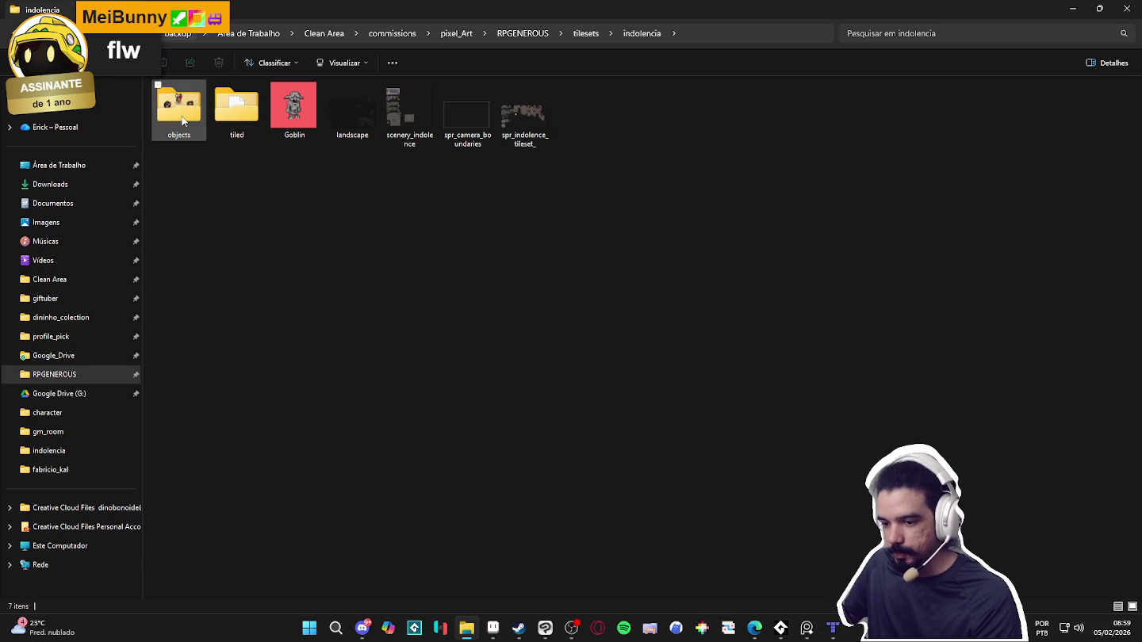
Open landscape.aseprite and zoom and pan around the dark mountain canvas
double_click(344, 137)
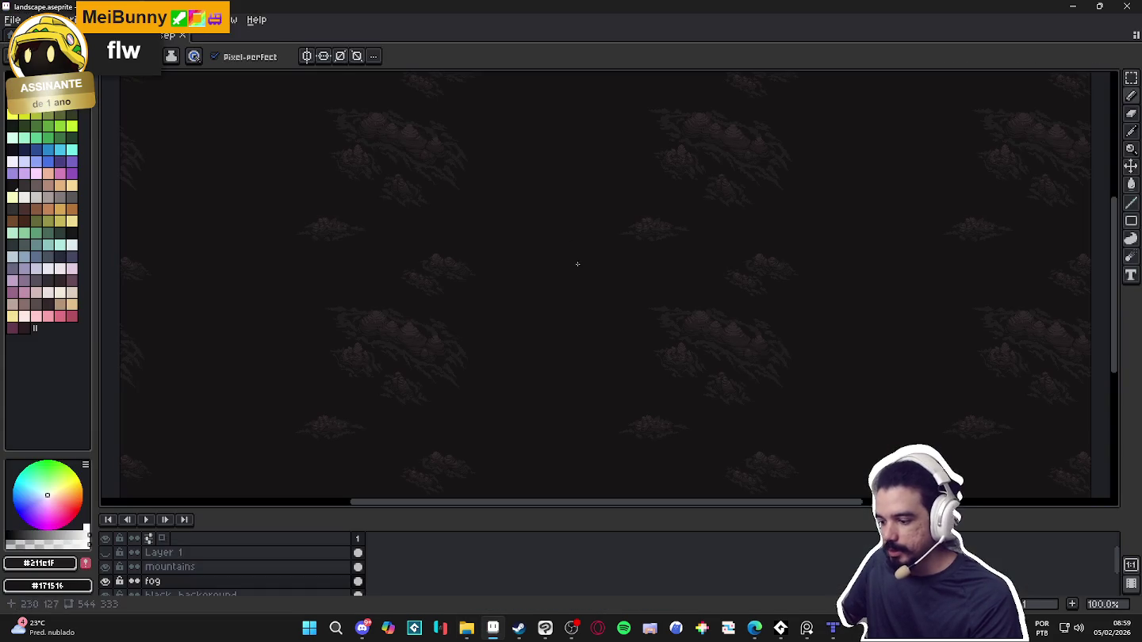
scroll(680, 282, up, 1)
scroll(730, 346, up, 1)
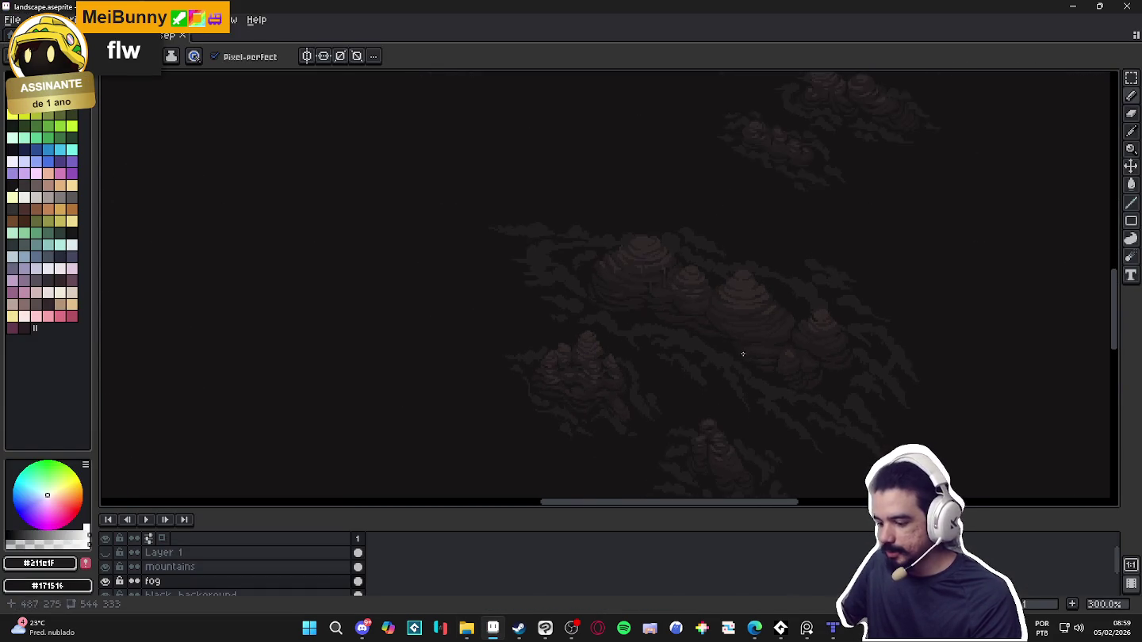
scroll(746, 353, down, 2)
scroll(640, 339, up, 1)
scroll(644, 306, down, 1)
drag(645, 305, 629, 295)
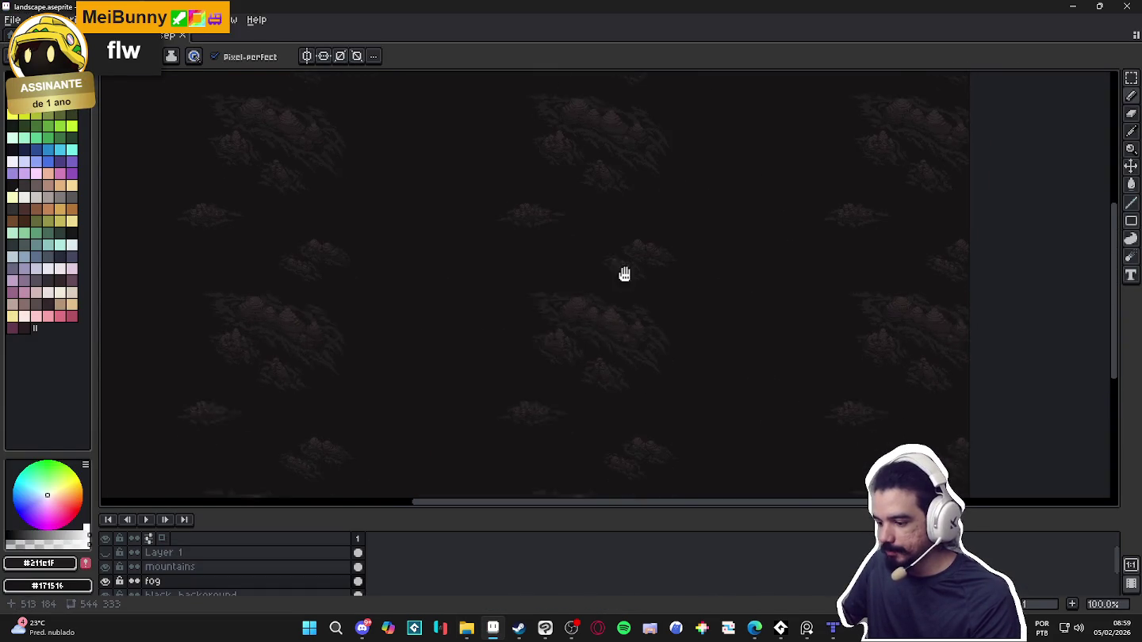
scroll(628, 294, up, 1)
scroll(567, 285, down, 1)
scroll(567, 285, down, 1)
scroll(538, 289, up, 1)
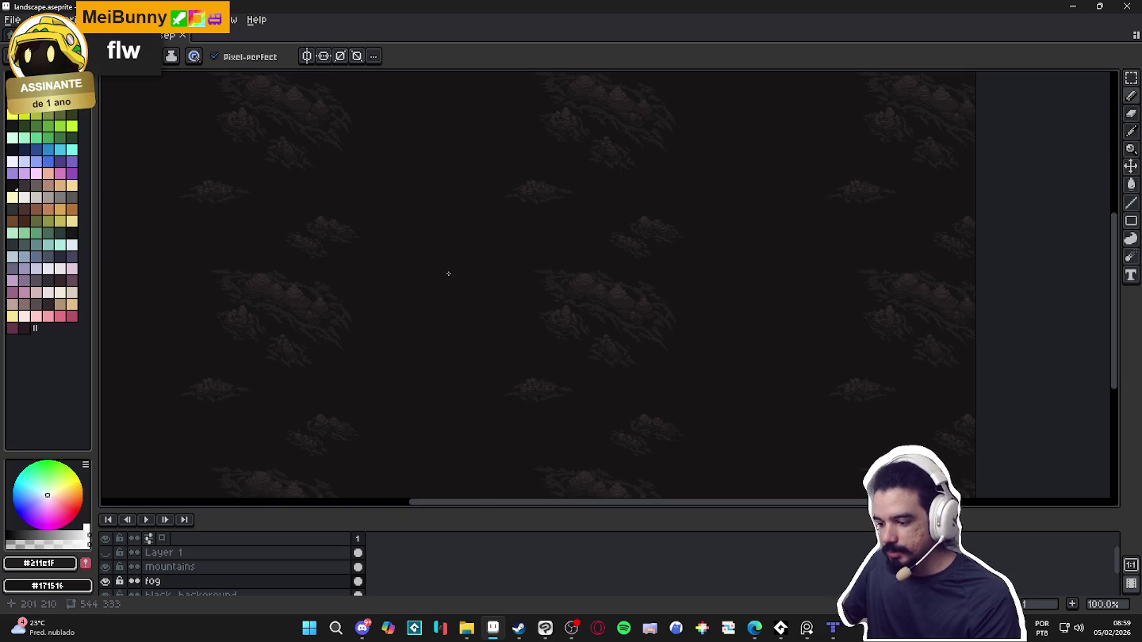
scroll(447, 273, up, 1)
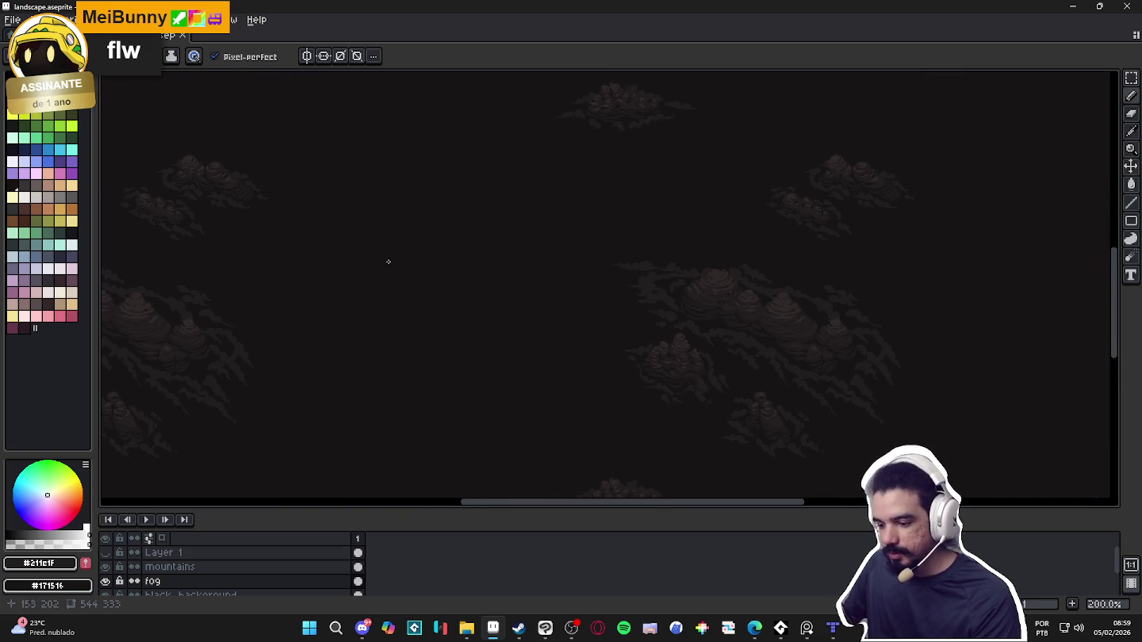
scroll(474, 295, down, 1)
scroll(468, 292, up, 1)
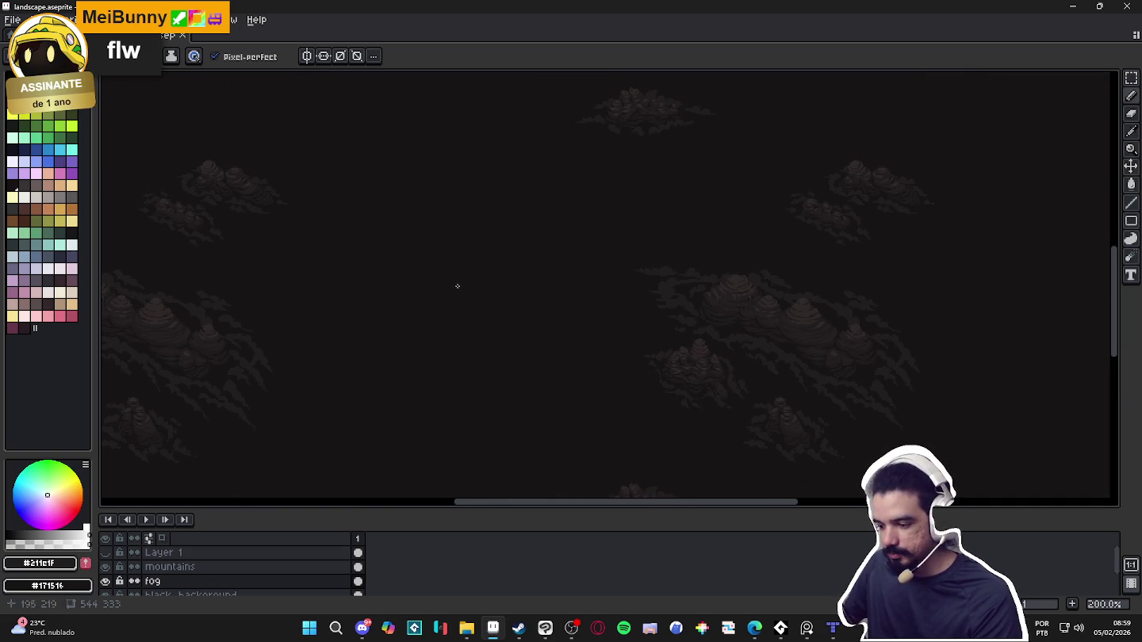
scroll(458, 287, down, 1)
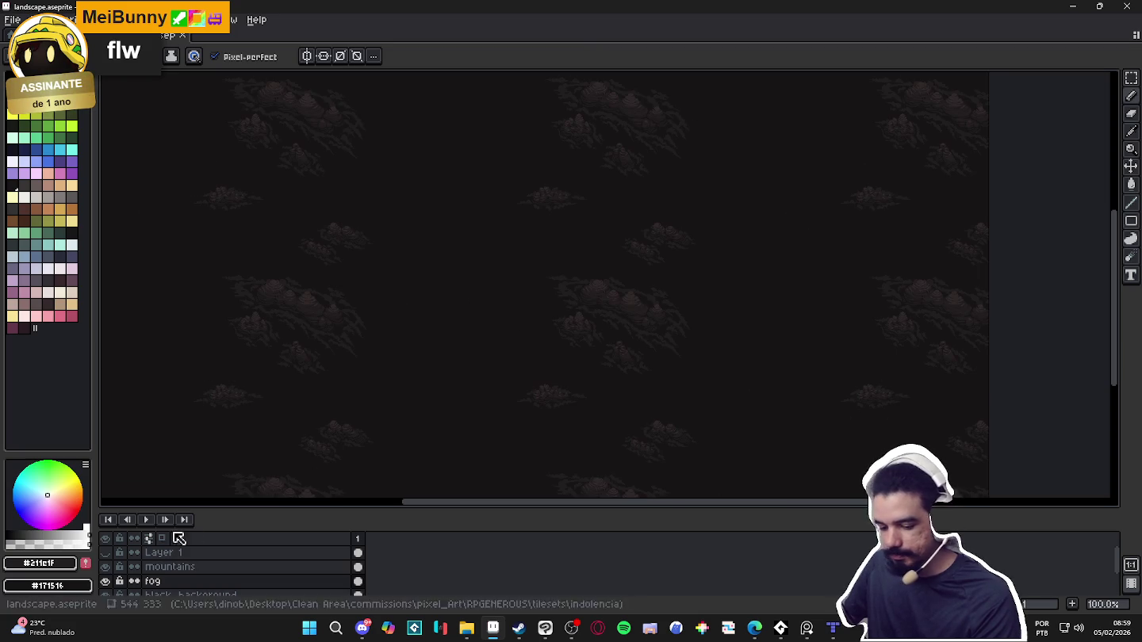
Show Layer 1's cave island, frame it in view, then hide it again
click(103, 566)
scroll(527, 231, up, 1)
drag(527, 232, 586, 255)
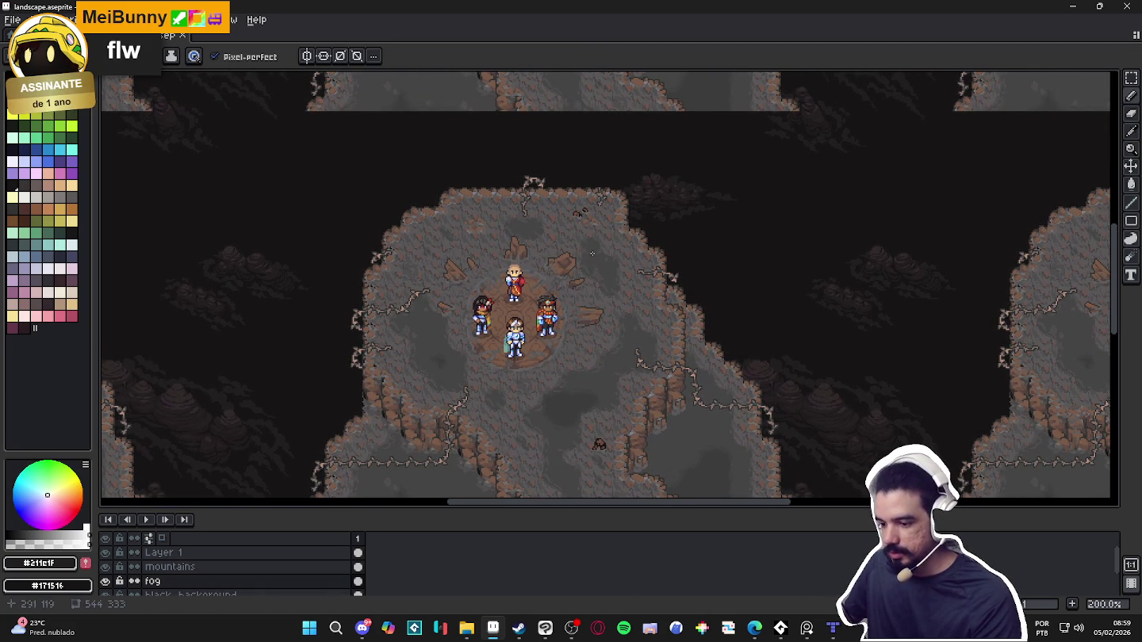
click(111, 556)
Toggle the cave island layer back on and shift the view so it sits higher
click(110, 555)
click(110, 556)
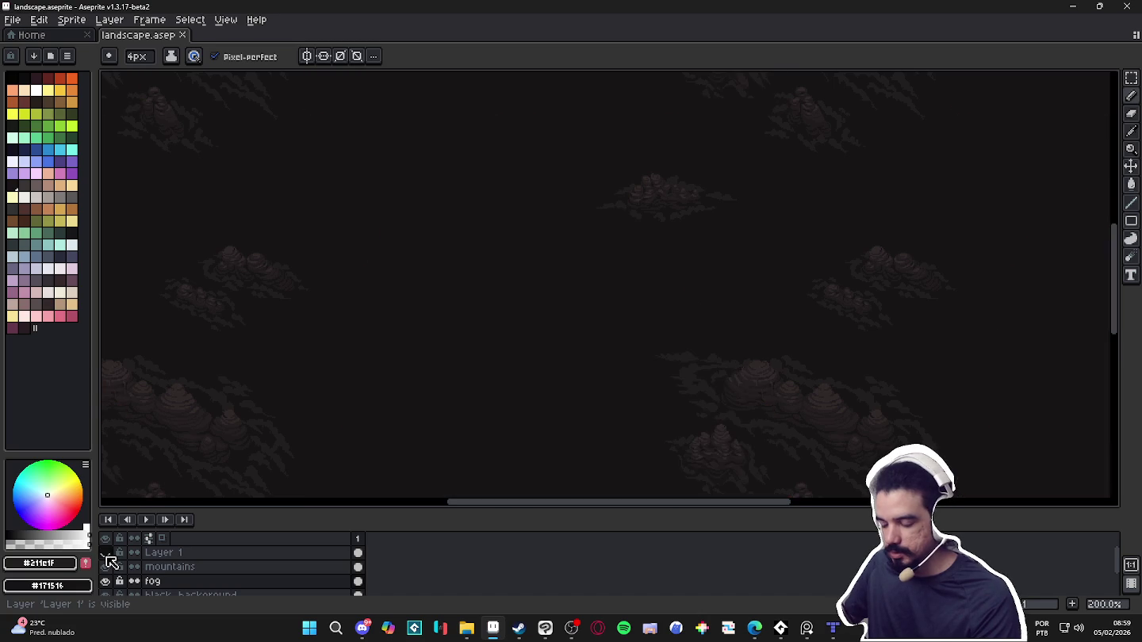
click(111, 553)
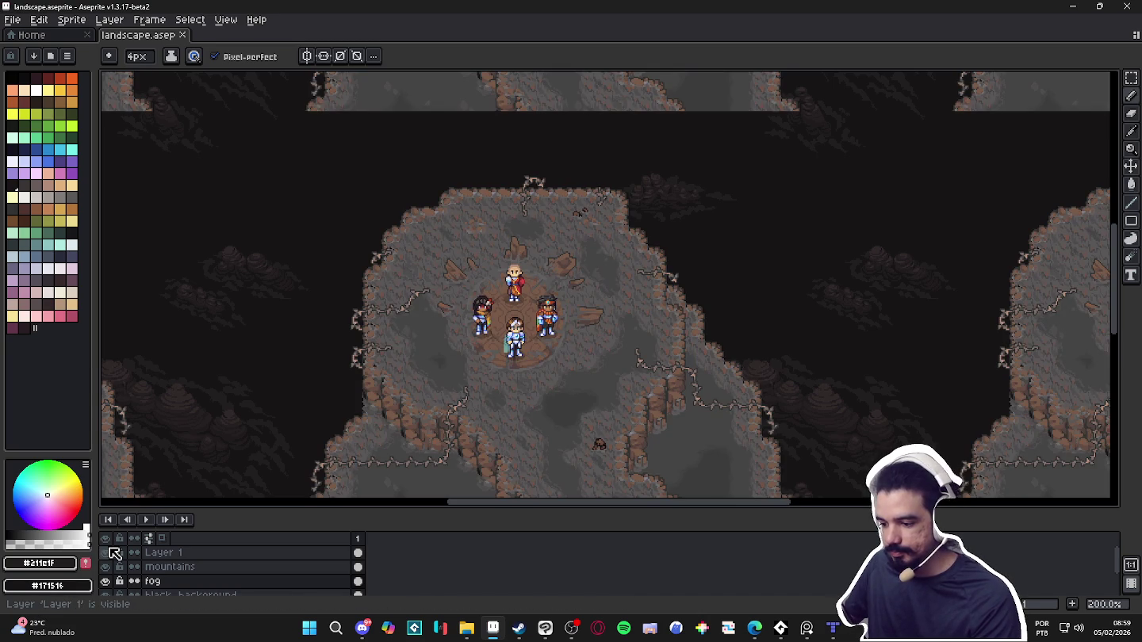
mouse_move(510, 355)
mouse_down()
mouse_move(515, 338)
mouse_move(502, 332)
mouse_up()
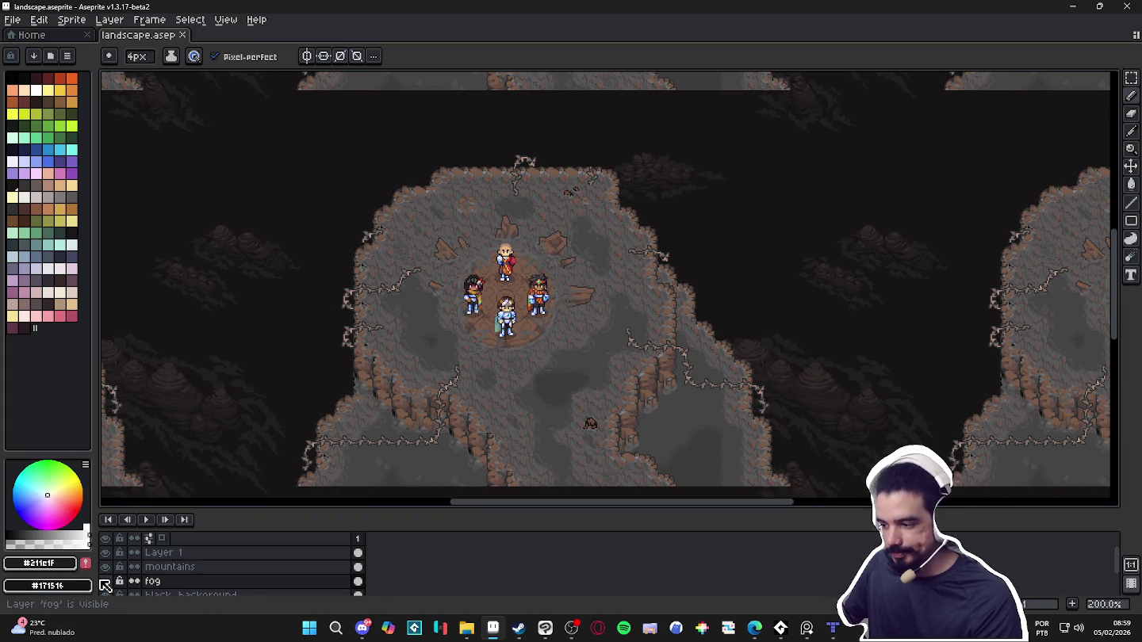
Compare fog visibility, then hide Layer 1 and mountains so only fog remains
click(106, 583)
click(105, 582)
click(105, 583)
click(107, 582)
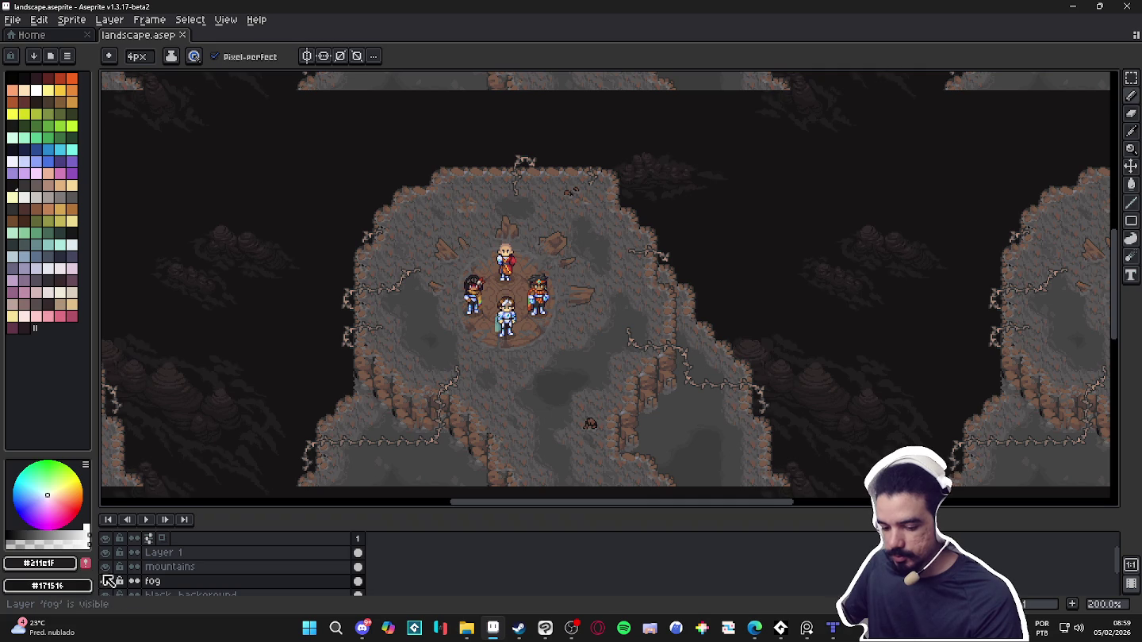
alt+click(105, 582)
scroll(683, 350, up, 1)
scroll(683, 350, down, 1)
drag(583, 310, 626, 242)
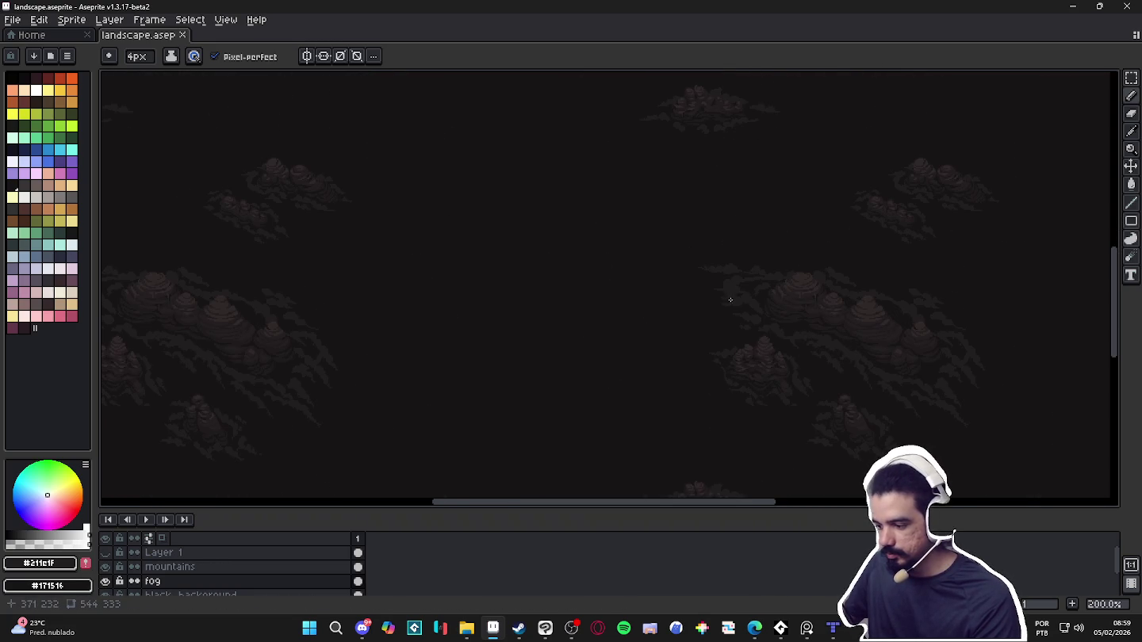
scroll(733, 301, up, 1)
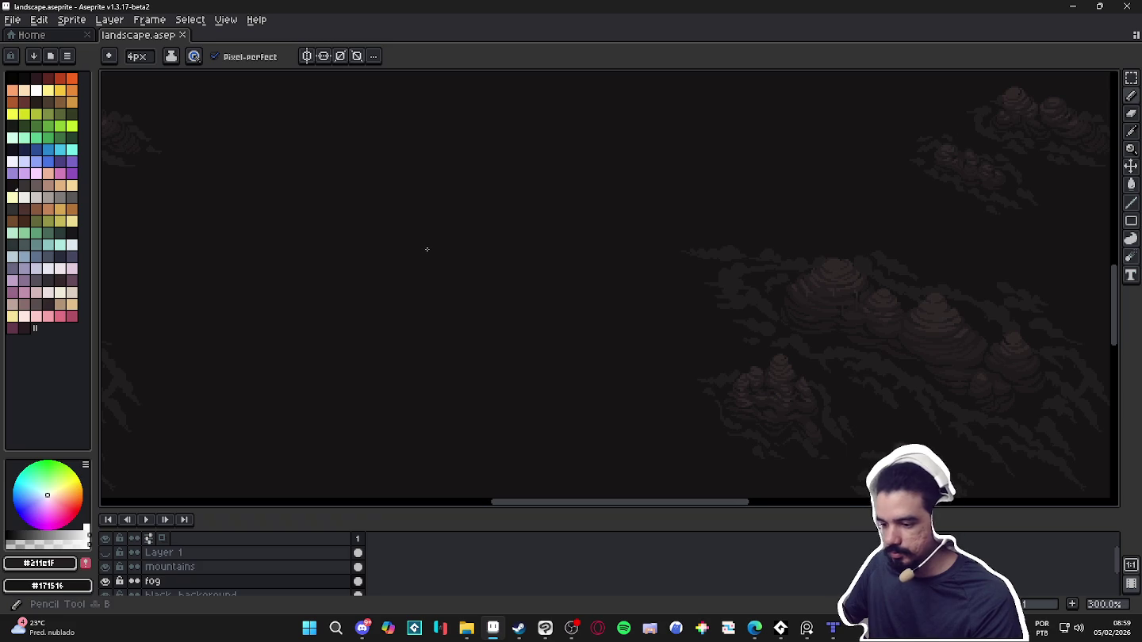
Briefly show and re-hide the mountains layer, then zoom and pan over the fog
click(106, 581)
click(105, 582)
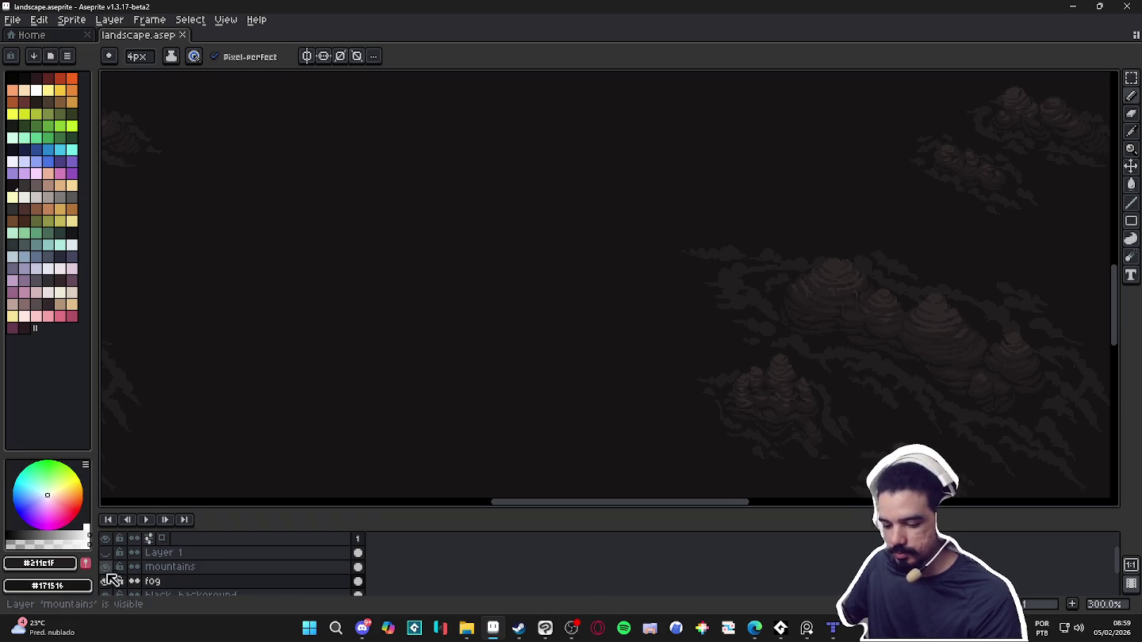
drag(377, 329, 426, 346)
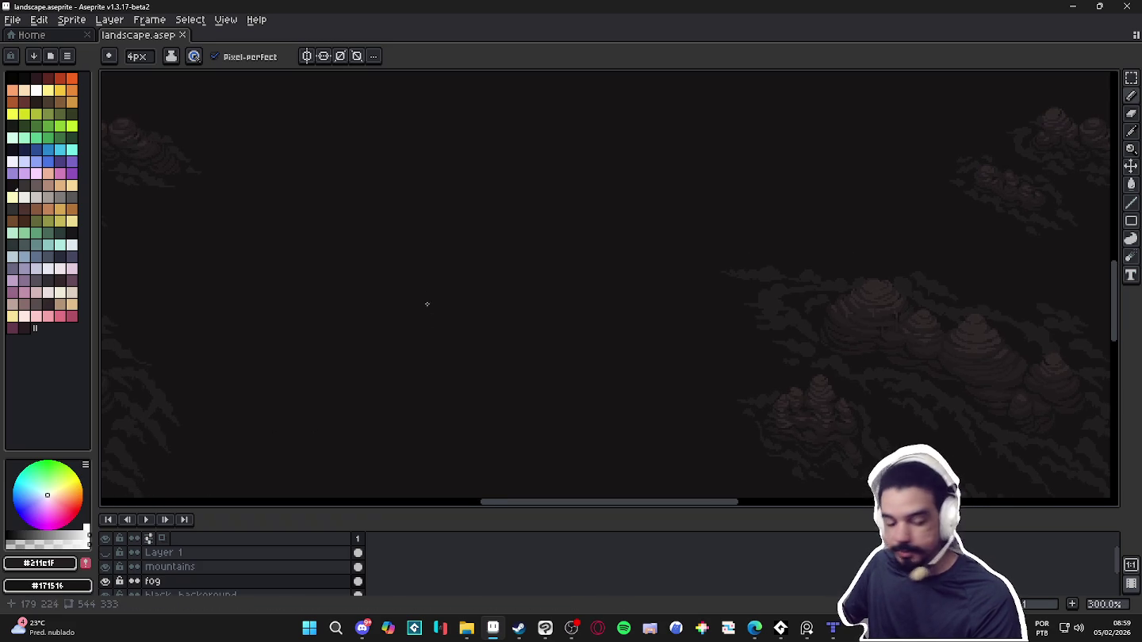
scroll(515, 249, down, 1)
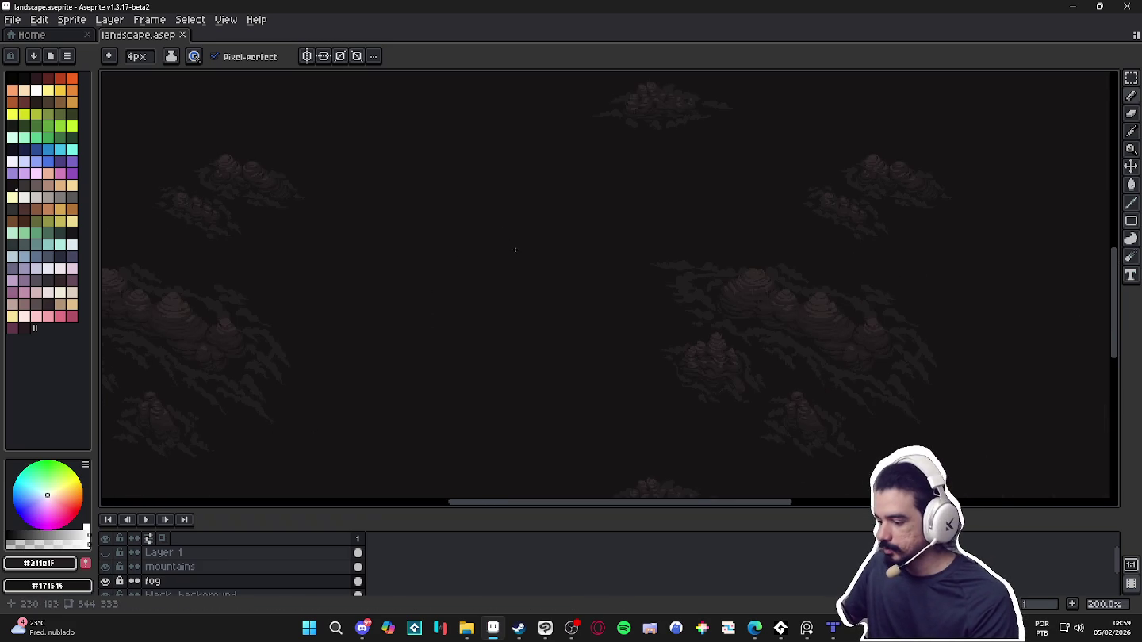
scroll(477, 213, up, 1)
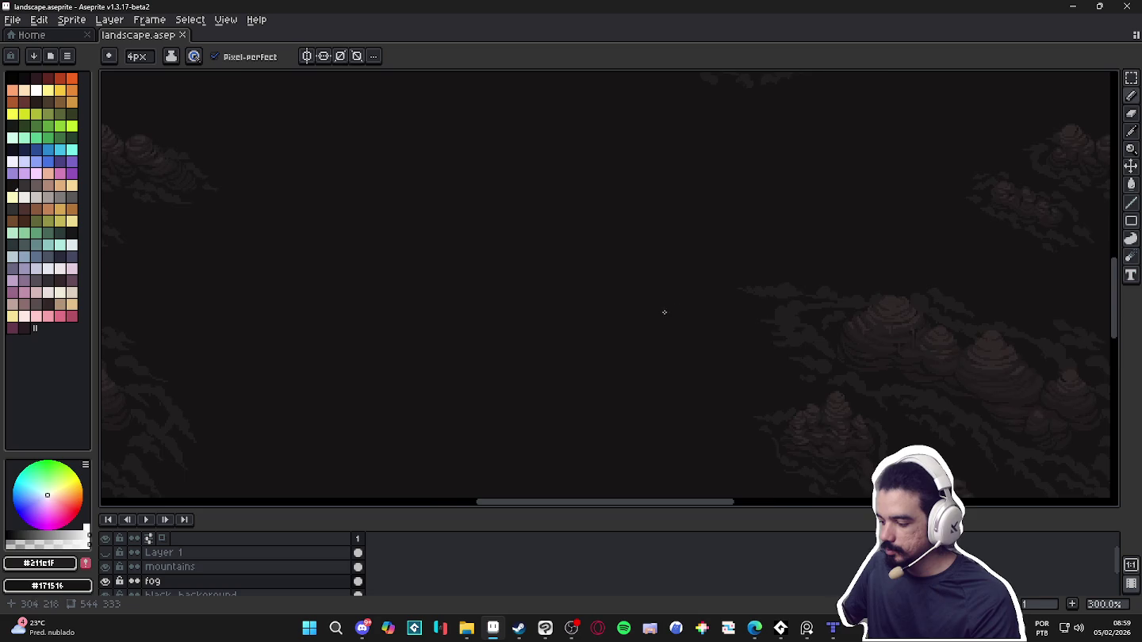
scroll(667, 310, down, 1)
scroll(563, 274, up, 1)
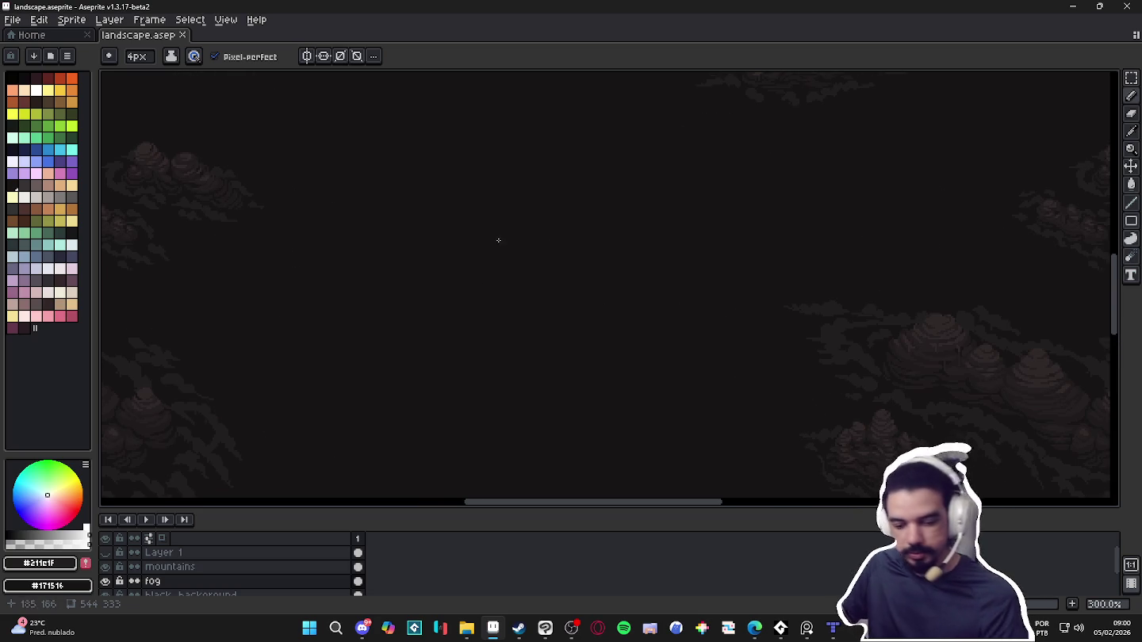
click(363, 628)
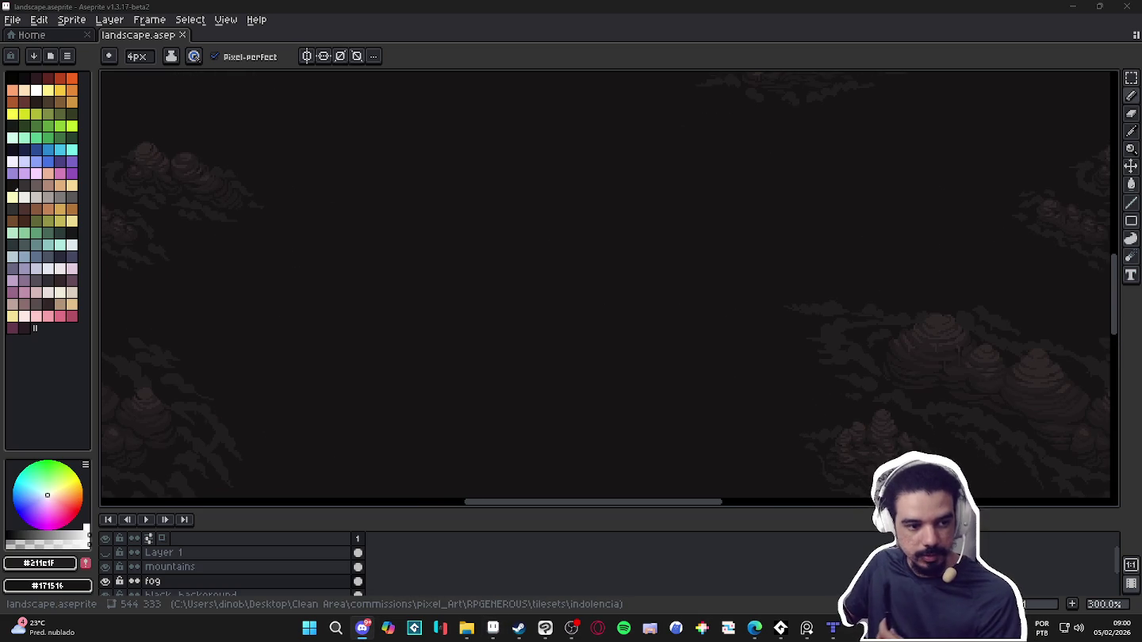
Sketch a short faint fog stroke and a diagonal one, then undo the diagonal
key(alt+Tab)
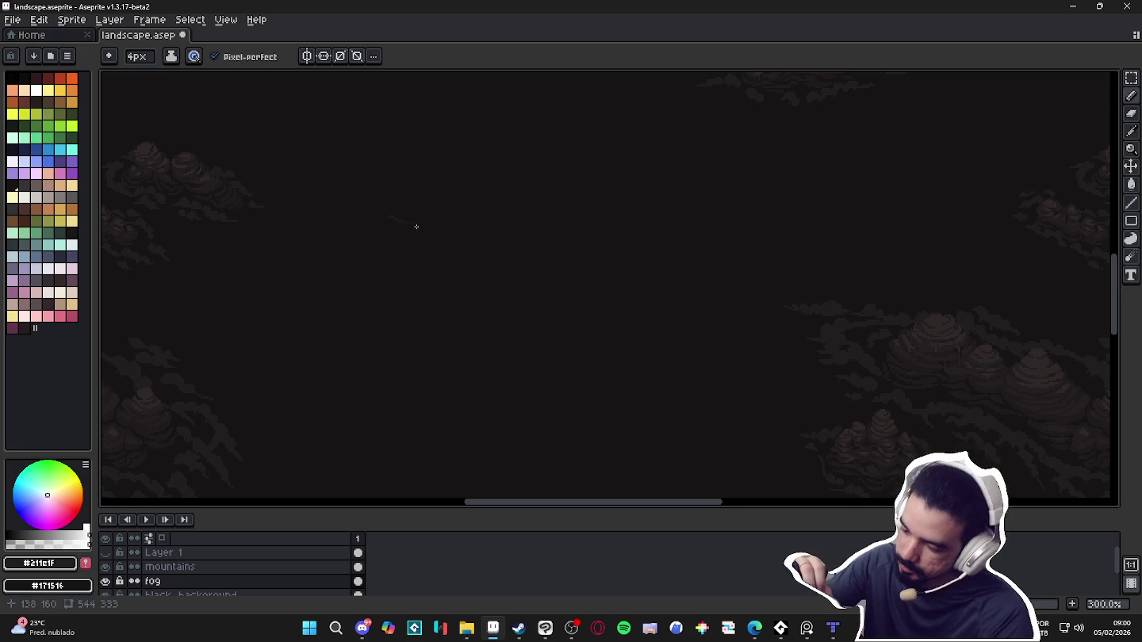
drag(394, 217, 443, 229)
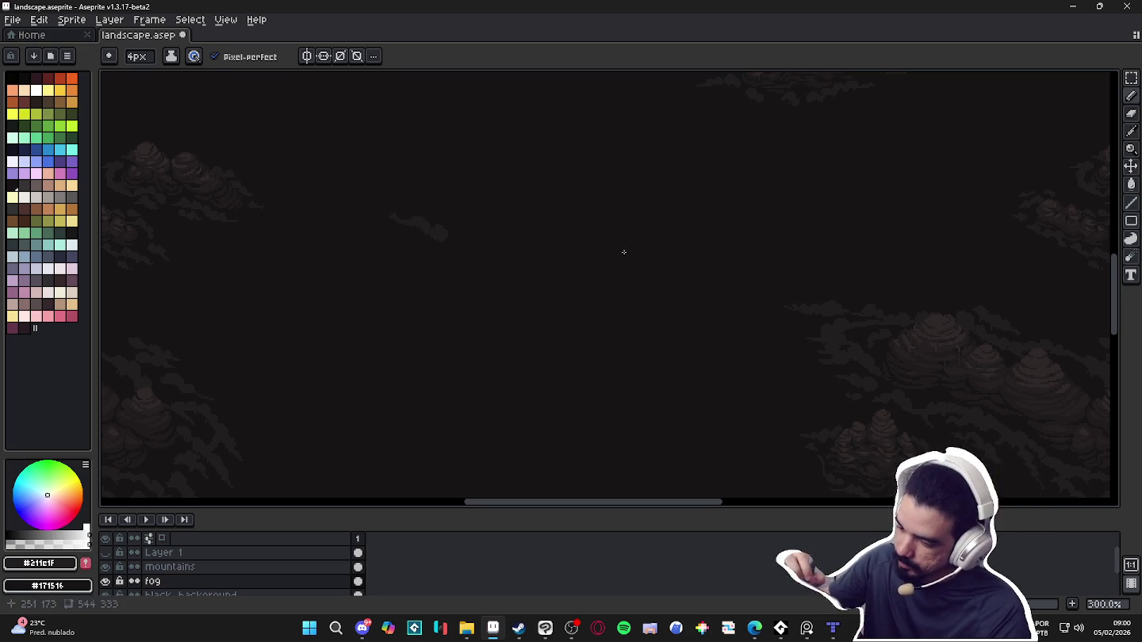
scroll(657, 141, down, 2)
drag(439, 176, 484, 250)
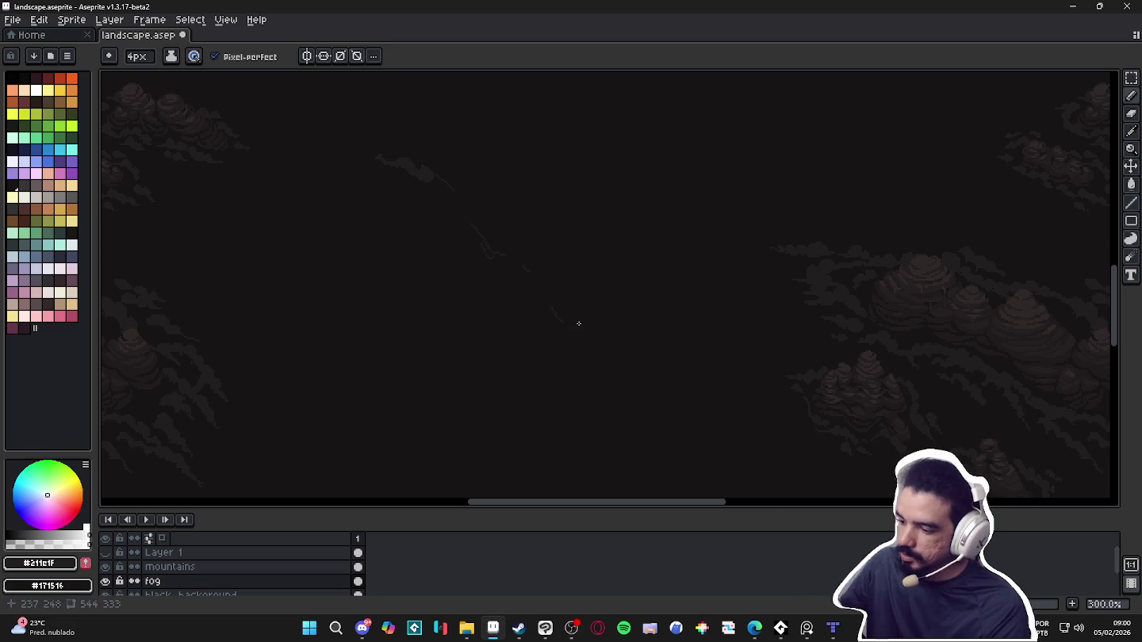
scroll(603, 316, down, 1)
drag(603, 316, 609, 286)
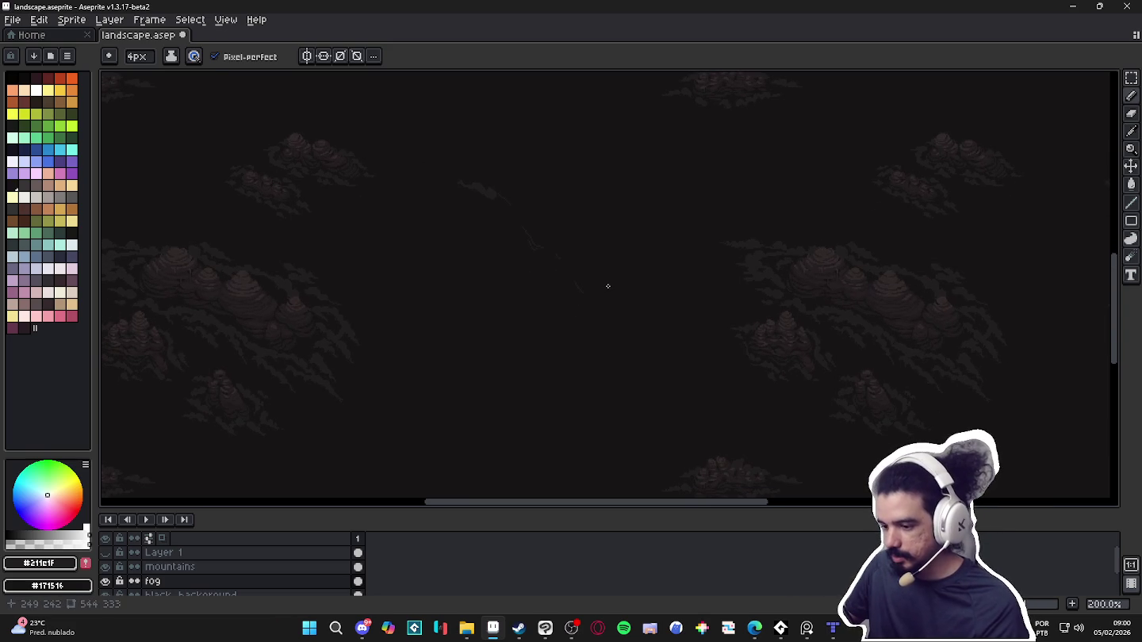
key(ctrl+z)
key(ctrl+z)
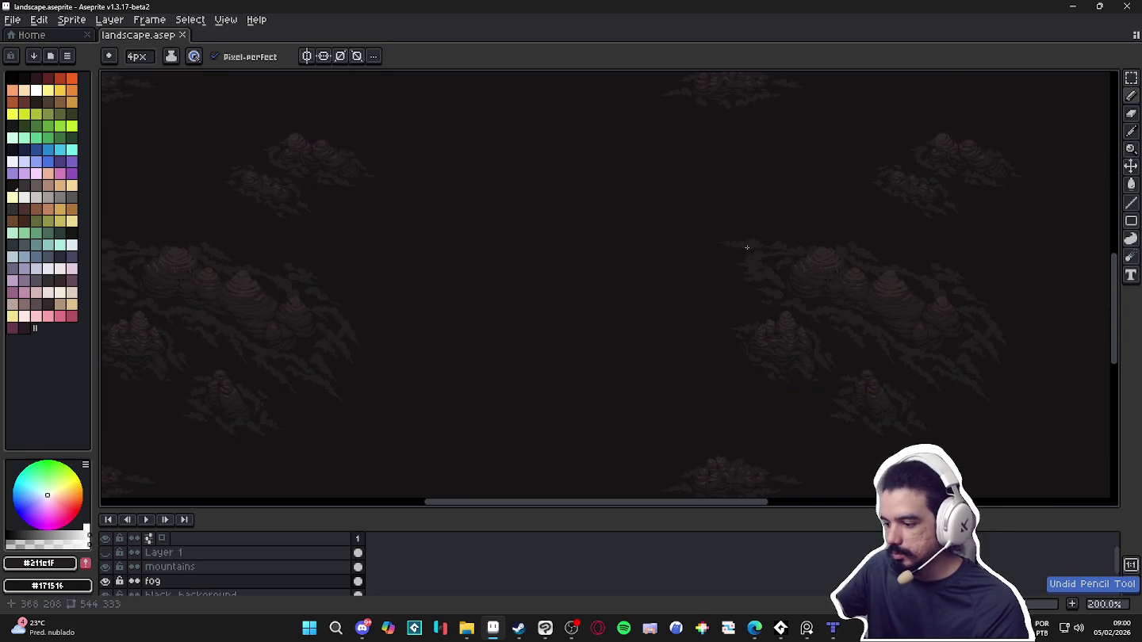
Draw a longer joining fog stroke plus faint strokes in the lower middle and lower right
mouse_move(640, 228)
mouse_down()
mouse_move(611, 210)
mouse_move(517, 190)
mouse_up()
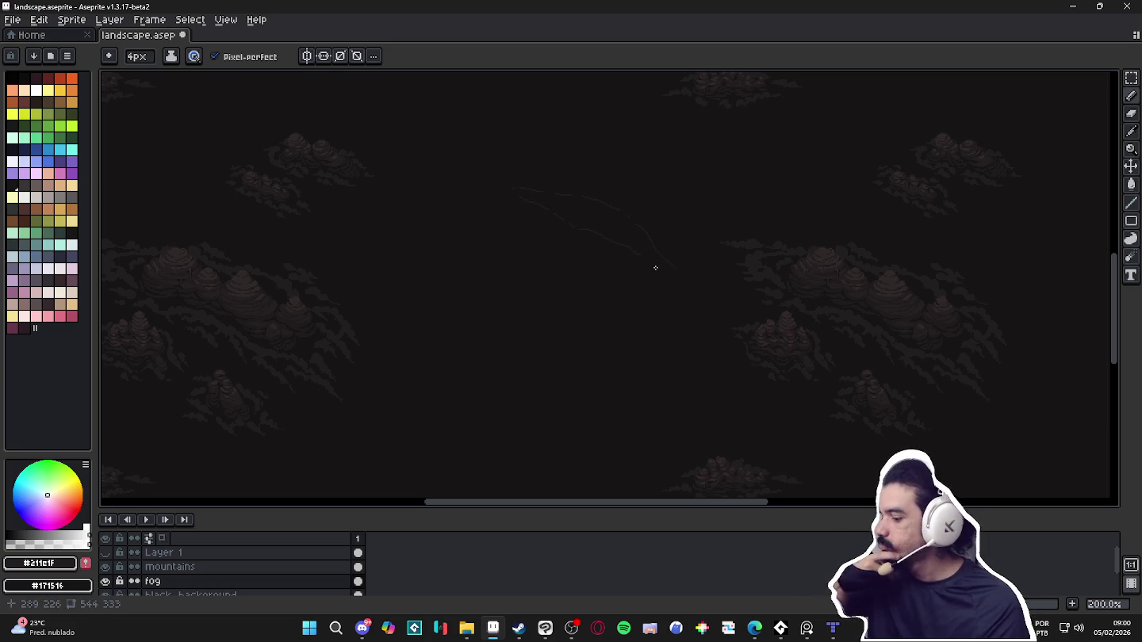
scroll(650, 274, down, 1)
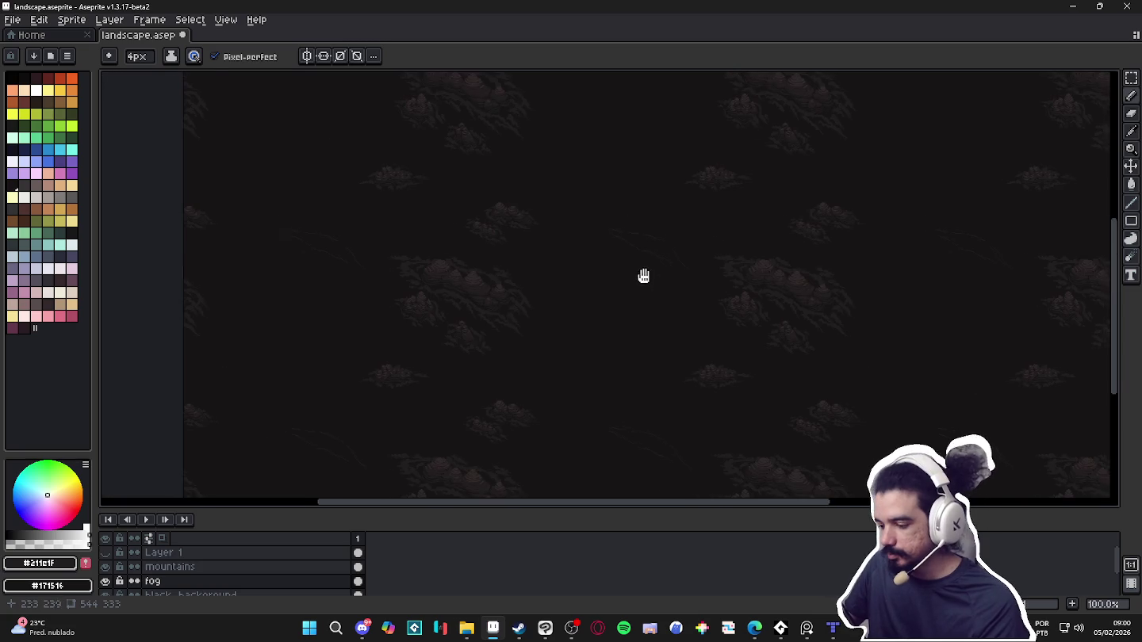
scroll(583, 296, up, 1)
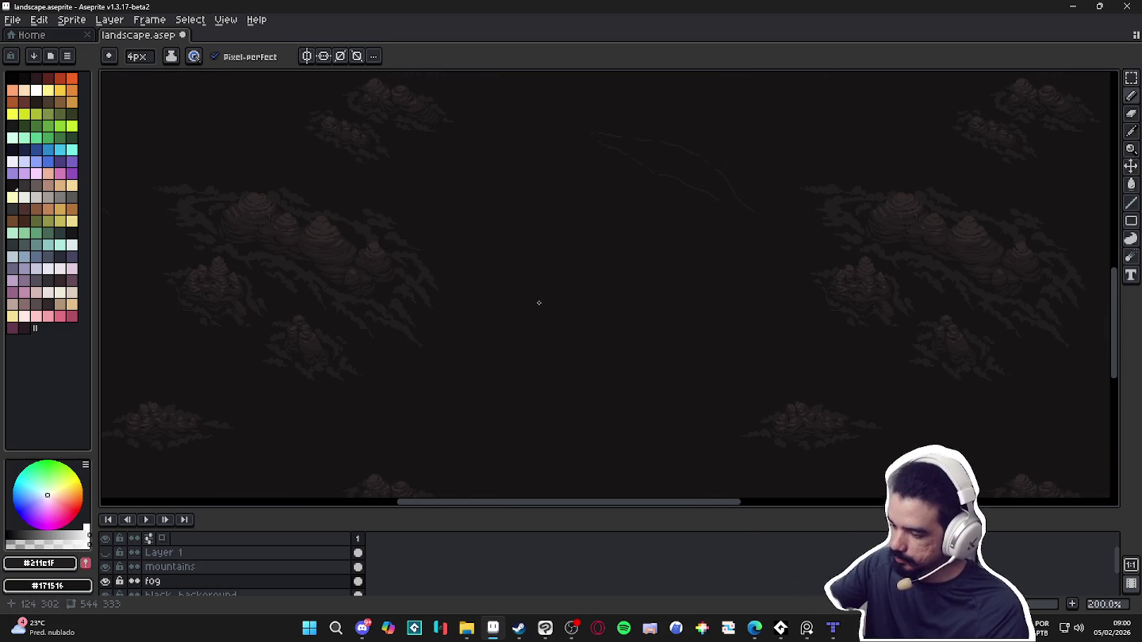
mouse_move(541, 301)
mouse_down()
mouse_move(571, 346)
mouse_move(621, 370)
mouse_up()
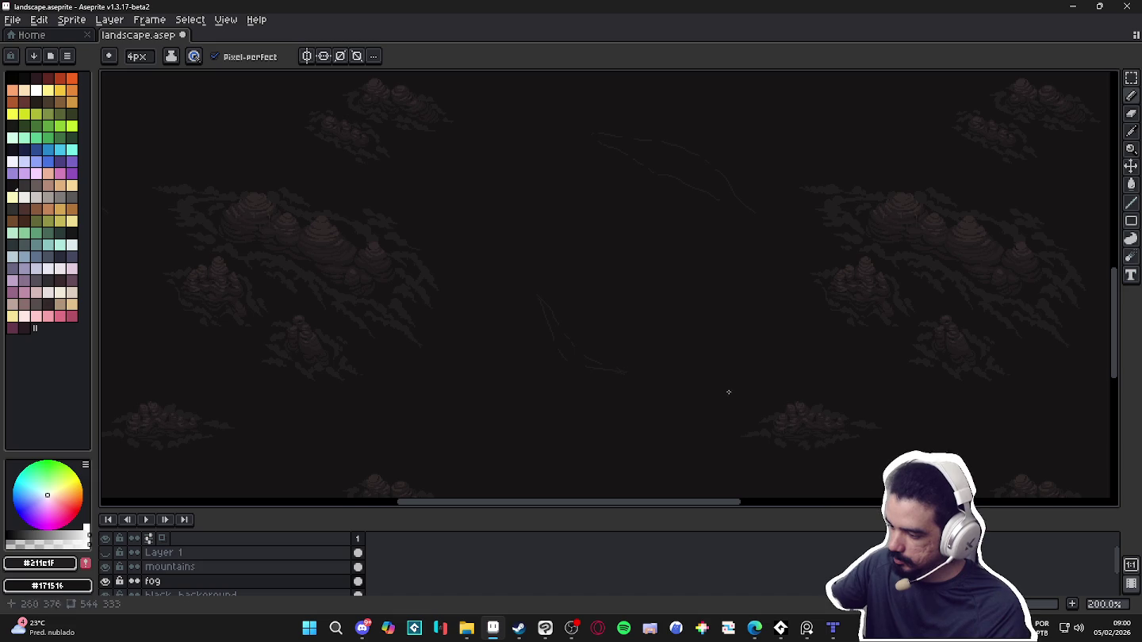
drag(680, 308, 713, 325)
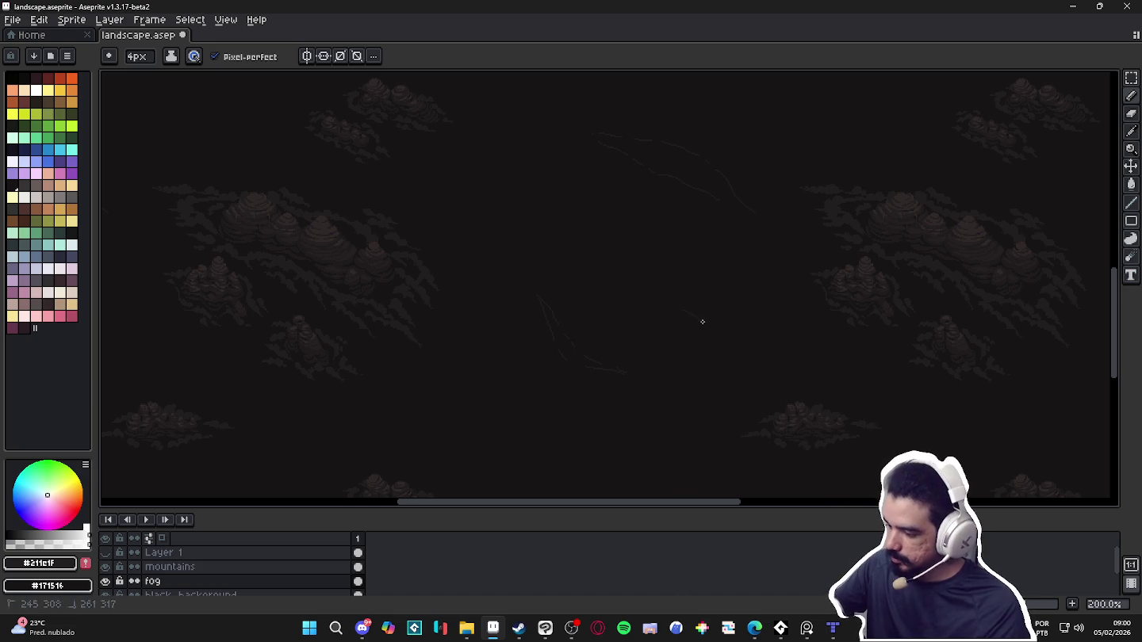
scroll(744, 231, down, 1)
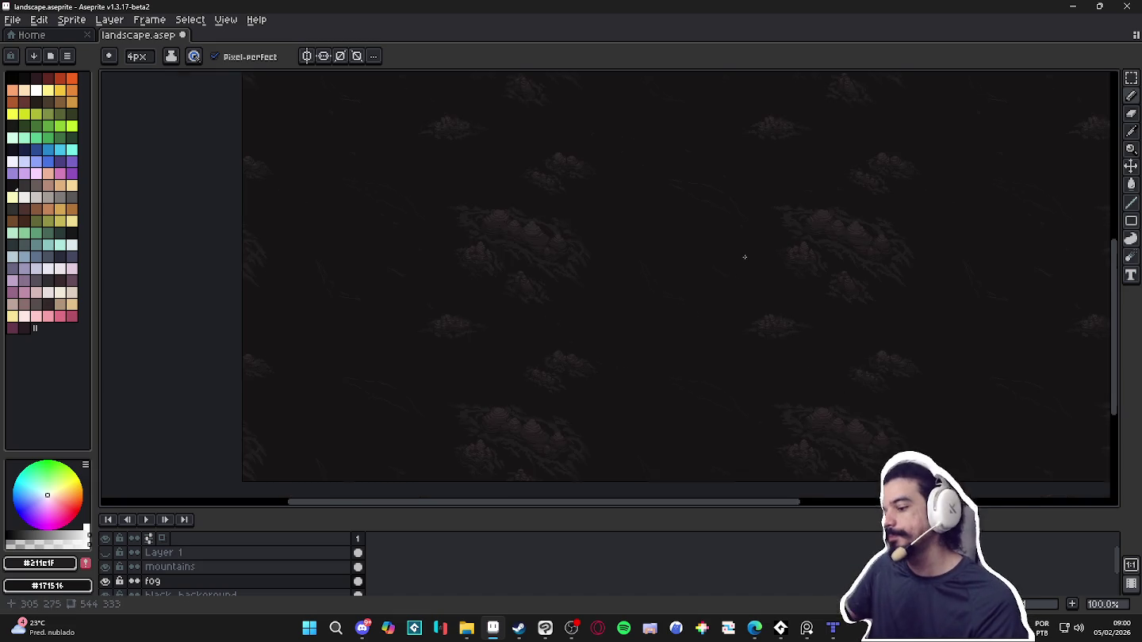
drag(752, 273, 678, 244)
scroll(602, 141, up, 2)
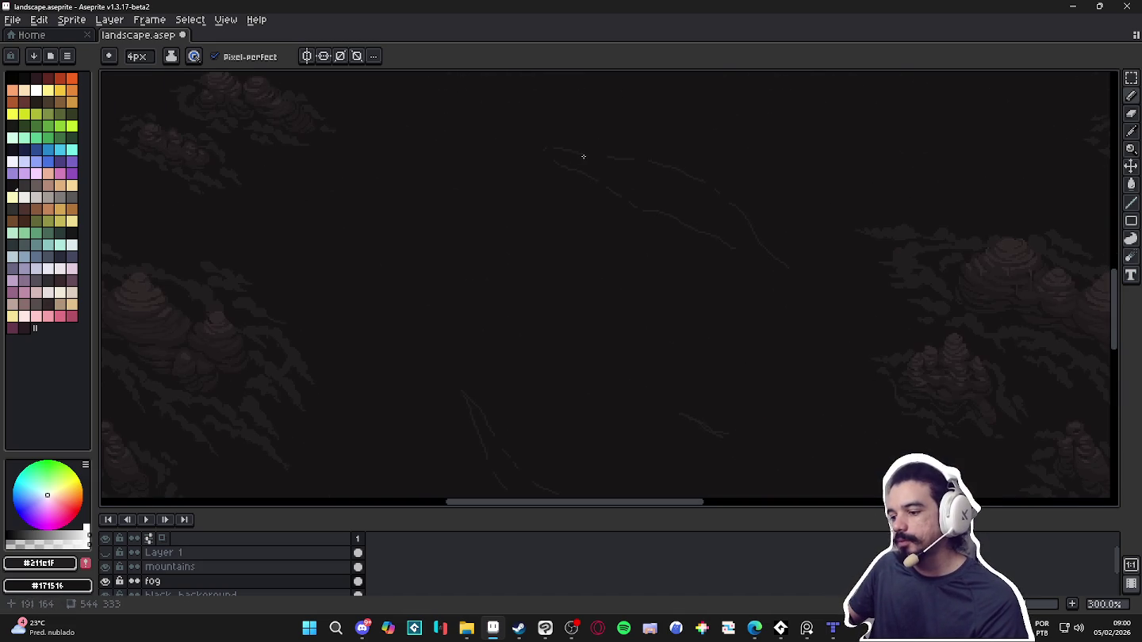
scroll(492, 199, down, 1)
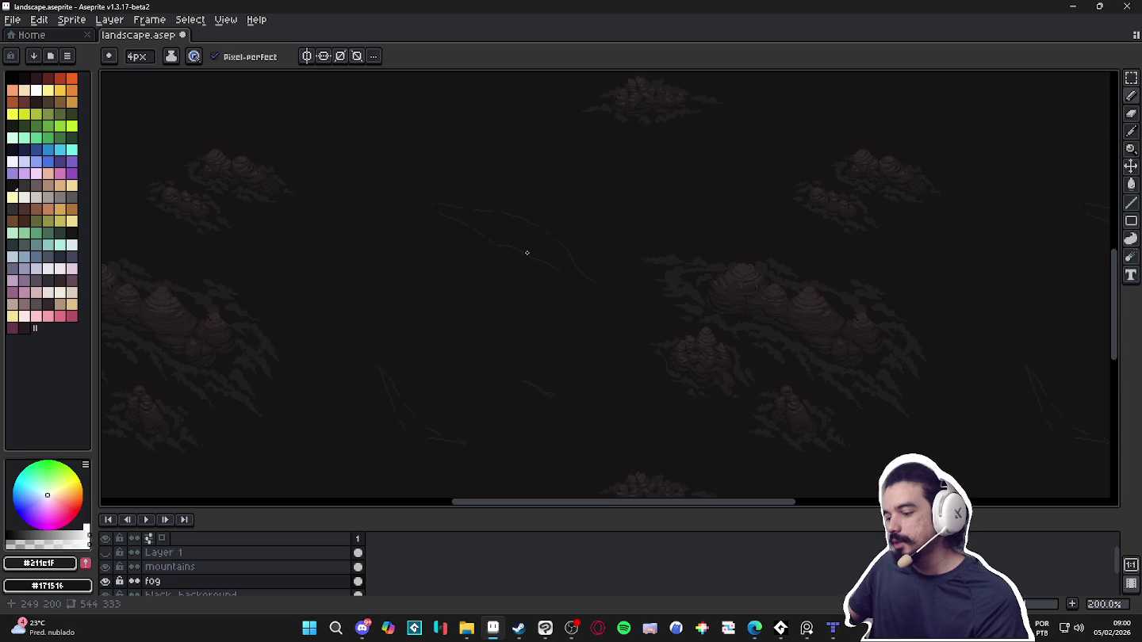
scroll(532, 257, up, 1)
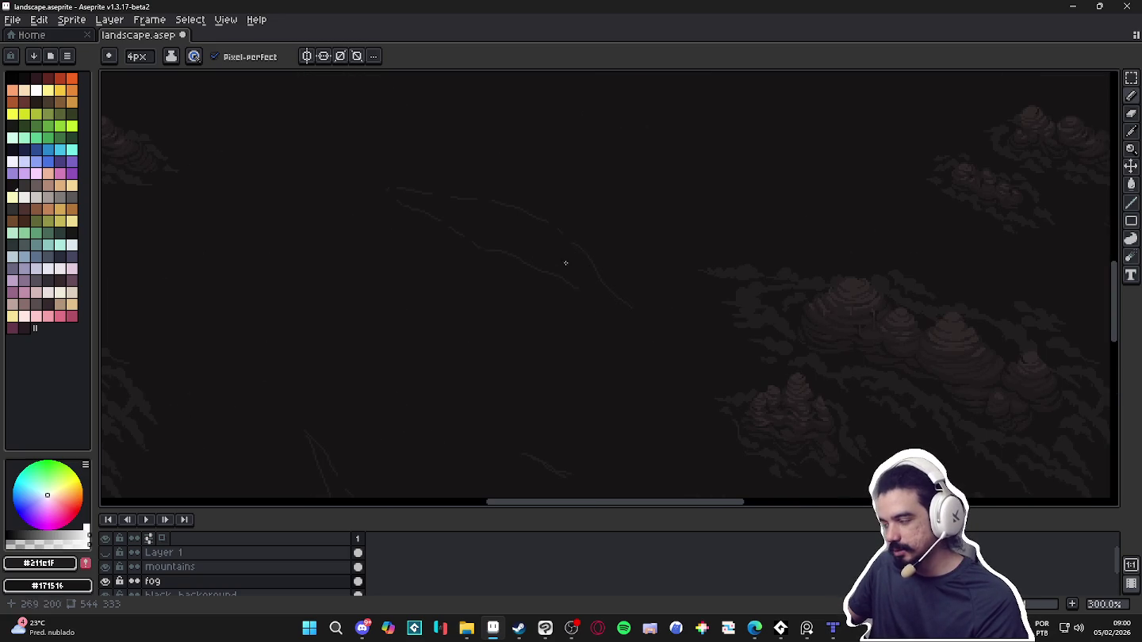
scroll(525, 264, down, 1)
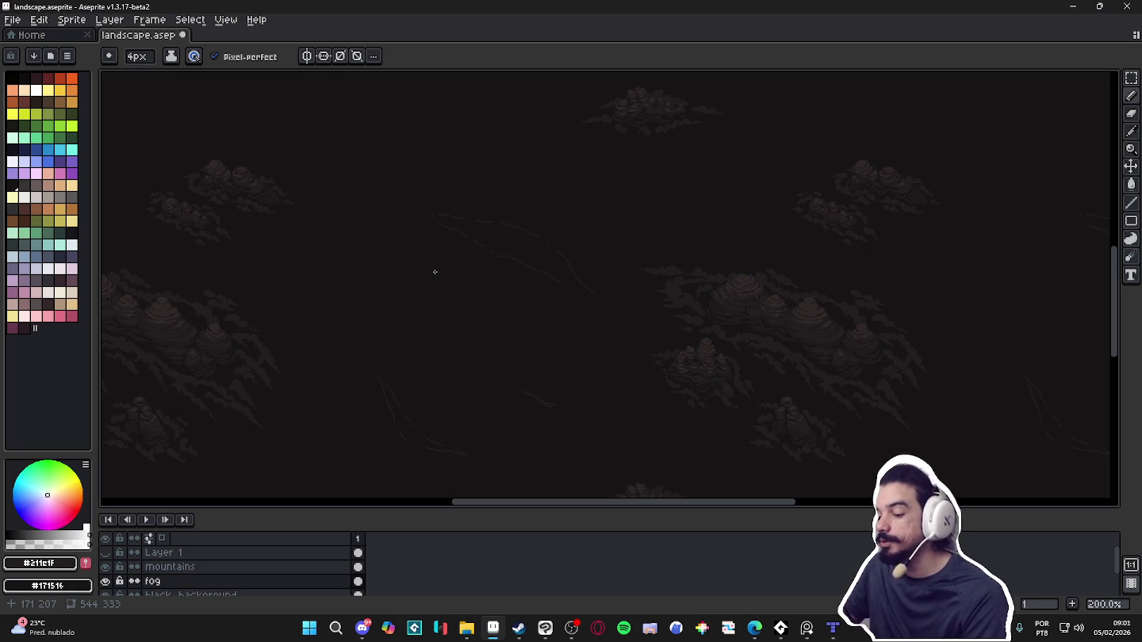
scroll(472, 221, up, 2)
Paint a dark grey fog blob and extend it down-right along the diagonal guide line
scroll(475, 220, up, 2)
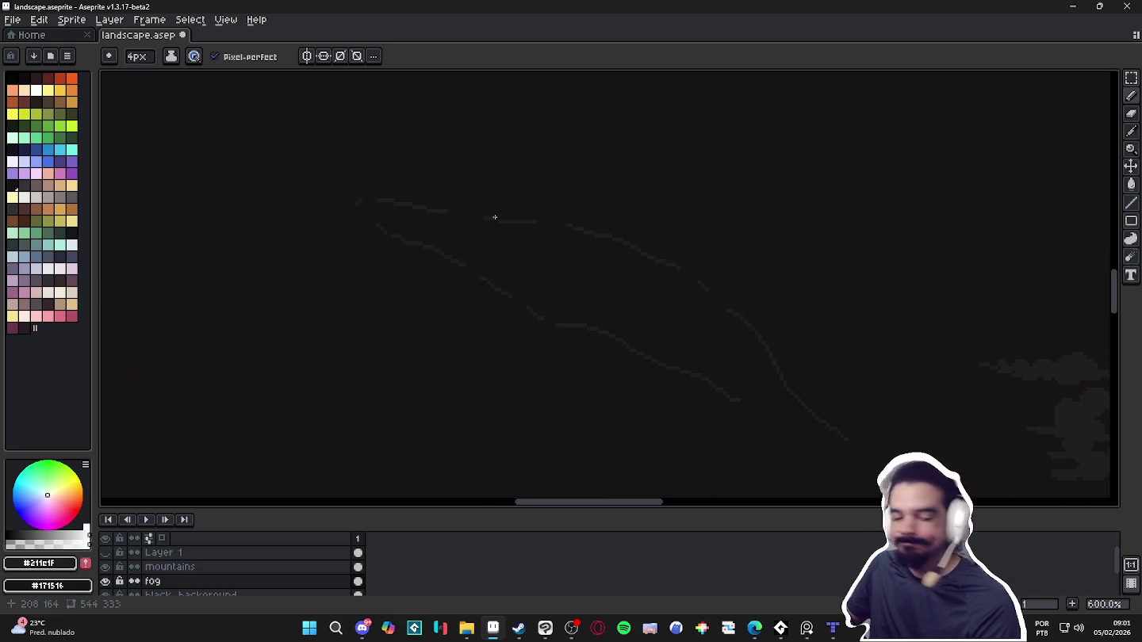
drag(491, 212, 510, 213)
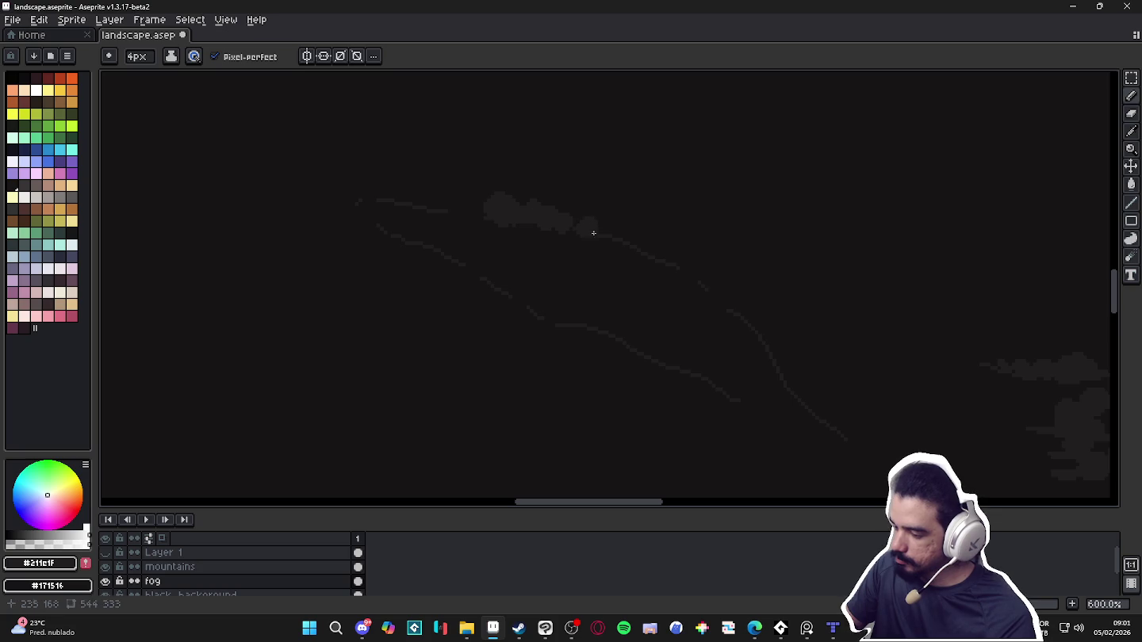
drag(604, 242, 649, 255)
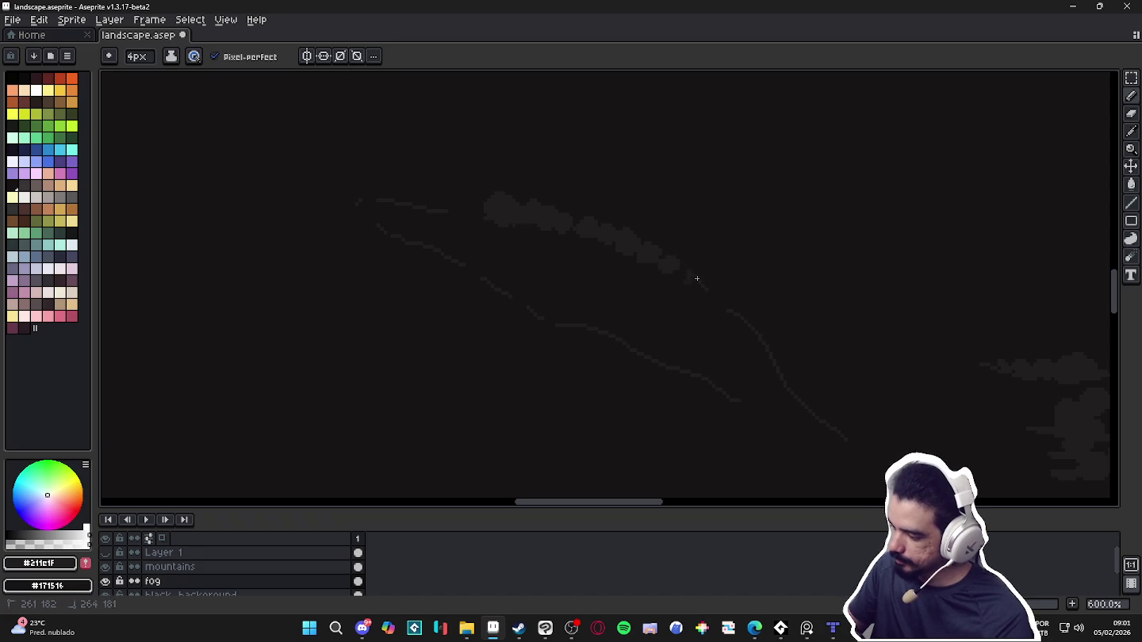
drag(693, 281, 708, 296)
mouse_move(693, 256)
mouse_down()
mouse_move(722, 303)
mouse_move(750, 317)
mouse_up()
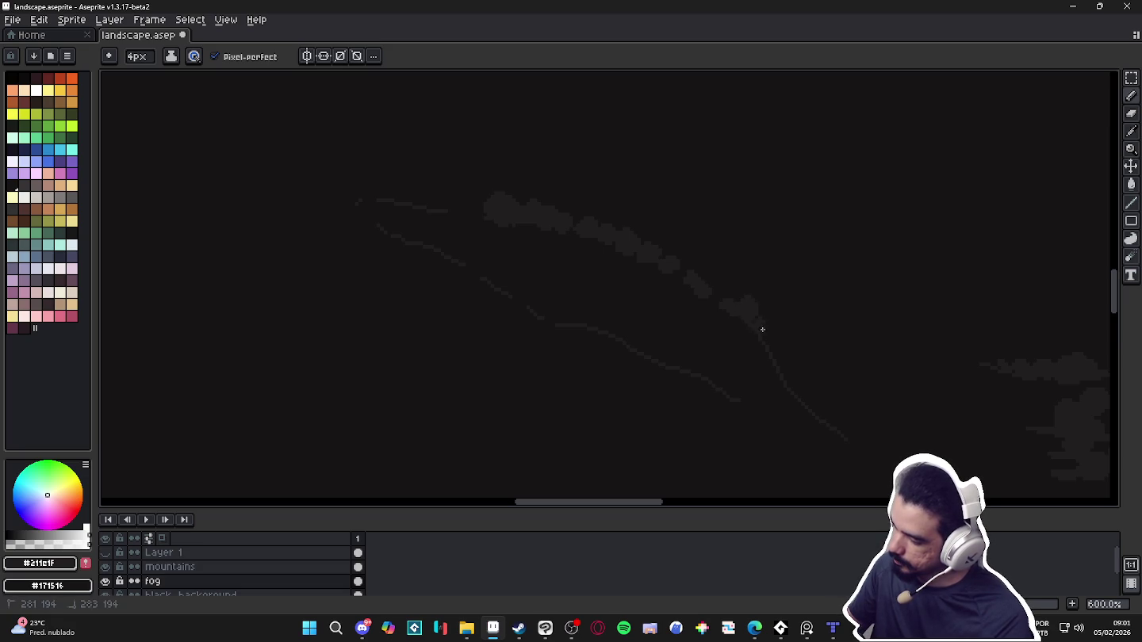
drag(764, 317, 759, 325)
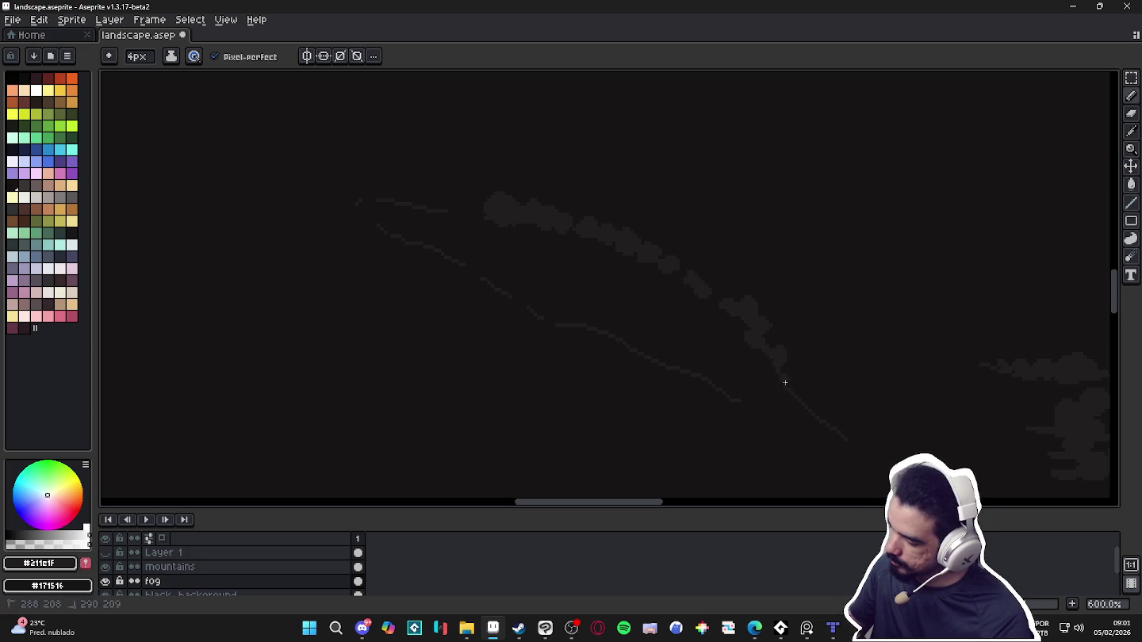
drag(785, 379, 798, 396)
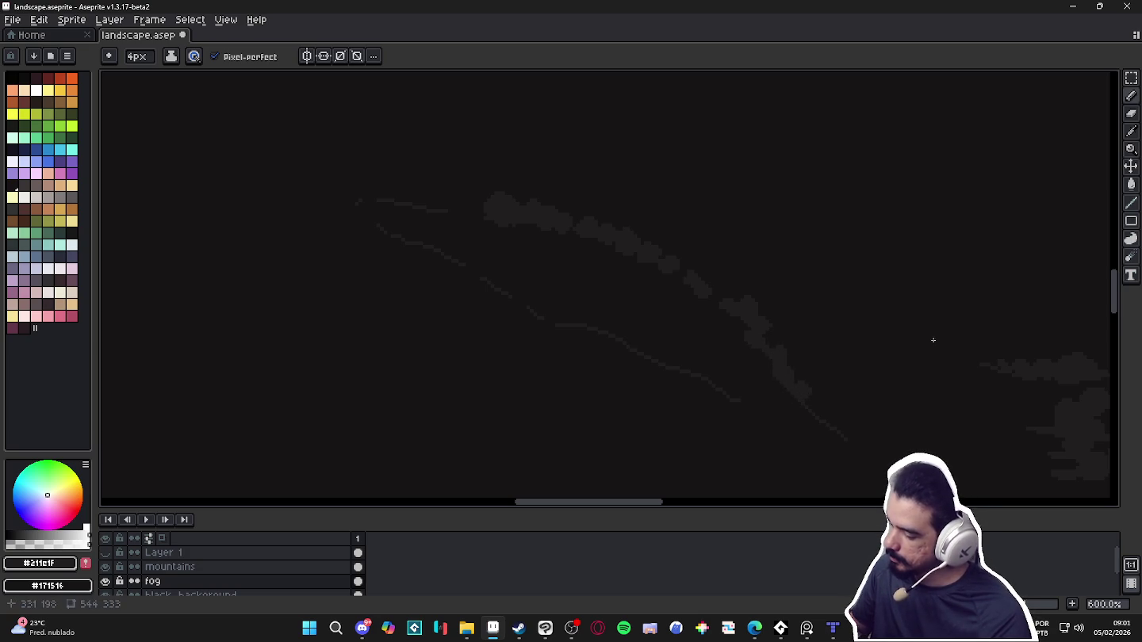
Open the F7 preview window, zoom it, and move it down-left and narrower
key(F7)
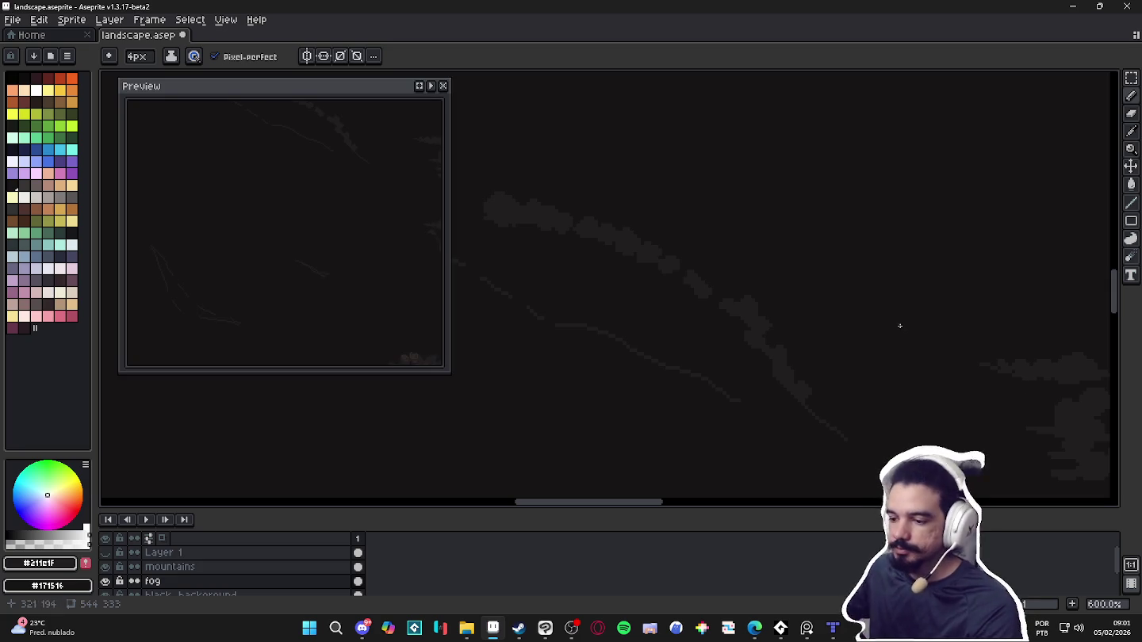
scroll(325, 224, down, 3)
scroll(243, 328, up, 2)
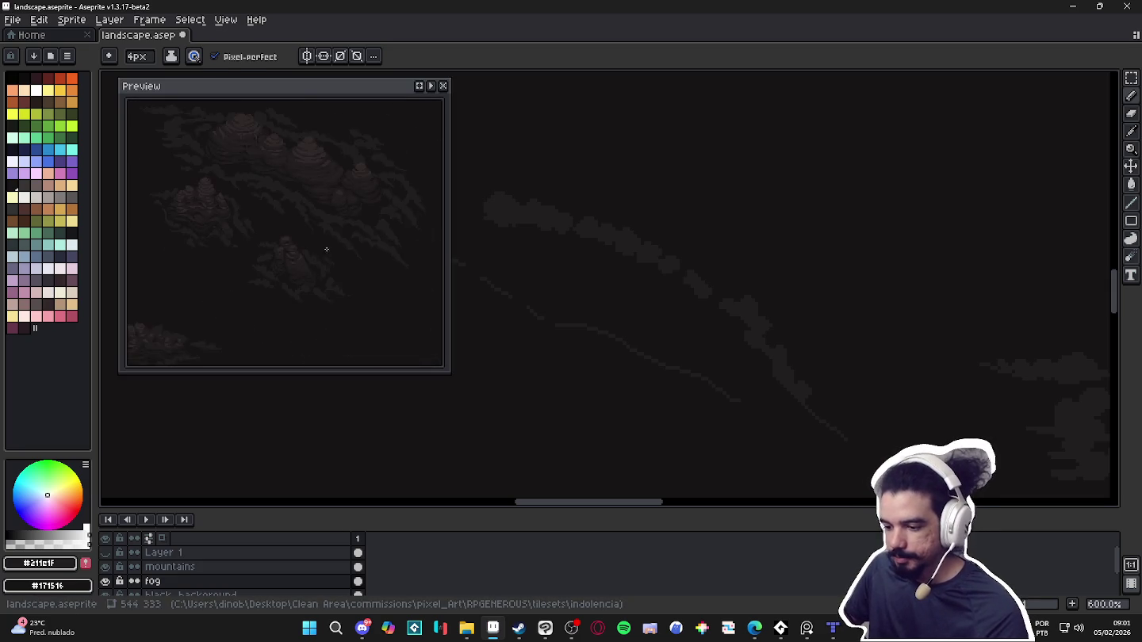
scroll(243, 328, up, 2)
mouse_move(374, 89)
mouse_down()
mouse_move(284, 184)
mouse_move(343, 203)
mouse_up()
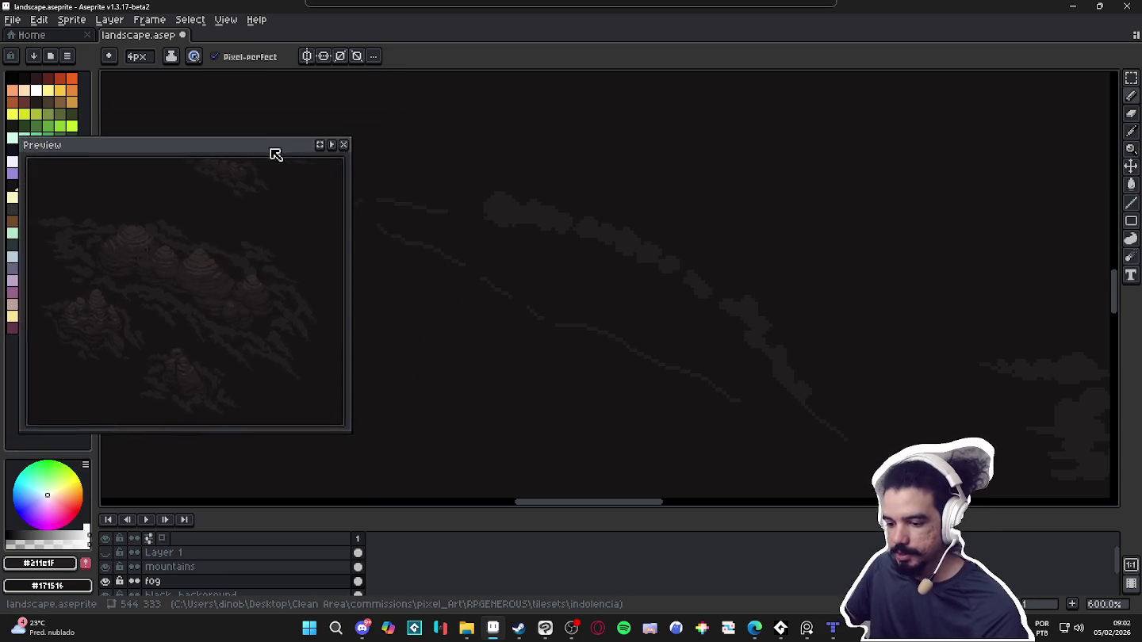
drag(420, 326, 394, 328)
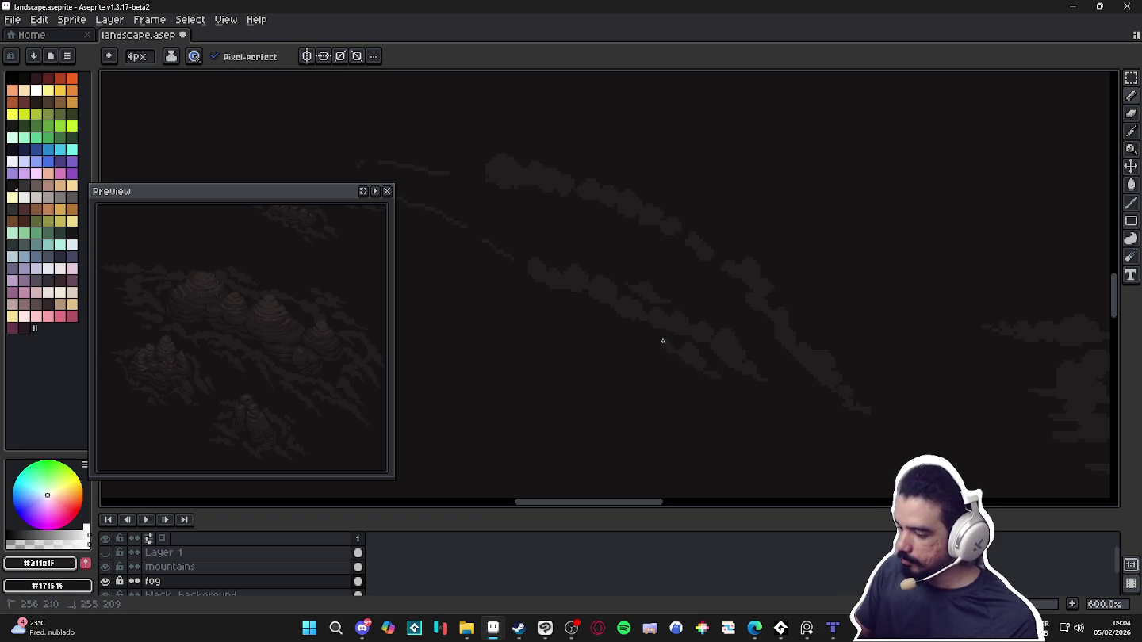
key(space)
drag(824, 411, 869, 428)
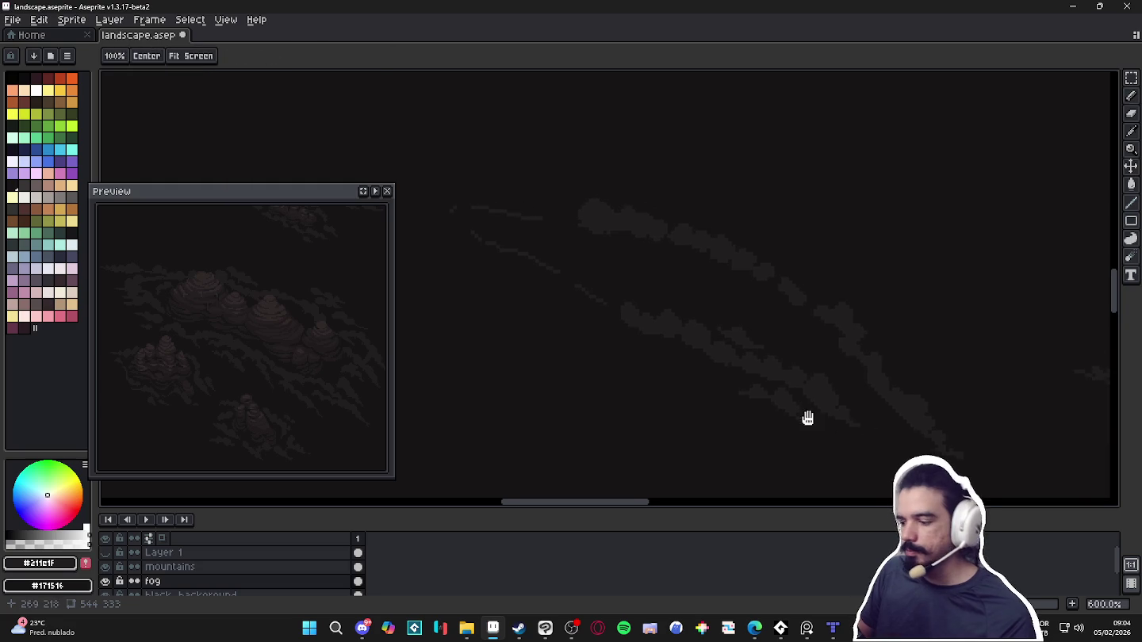
key(space)
drag(904, 377, 834, 361)
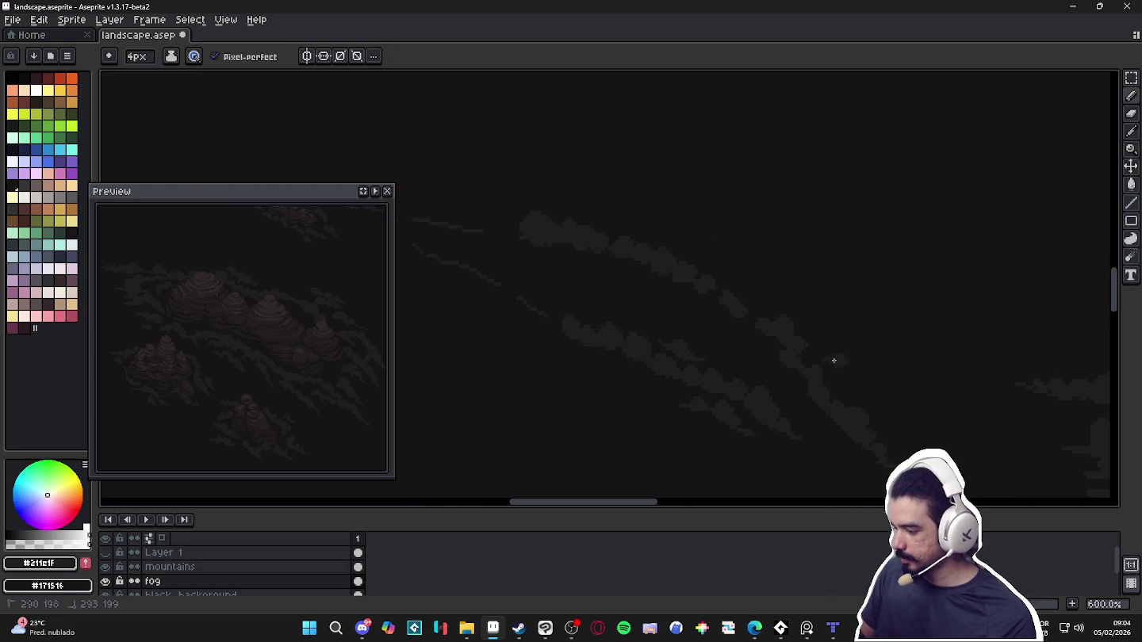
key(space)
drag(784, 387, 887, 395)
key(space)
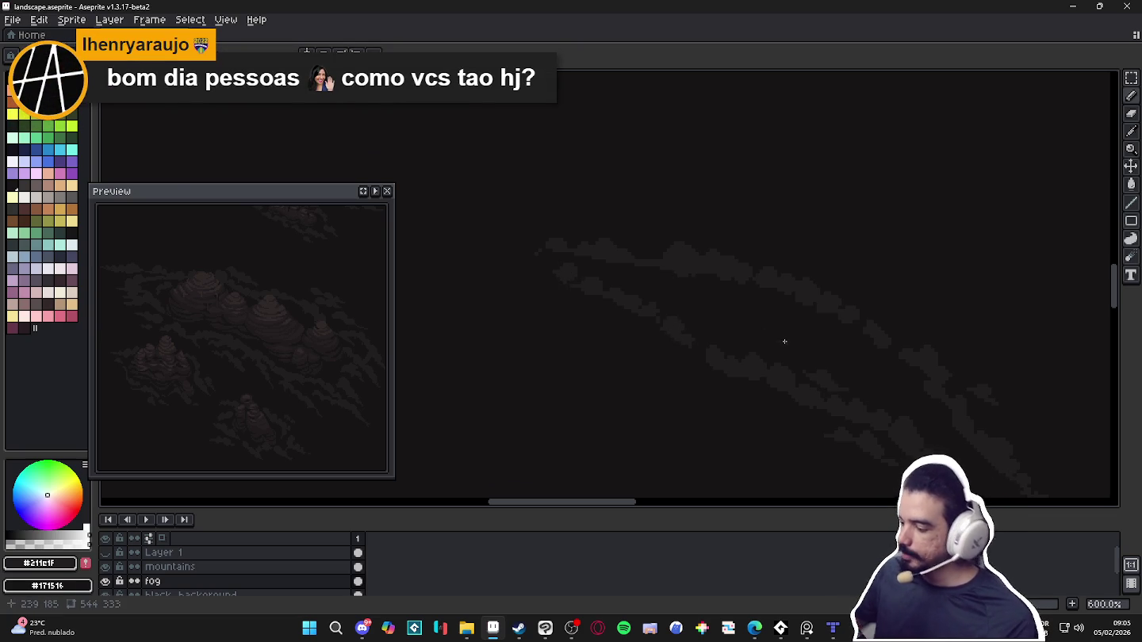
Check the right-hand mountains, then paint grey fog at the band's right and lower-right end
scroll(754, 332, down, 2)
scroll(818, 412, down, 1)
drag(716, 377, 805, 407)
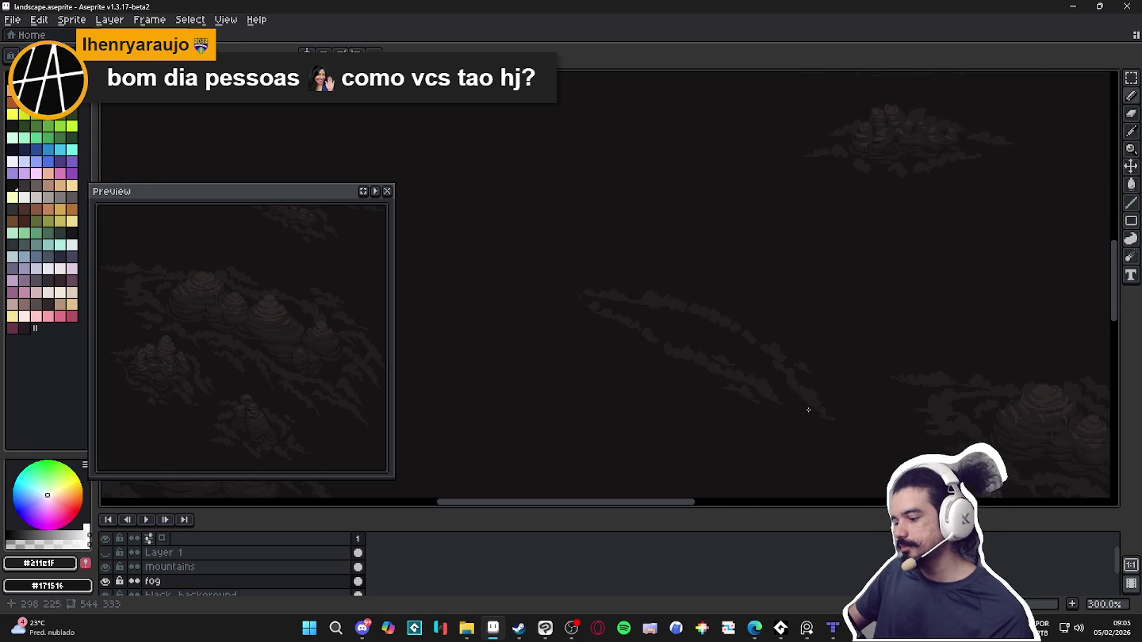
scroll(627, 300, up, 1)
scroll(640, 293, up, 2)
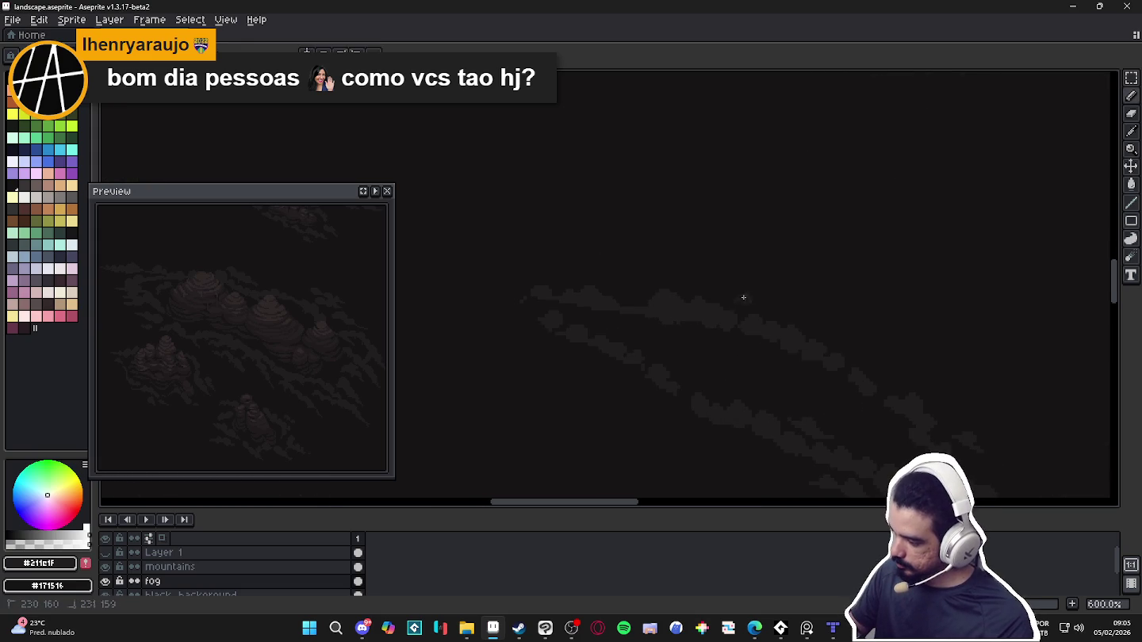
drag(746, 294, 754, 294)
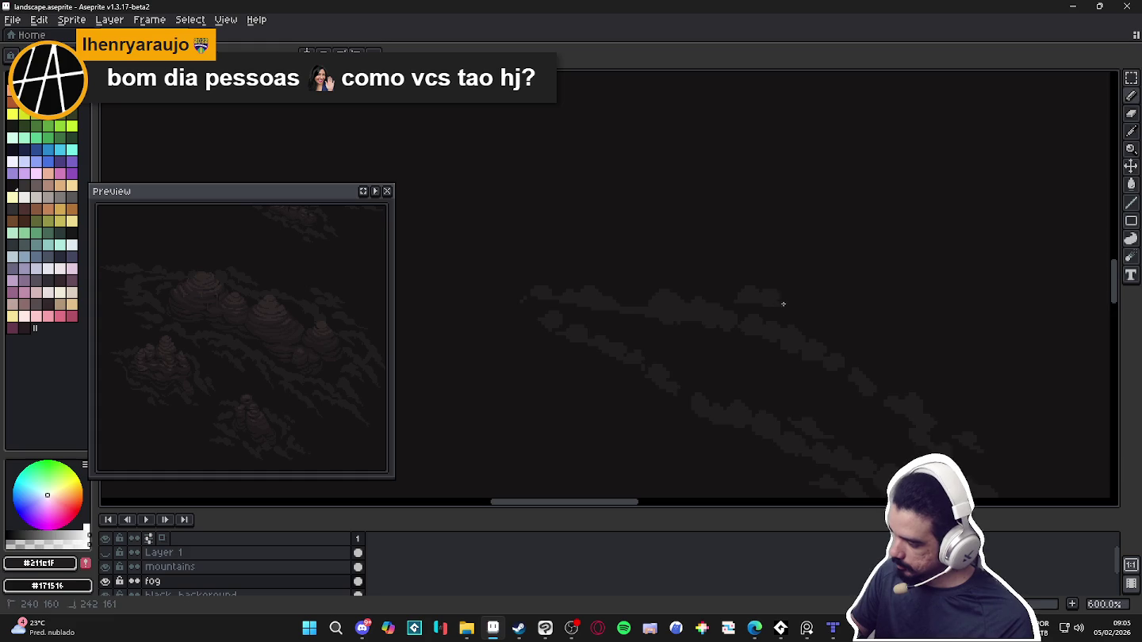
scroll(831, 302, down, 4)
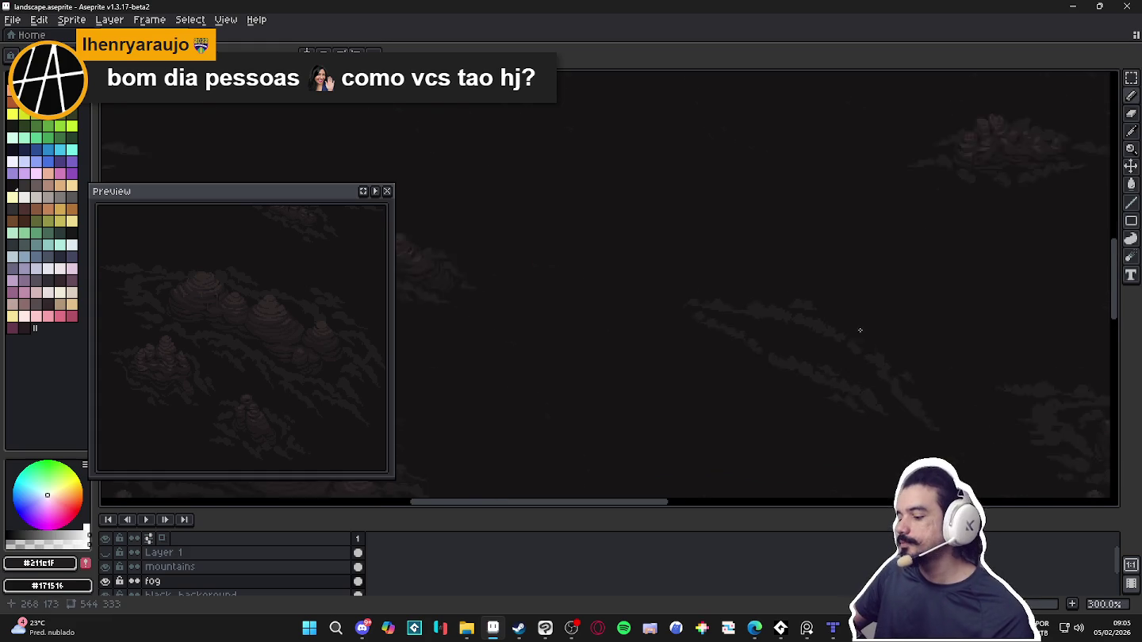
drag(878, 337, 860, 338)
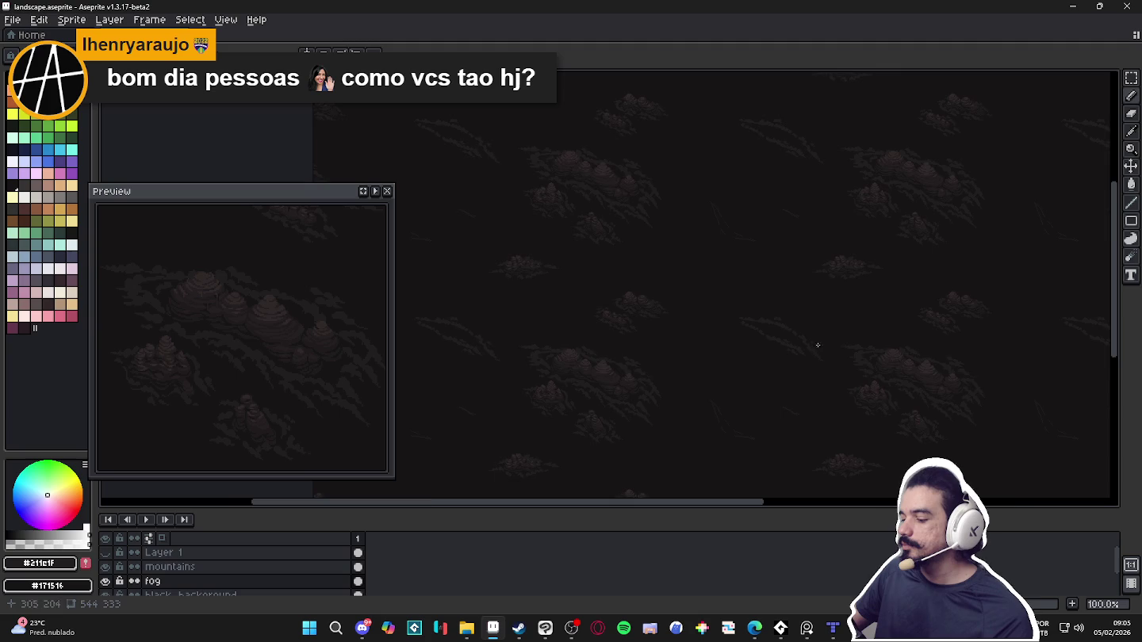
scroll(807, 333, up, 2)
scroll(807, 334, down, 3)
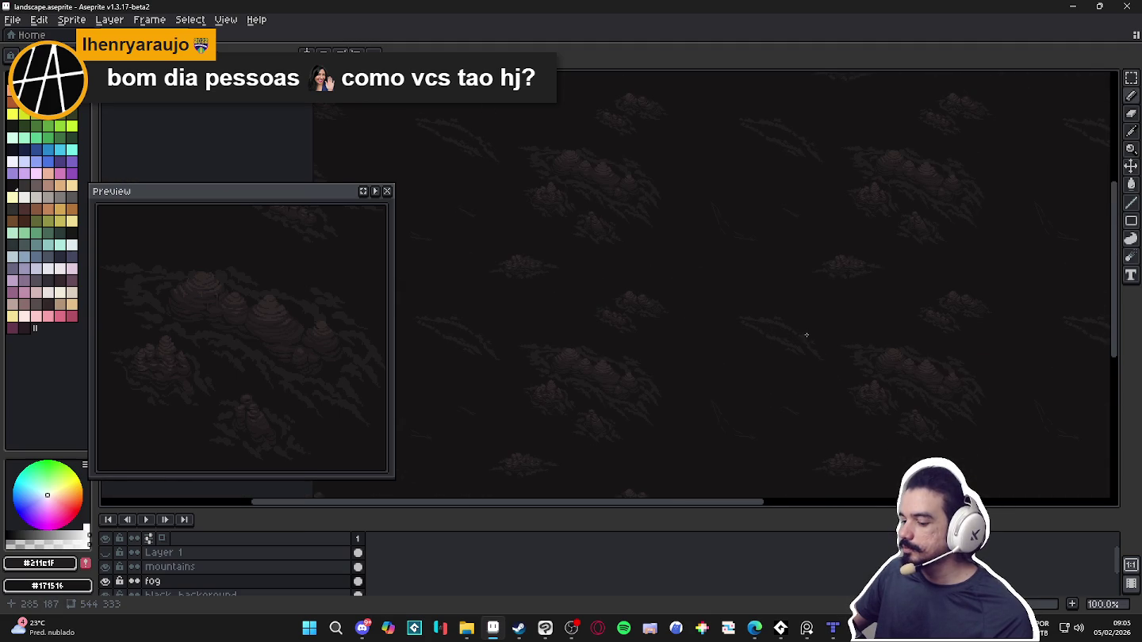
scroll(806, 334, up, 5)
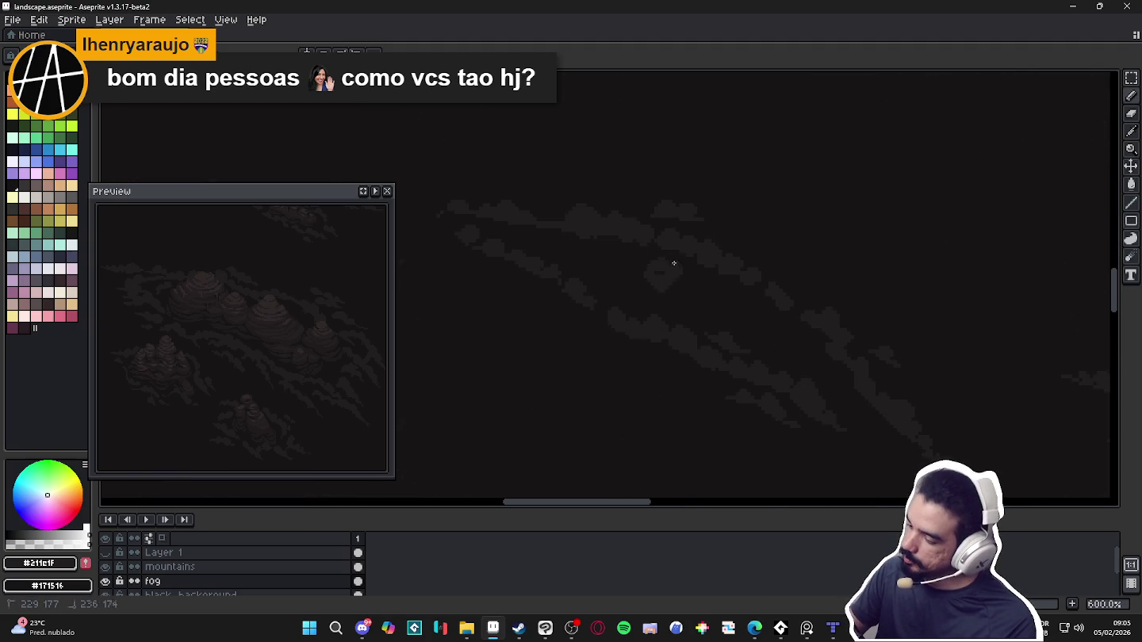
mouse_move(669, 268)
mouse_down()
mouse_move(660, 287)
mouse_move(717, 294)
mouse_up()
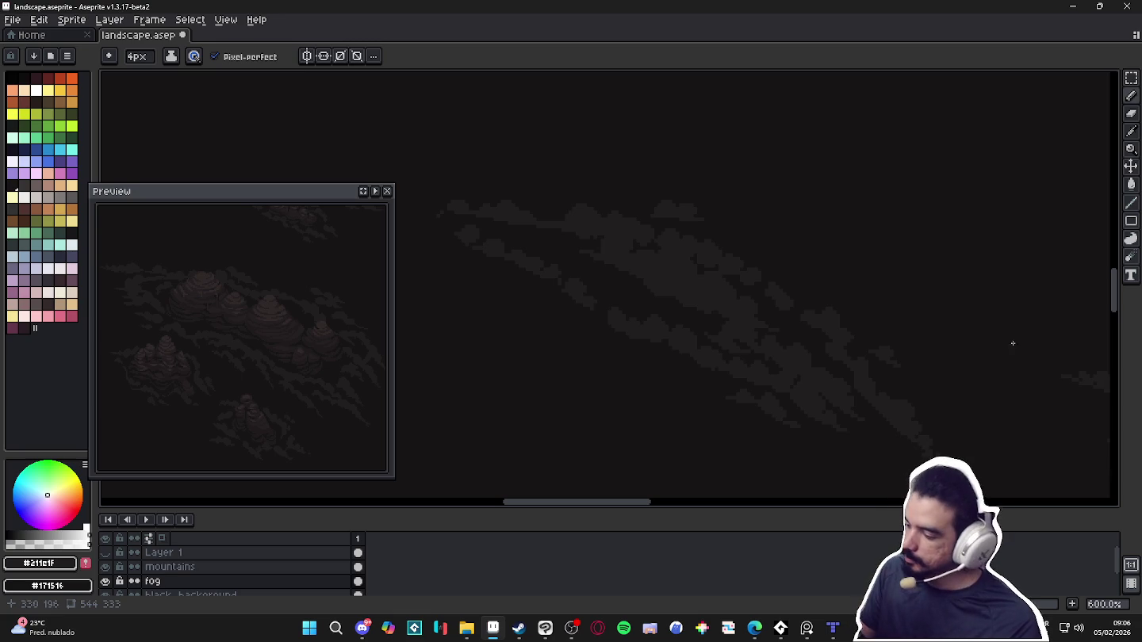
Zoom back over the landscape and pick the darker #171516 colour
scroll(963, 345, down, 1)
scroll(856, 324, down, 3)
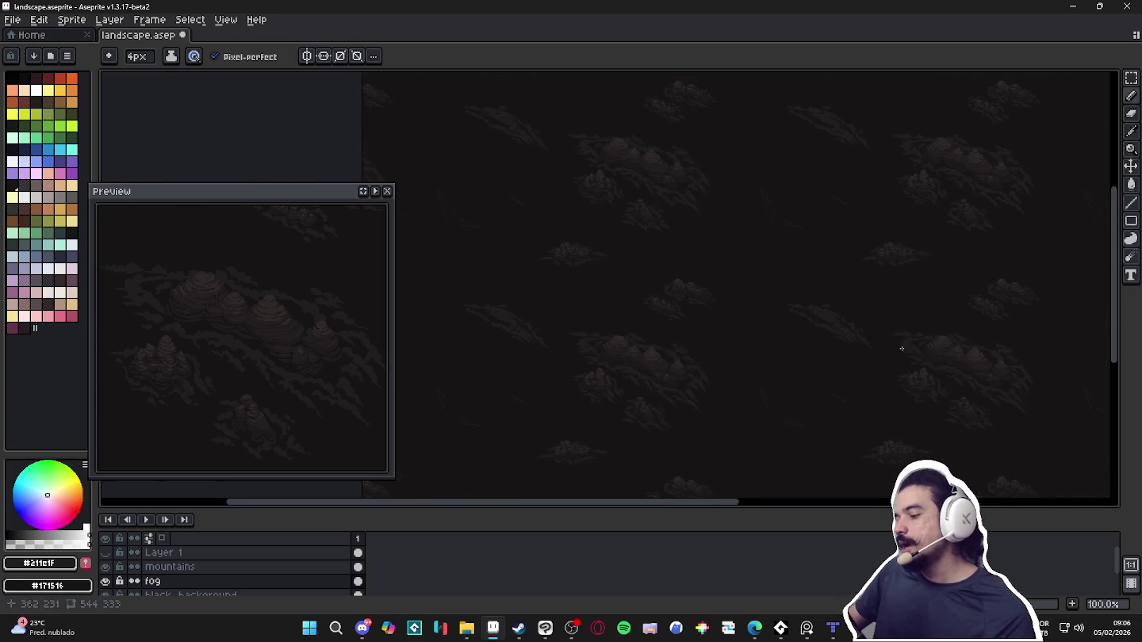
scroll(845, 337, up, 1)
drag(857, 368, 744, 368)
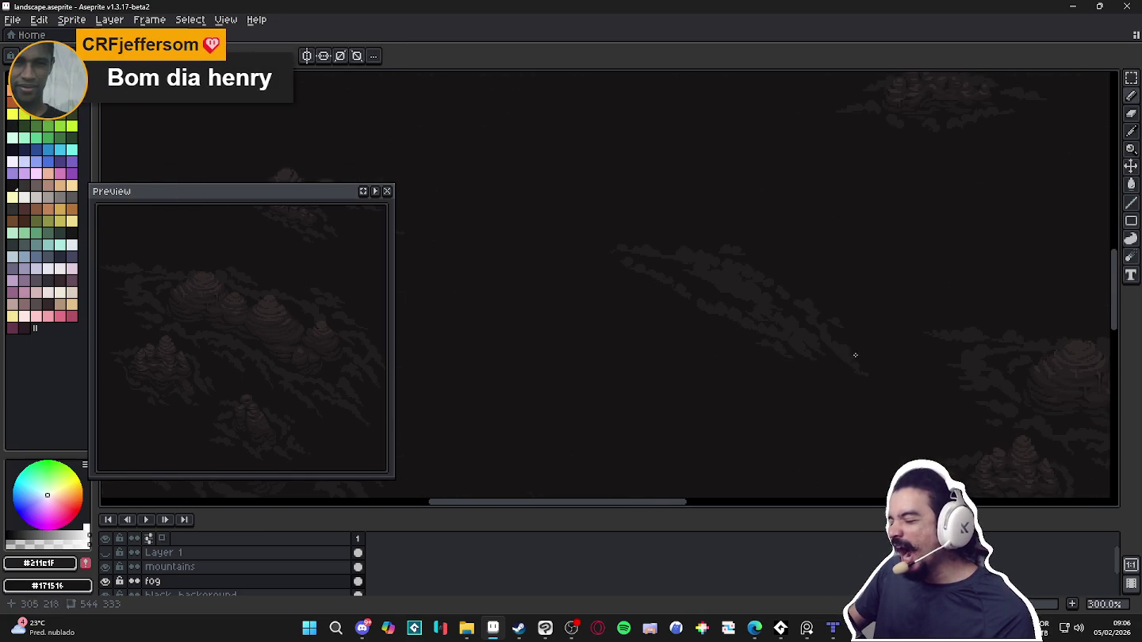
scroll(859, 353, down, 1)
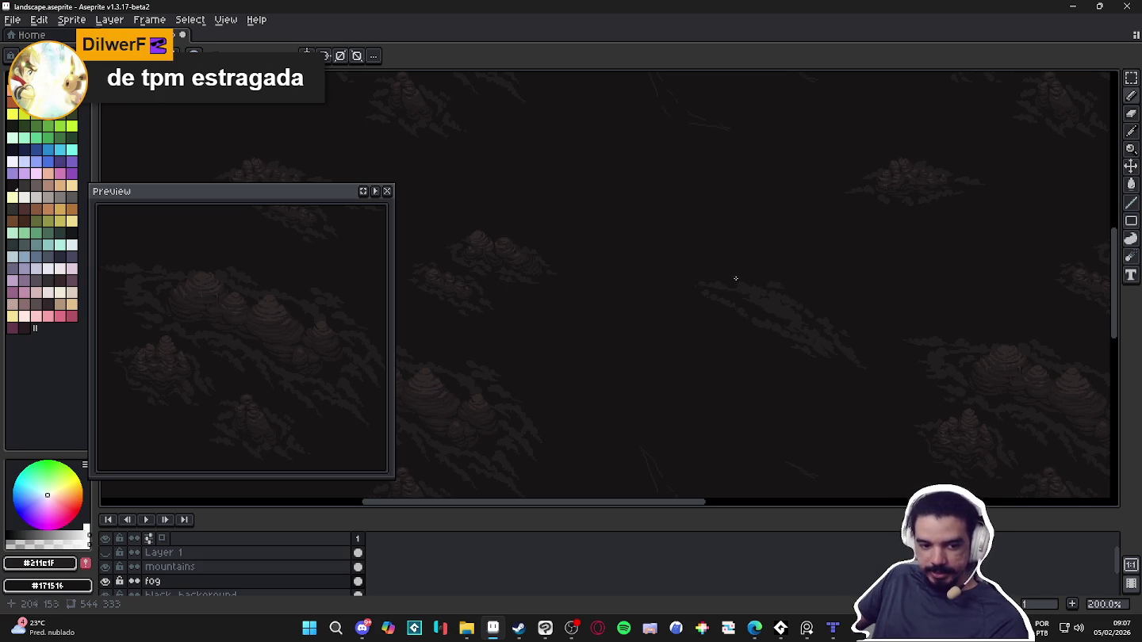
key(alt+Tab)
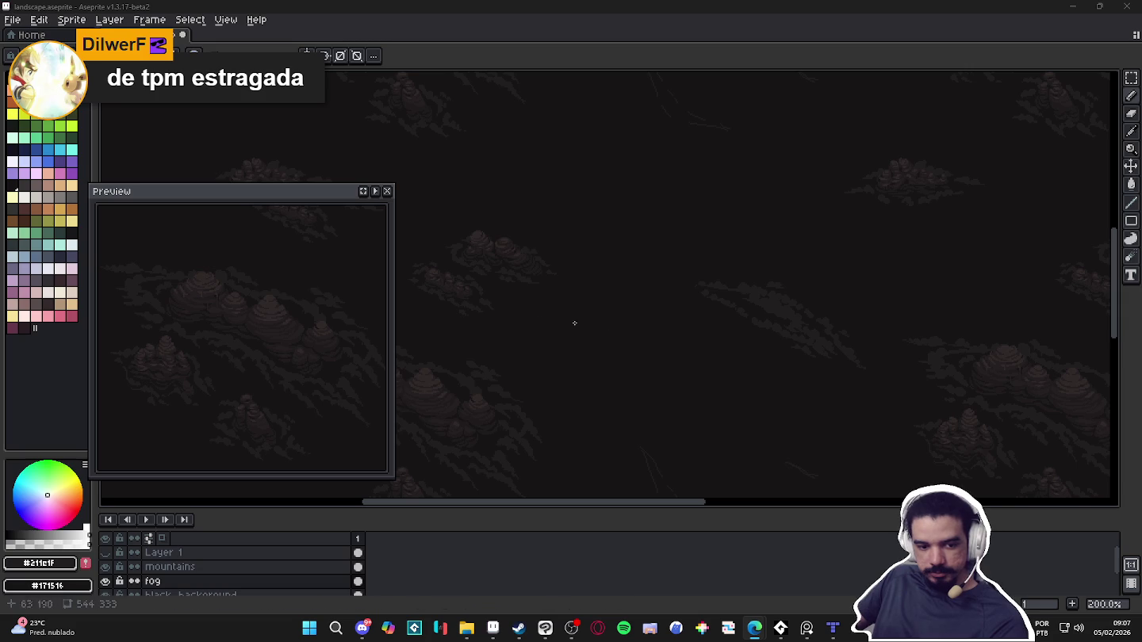
scroll(821, 300, up, 2)
scroll(808, 298, up, 2)
scroll(741, 318, up, 3)
alt+click(734, 278)
Undo the stray stroke and stop pen pressure from varying the brush size
drag(705, 285, 693, 282)
key(ctrl+z)
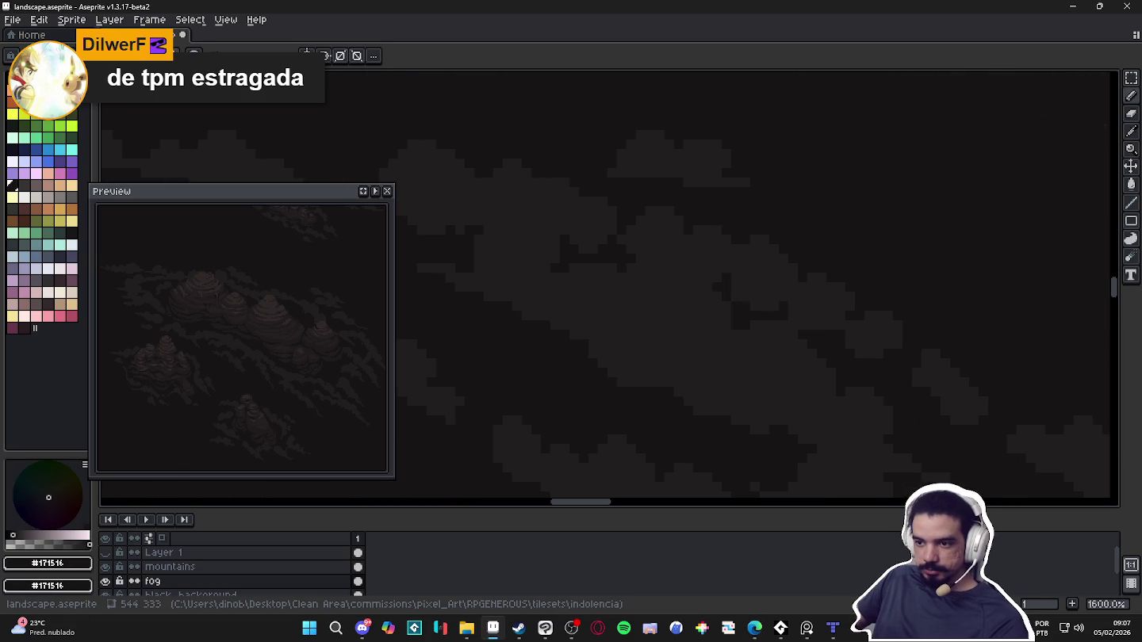
click(194, 52)
click(255, 115)
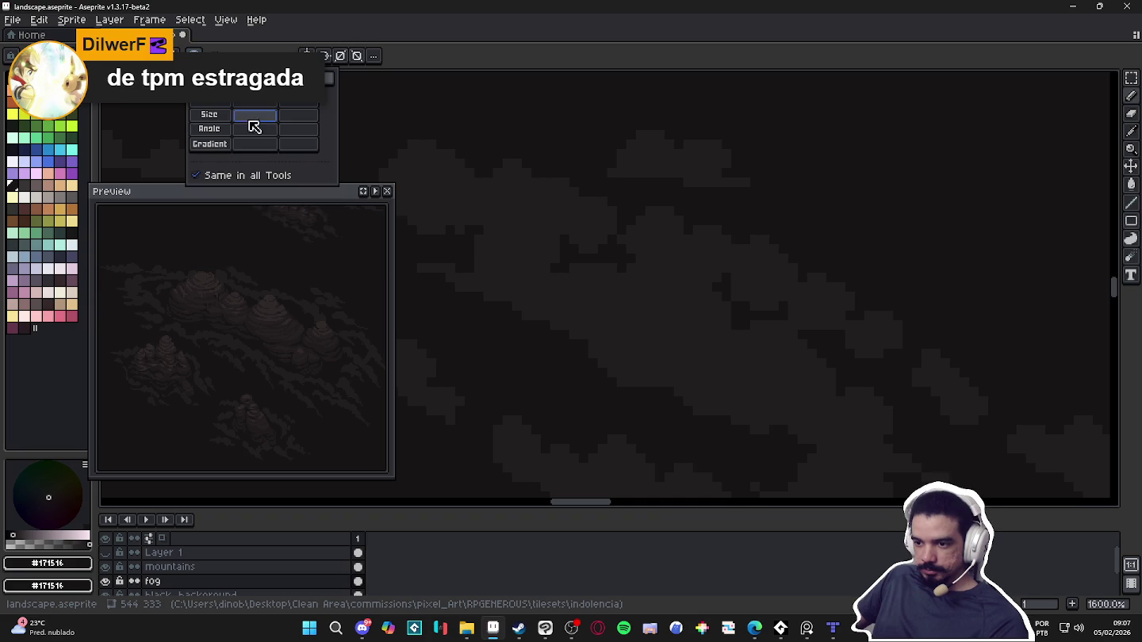
Paint a dark line and pixel into the fog edge, then add a lighter #211e1f pixel above
scroll(682, 273, up, 2)
mouse_move(718, 289)
mouse_down()
mouse_move(670, 296)
mouse_move(657, 318)
mouse_move(641, 279)
mouse_up()
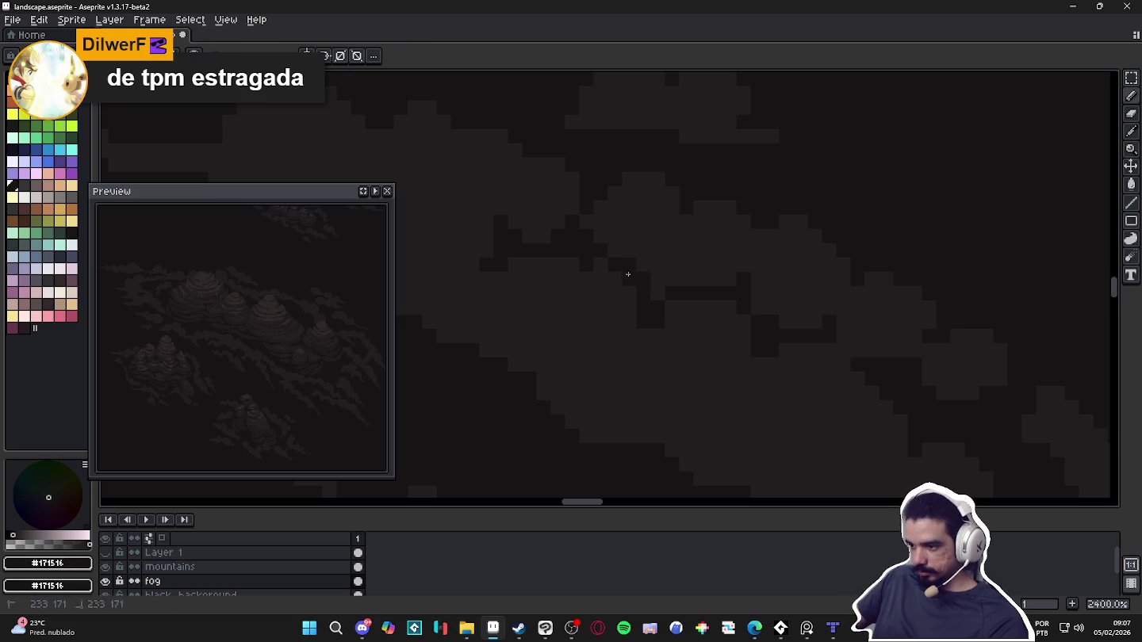
scroll(638, 314, down, 5)
scroll(637, 314, up, 1)
scroll(659, 334, up, 2)
scroll(664, 302, up, 2)
click(731, 292)
alt+click(756, 280)
click(731, 279)
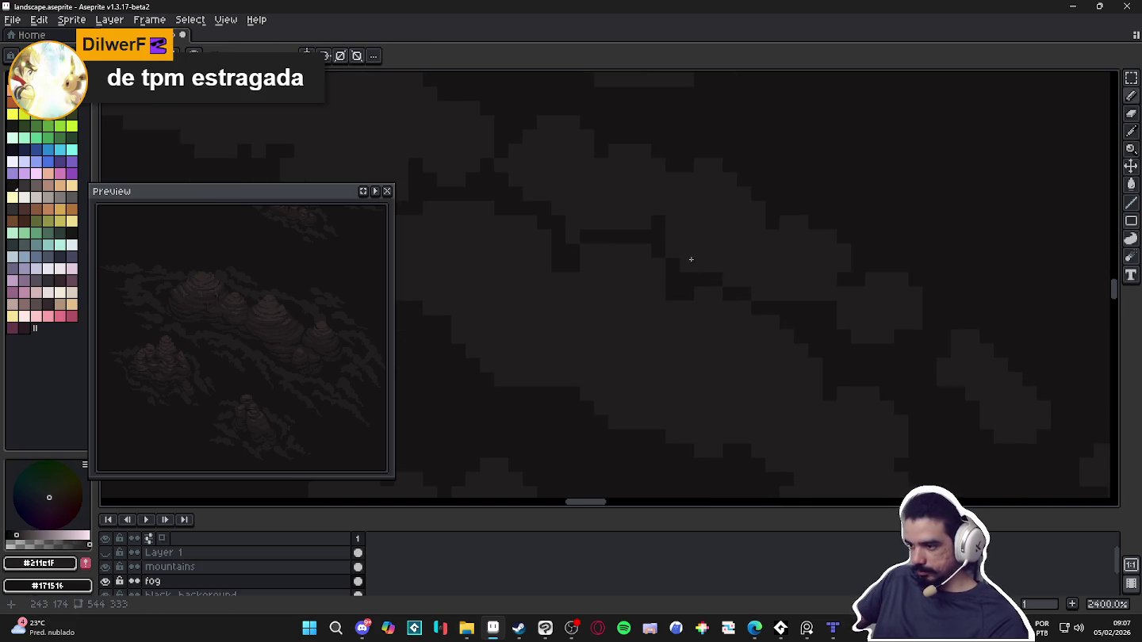
Pick the darker #171516 shade and darken a short run of fog-edge pixels
scroll(663, 234, down, 1)
scroll(682, 301, down, 1)
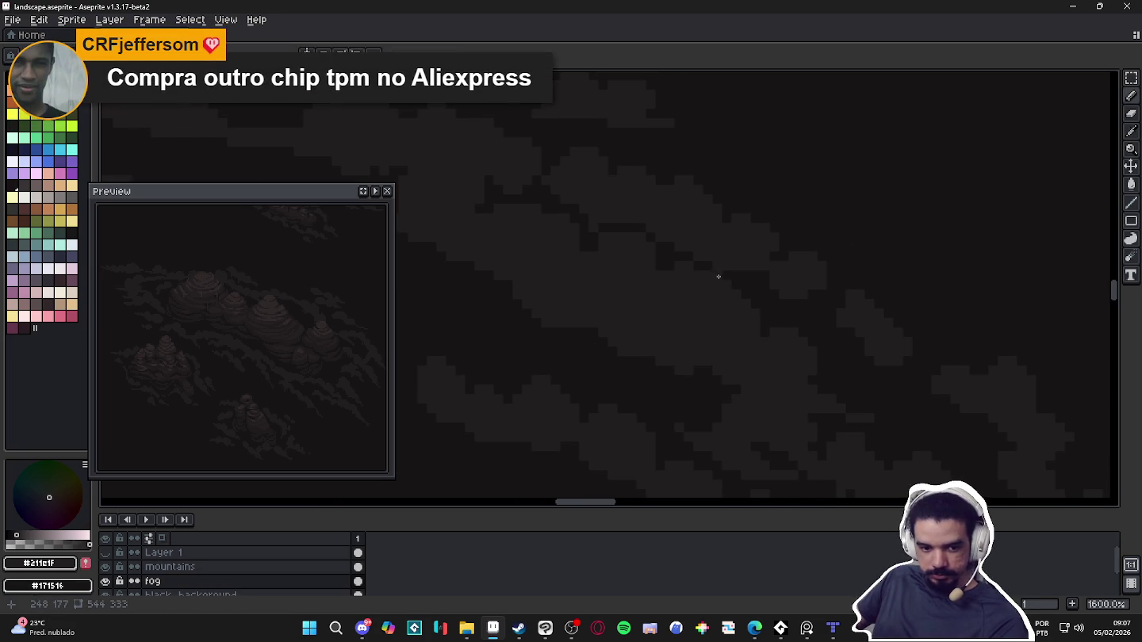
scroll(731, 287, up, 1)
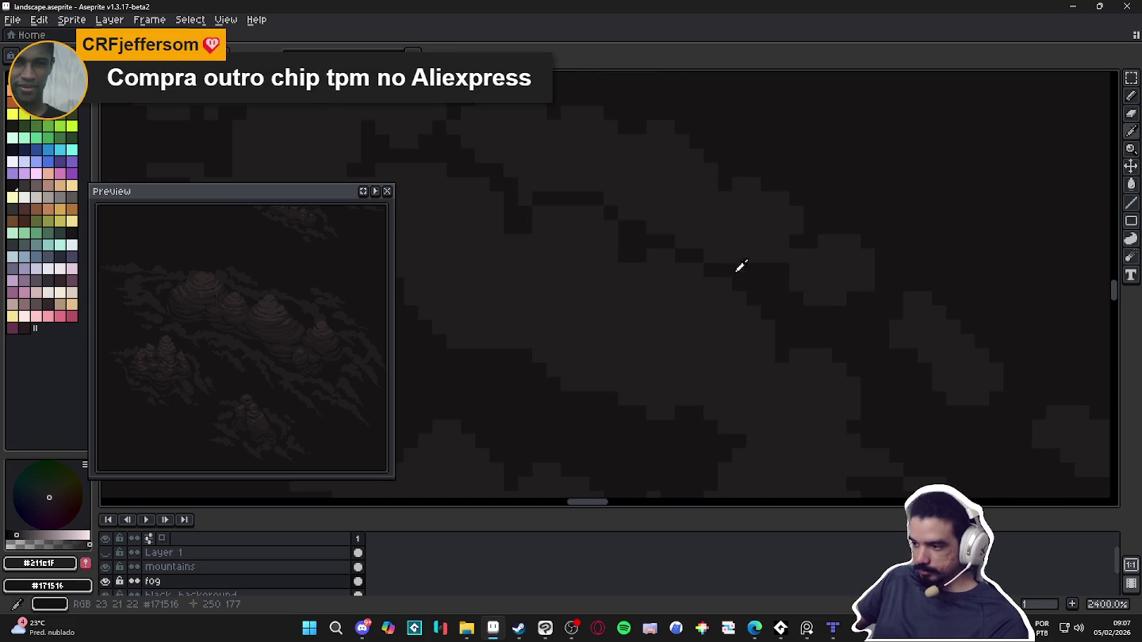
alt+click(724, 282)
drag(724, 298, 725, 321)
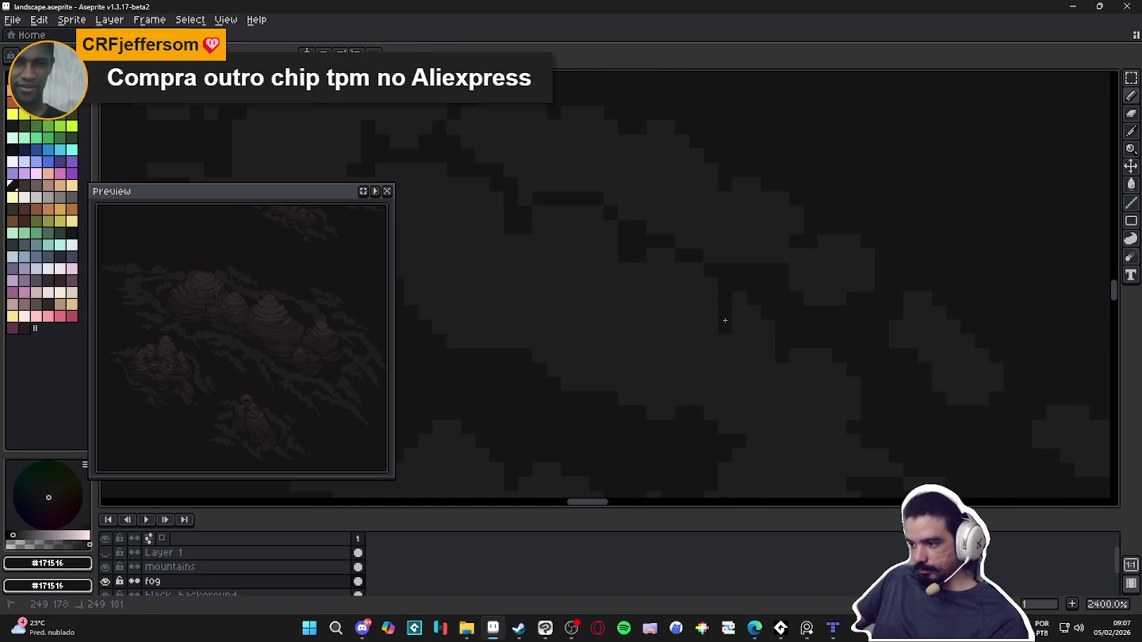
click(725, 342)
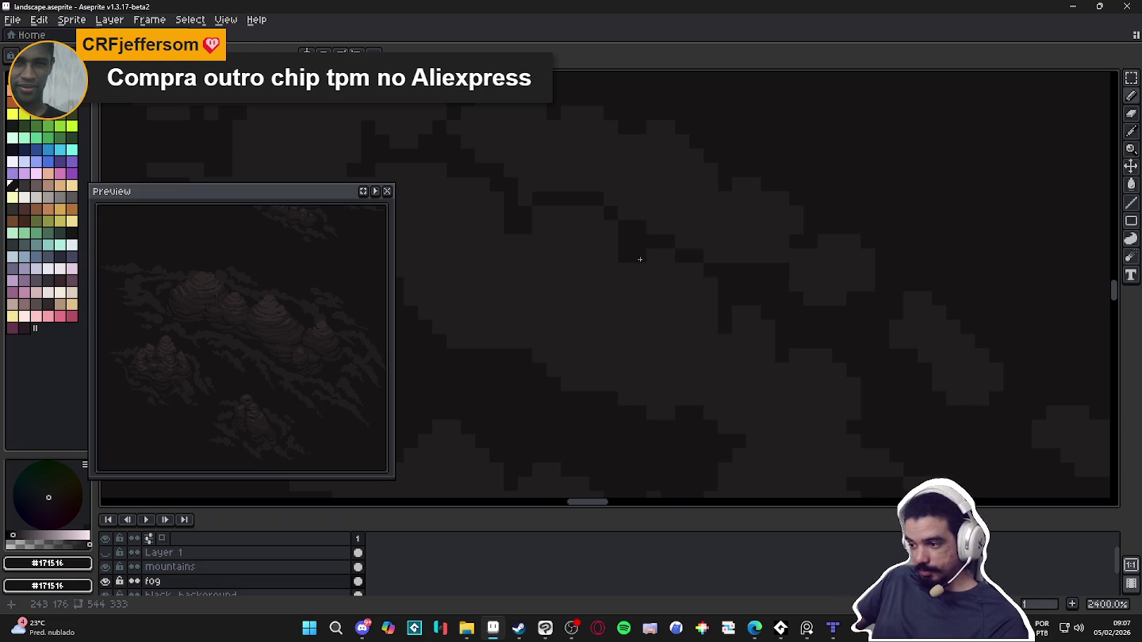
click(599, 227)
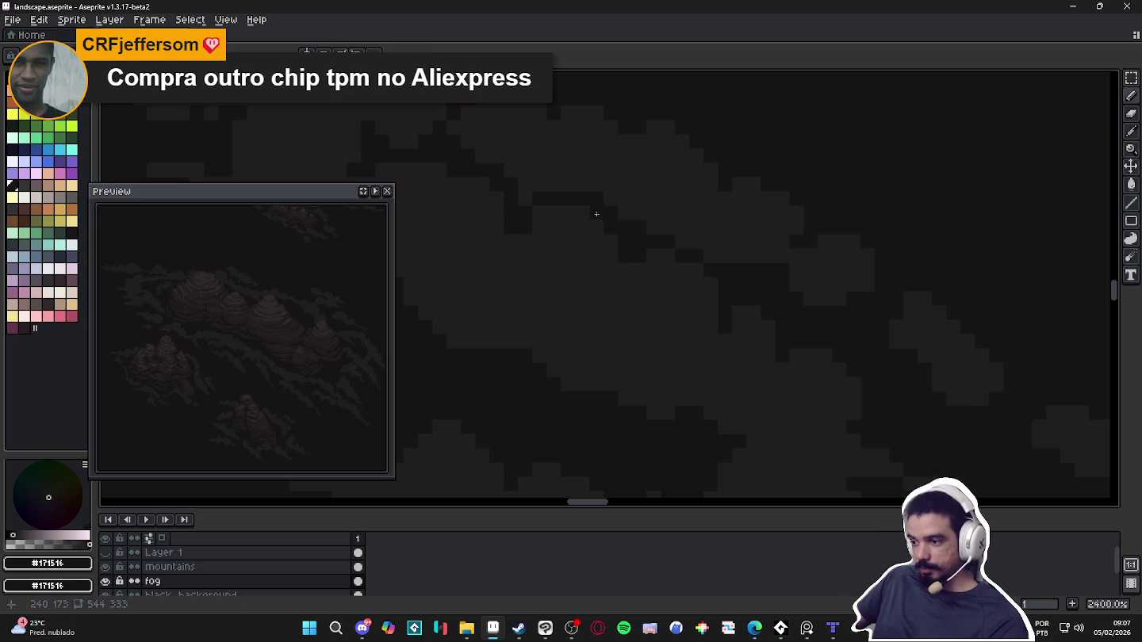
Repaint a dark edge pixel in #211e1f, then return to the darker #171516 shade
scroll(616, 275, down, 1)
scroll(618, 280, up, 1)
alt+click(634, 189)
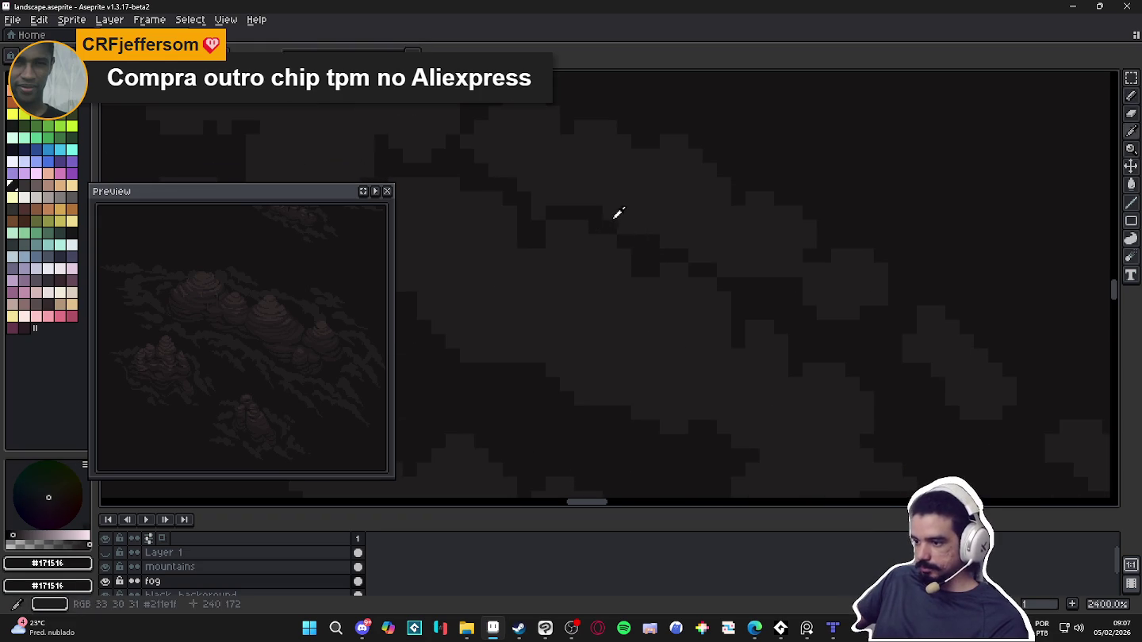
click(596, 214)
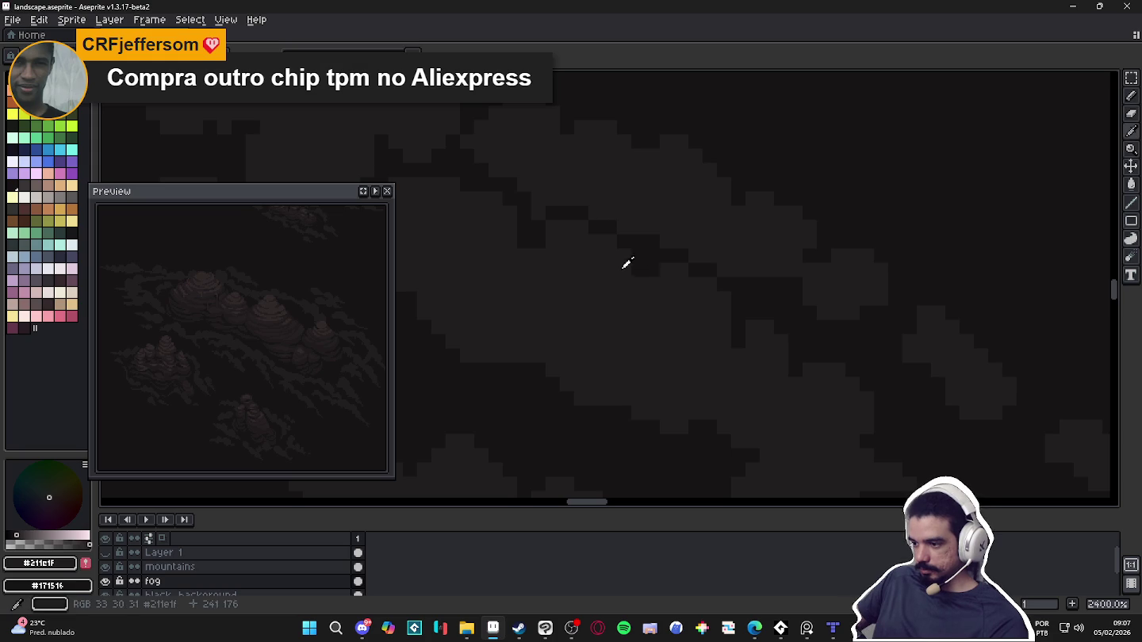
alt+click(650, 277)
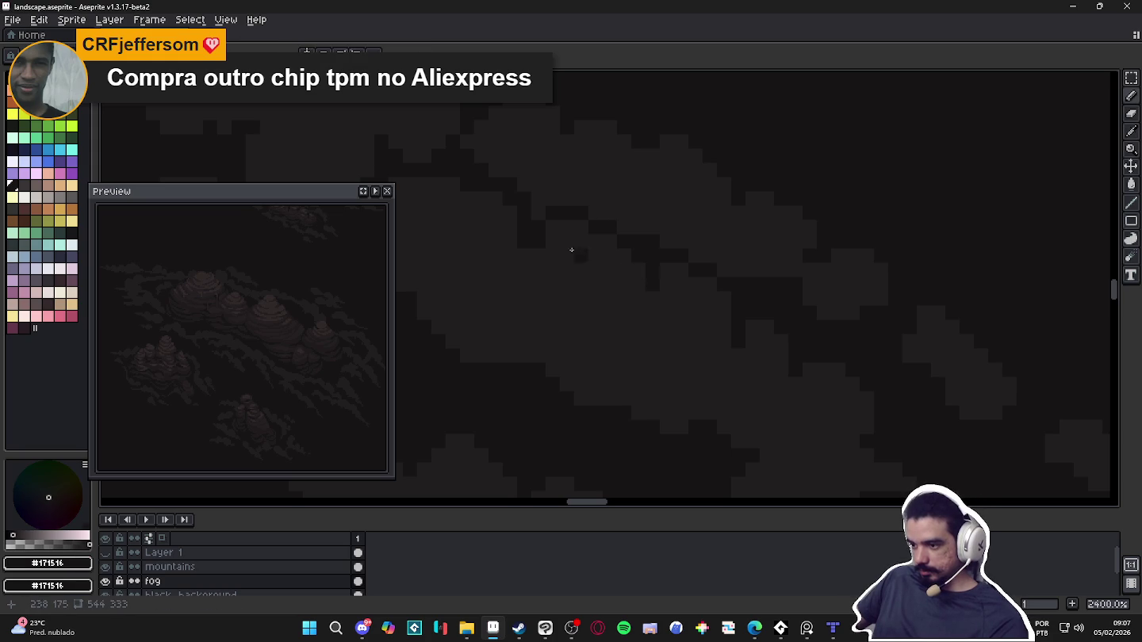
scroll(570, 254, down, 5)
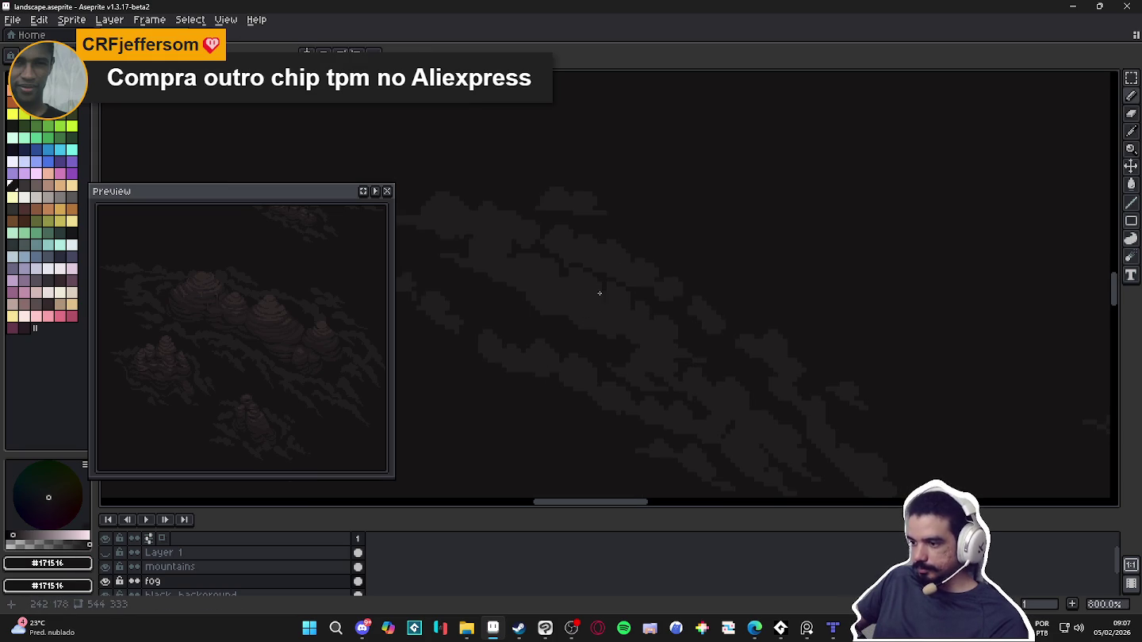
scroll(626, 289, up, 5)
Eyedrop between #211E1F and #171516 and darken a fog pixel
alt+click(582, 258)
alt+click(546, 263)
scroll(577, 273, down, 1)
scroll(565, 264, up, 1)
scroll(588, 275, down, 1)
scroll(615, 288, up, 2)
alt+click(596, 272)
click(603, 303)
Darken four more stray pixels along the fog cloud edge with #171516
alt+click(610, 295)
click(650, 293)
click(596, 293)
click(615, 273)
click(632, 273)
scroll(714, 332, down, 3)
scroll(655, 310, down, 3)
scroll(698, 321, down, 3)
Paint dark pencil strokes along the neighbouring fog cloud's edge
drag(666, 321, 644, 323)
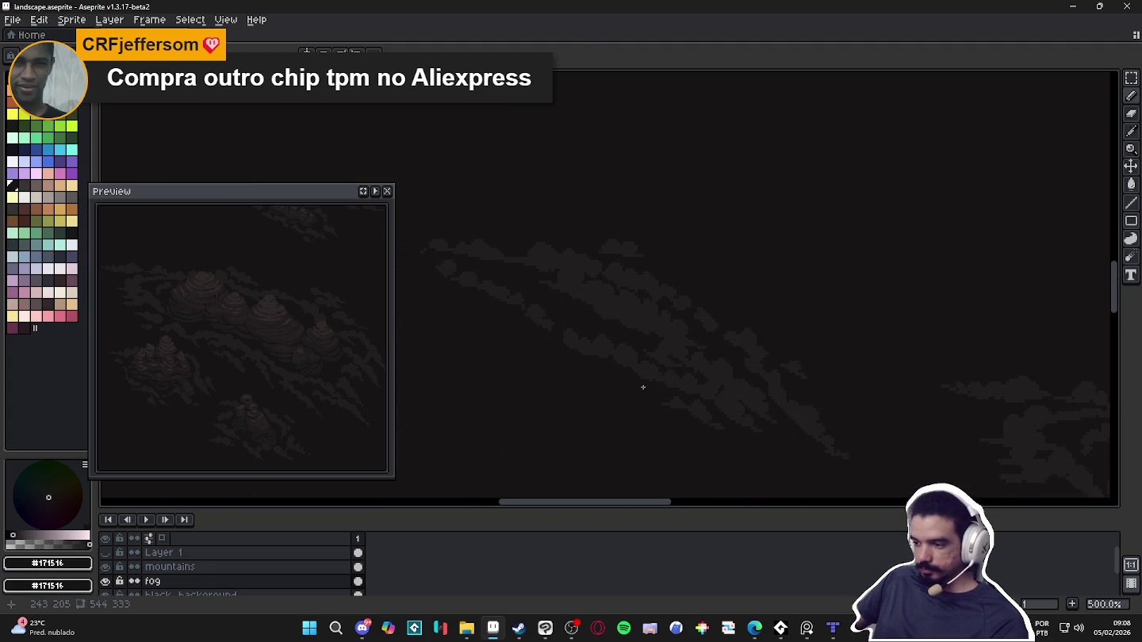
scroll(618, 317, up, 2)
scroll(535, 280, up, 2)
scroll(547, 281, up, 3)
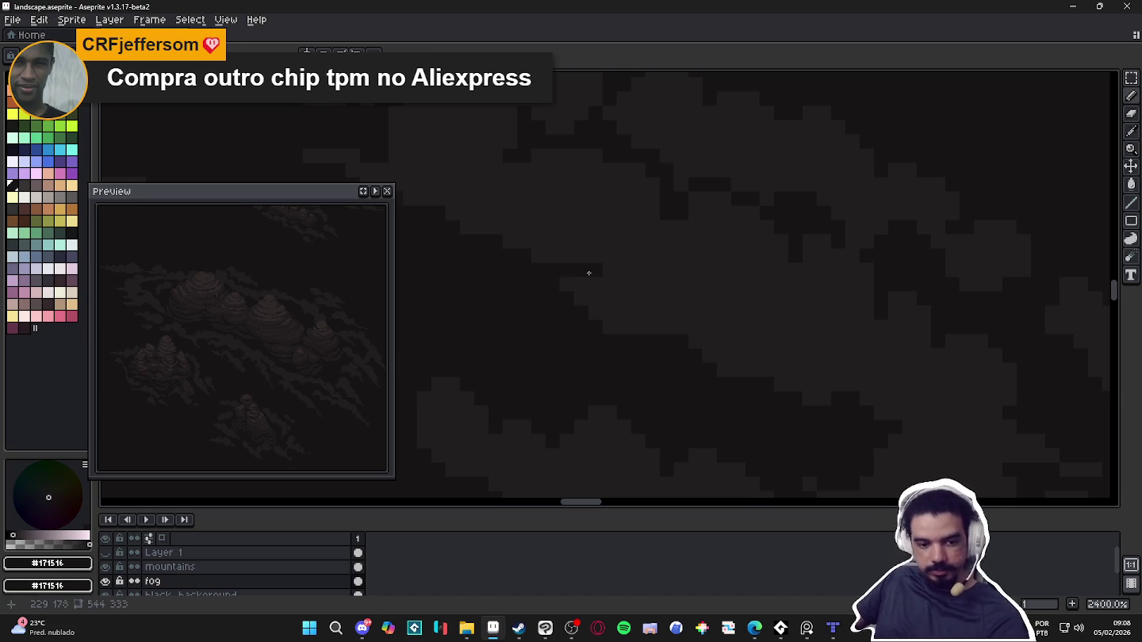
key(i)
key(b)
mouse_move(595, 242)
mouse_down()
mouse_move(638, 240)
mouse_move(655, 254)
mouse_up()
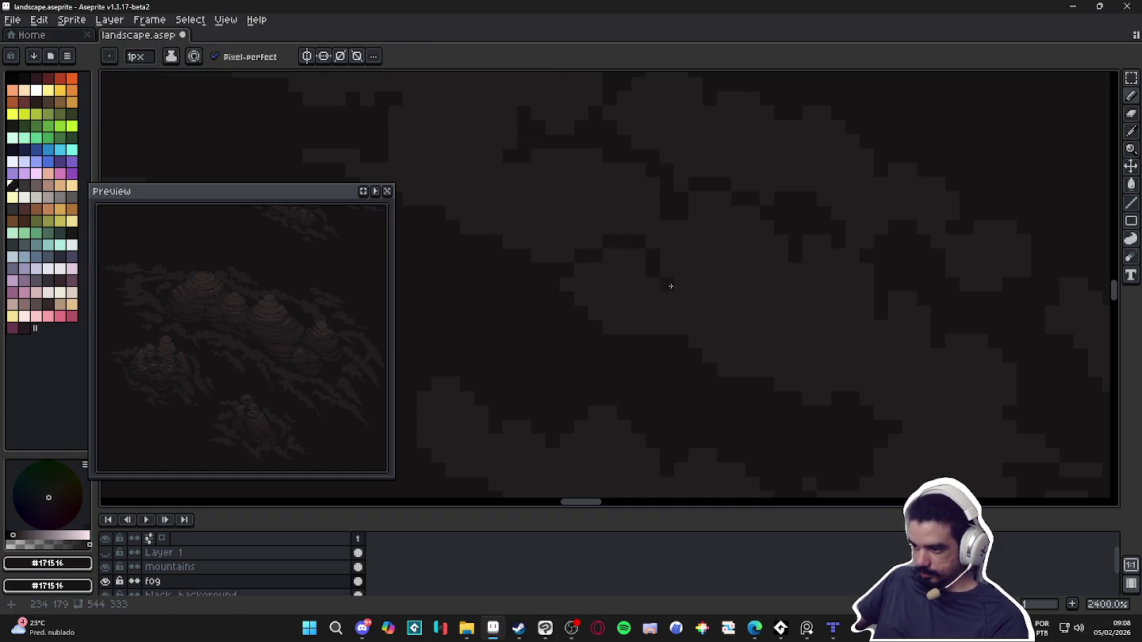
drag(695, 270, 732, 304)
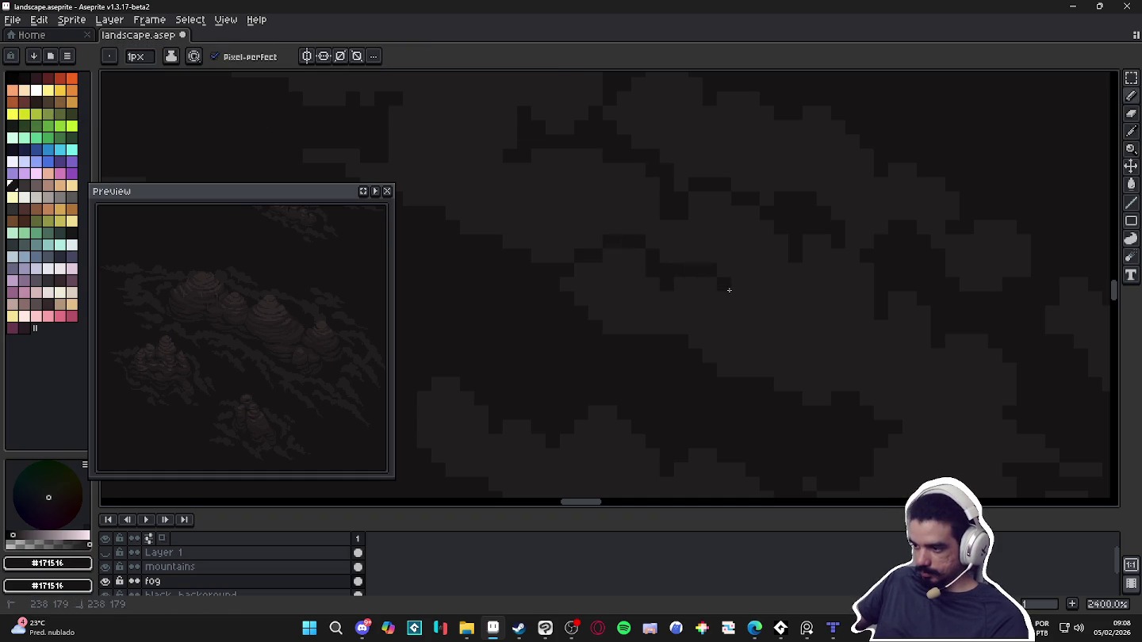
Sample the lighter #211E1F fog shade and reduce the brush back to 1px
scroll(725, 310, down, 2)
key(alt)
alt+click(705, 315)
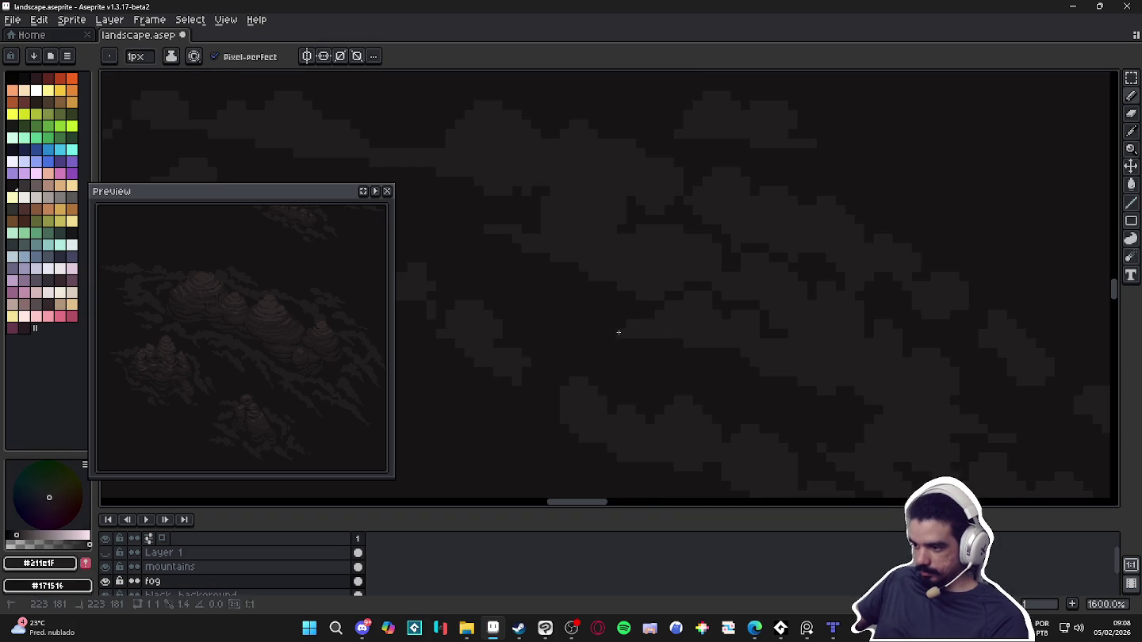
scroll(698, 373, down, 4)
scroll(722, 369, down, 1)
scroll(745, 377, down, 1)
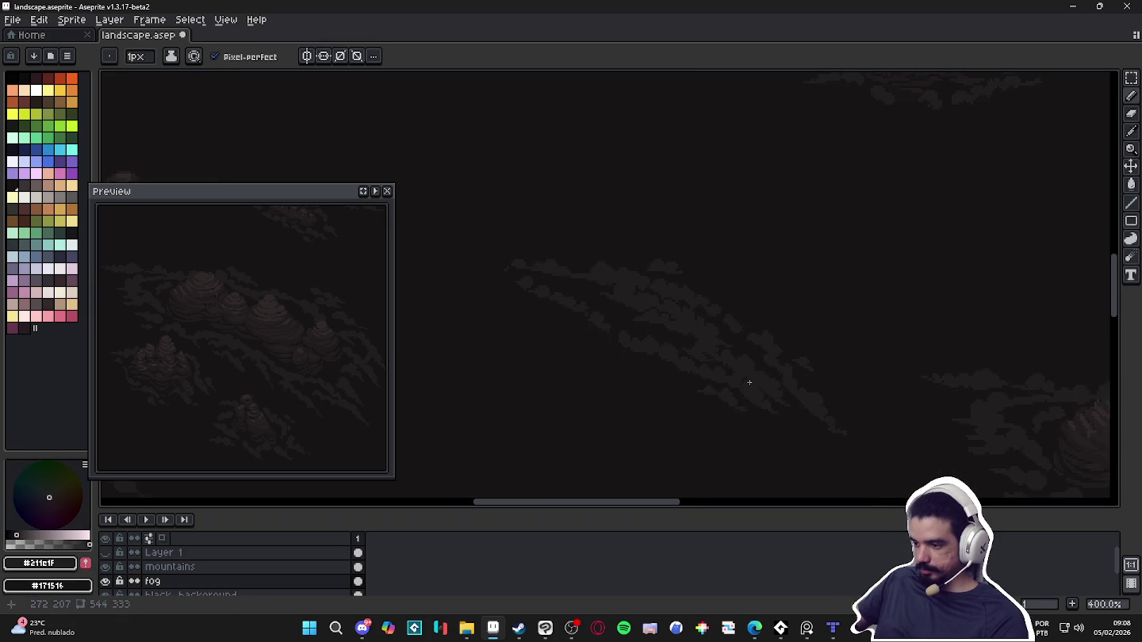
scroll(752, 382, down, 1)
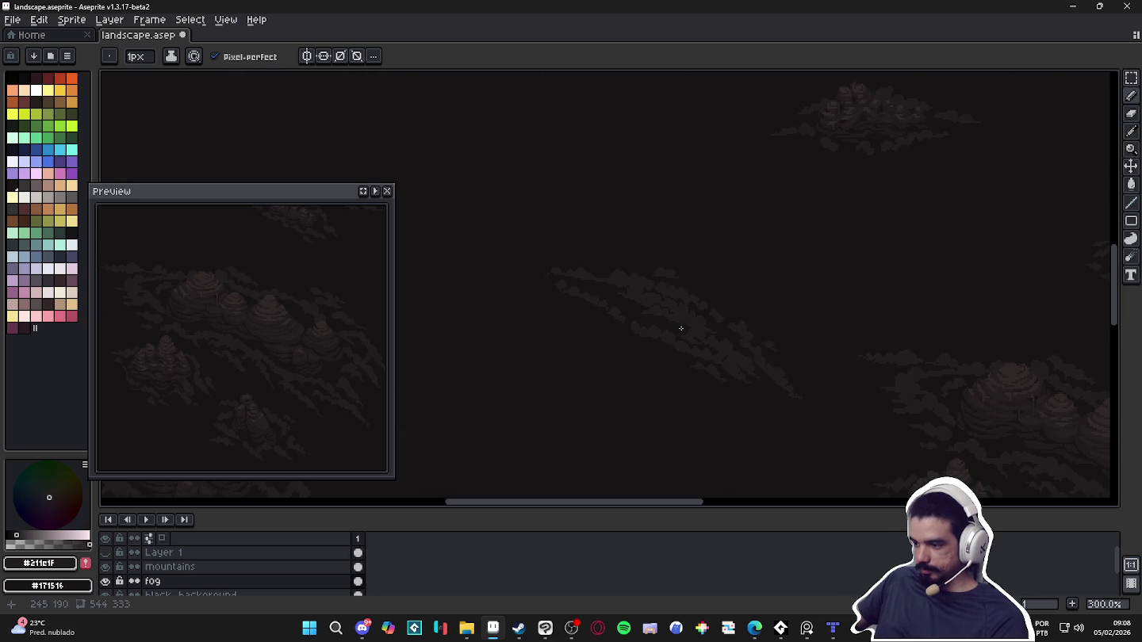
scroll(680, 328, down, 1)
scroll(681, 361, up, 1)
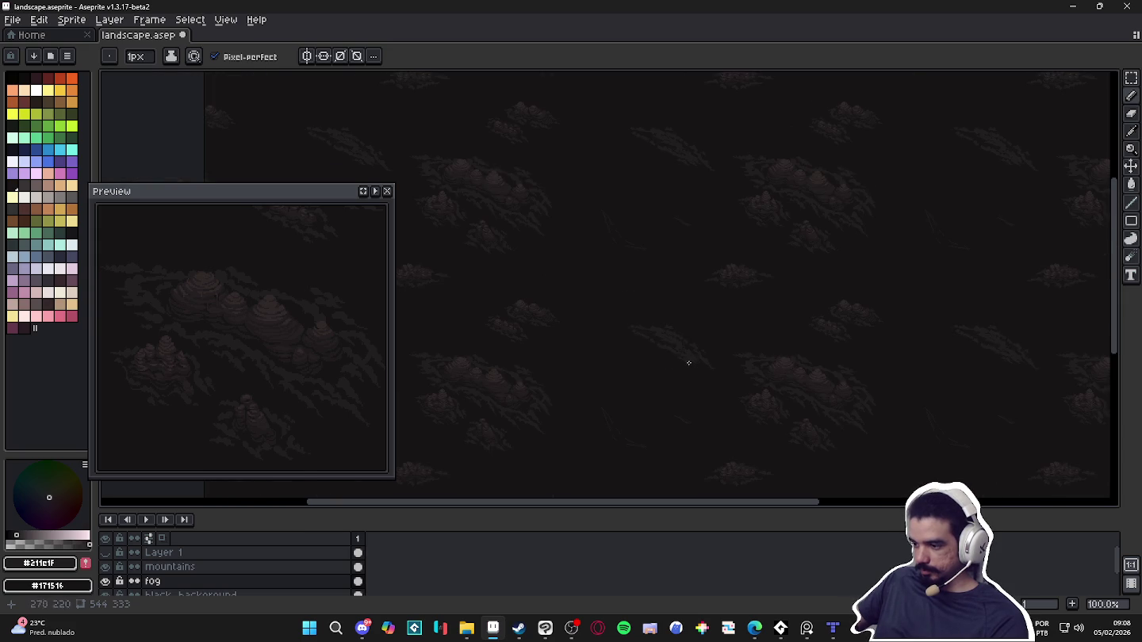
scroll(623, 317, up, 2)
scroll(792, 384, up, 2)
scroll(653, 349, up, 3)
key(minus)
key(minus)
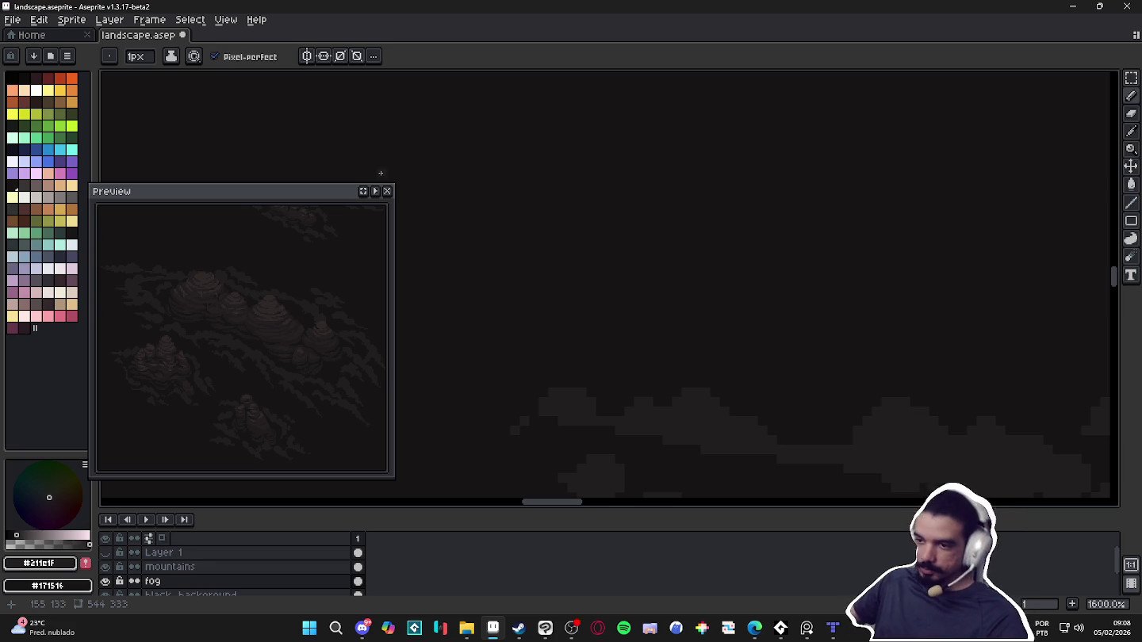
click(194, 55)
Let pen pressure control brush size and enlarge the brush to 4px
click(254, 115)
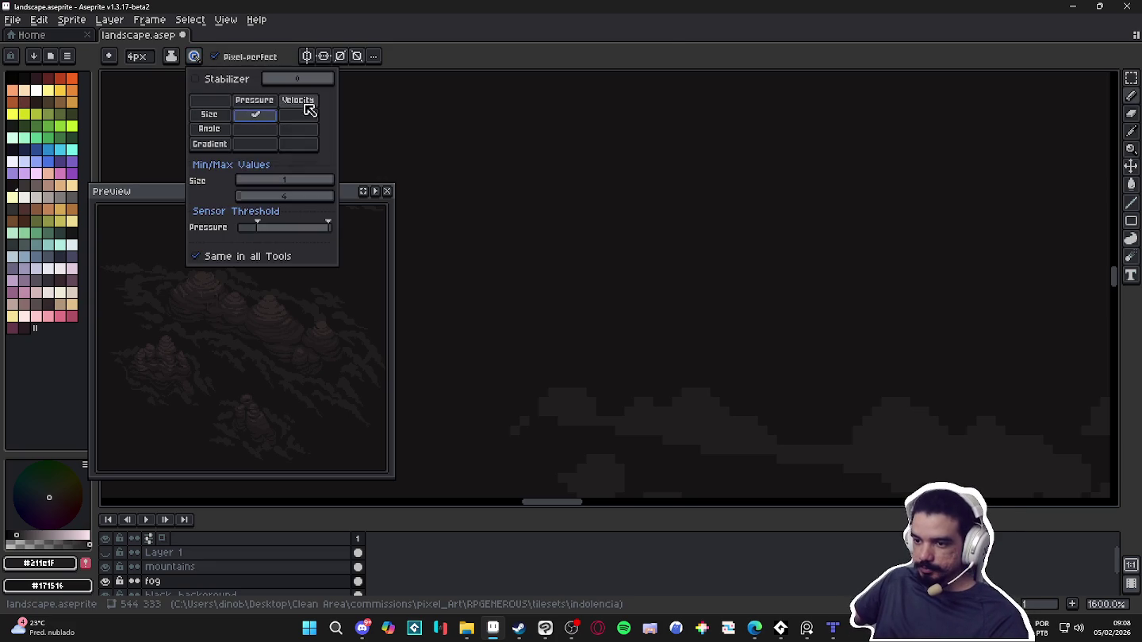
click(663, 33)
key(plus)
key(plus)
key(plus)
Paint a cloud blob in the fog, undo it, and add a short horizontal fog strip
mouse_move(639, 326)
mouse_down()
mouse_move(566, 316)
mouse_move(599, 318)
mouse_move(602, 285)
mouse_up()
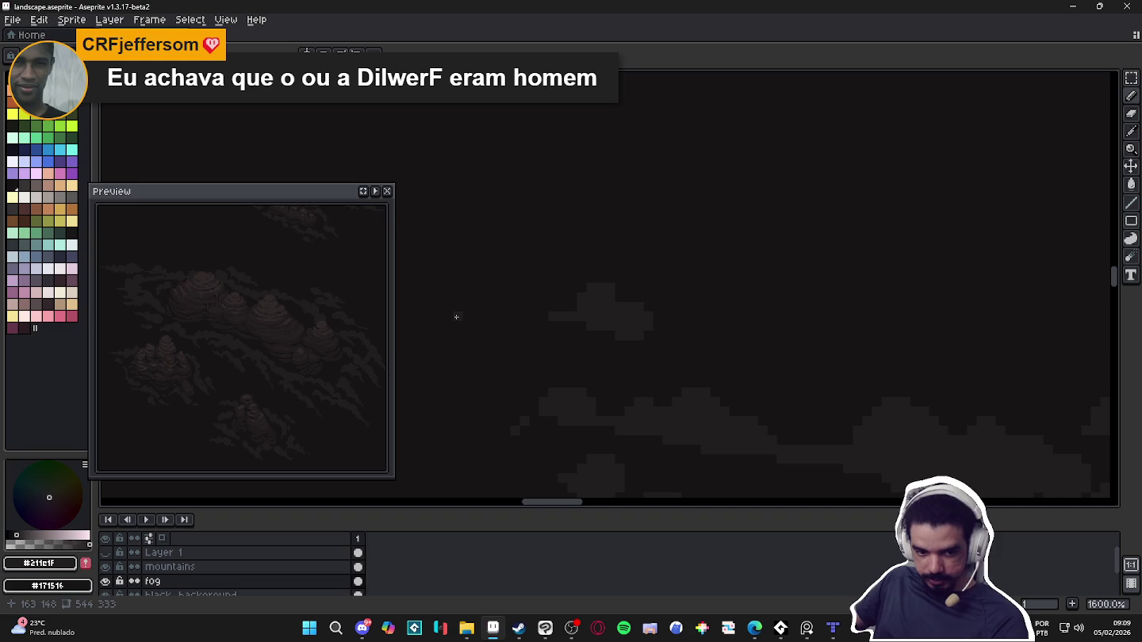
scroll(470, 398, down, 3)
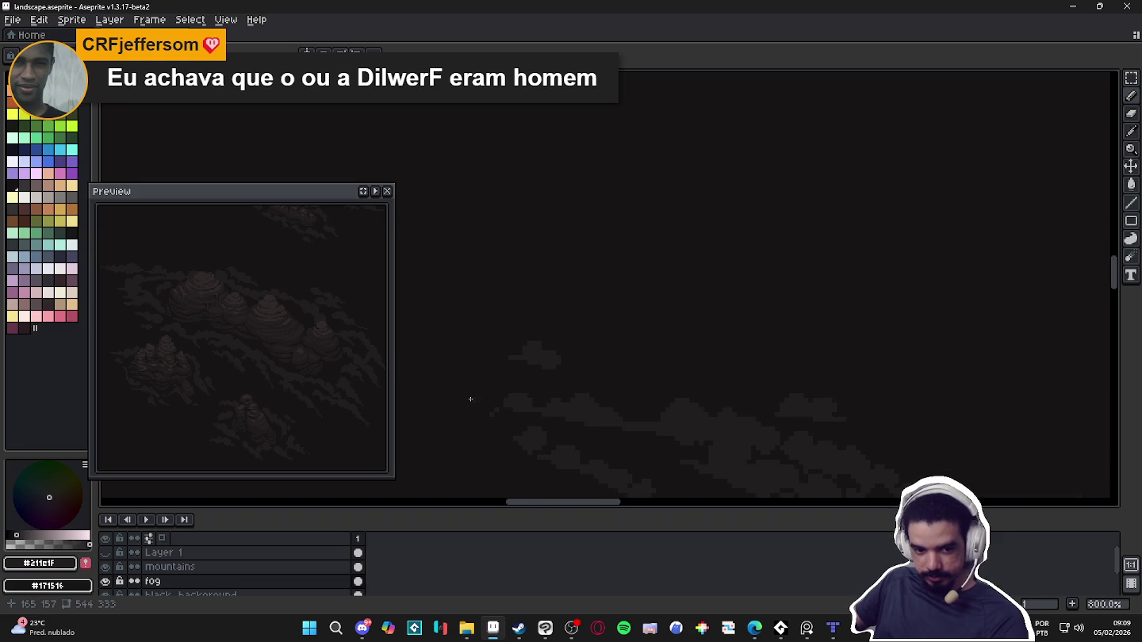
scroll(484, 384, right, 1)
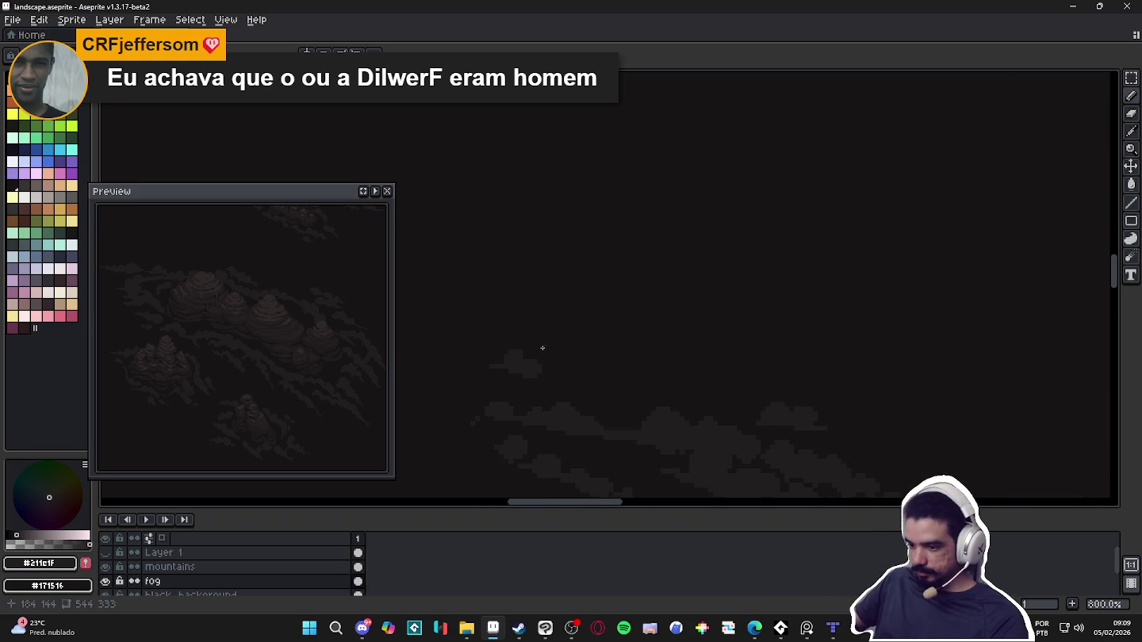
scroll(525, 352, up, 3)
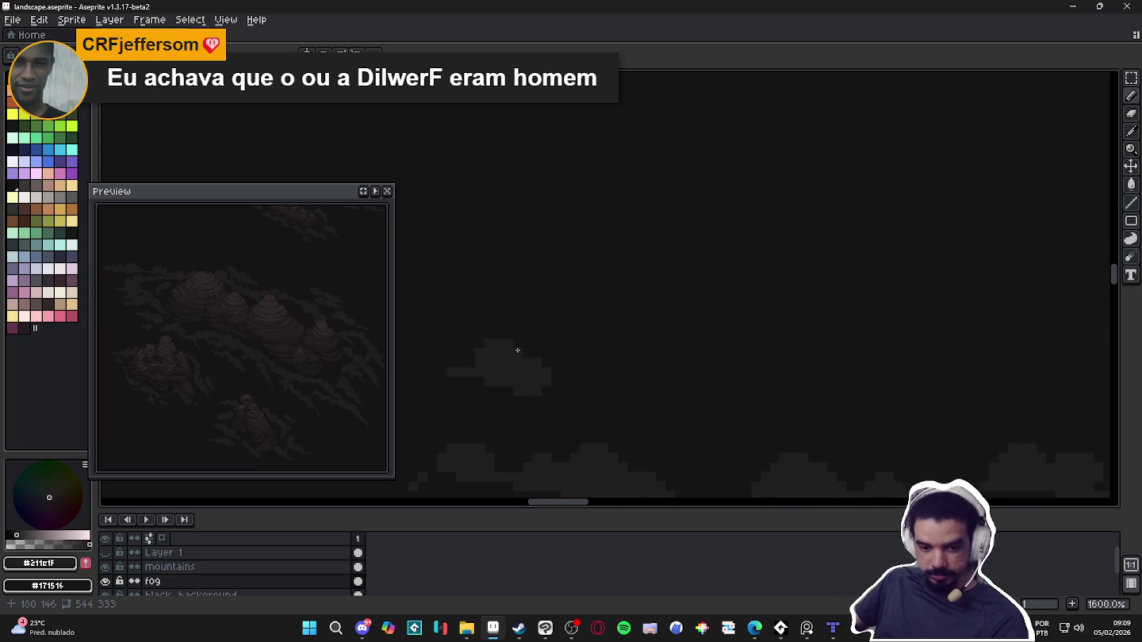
scroll(518, 350, down, 3)
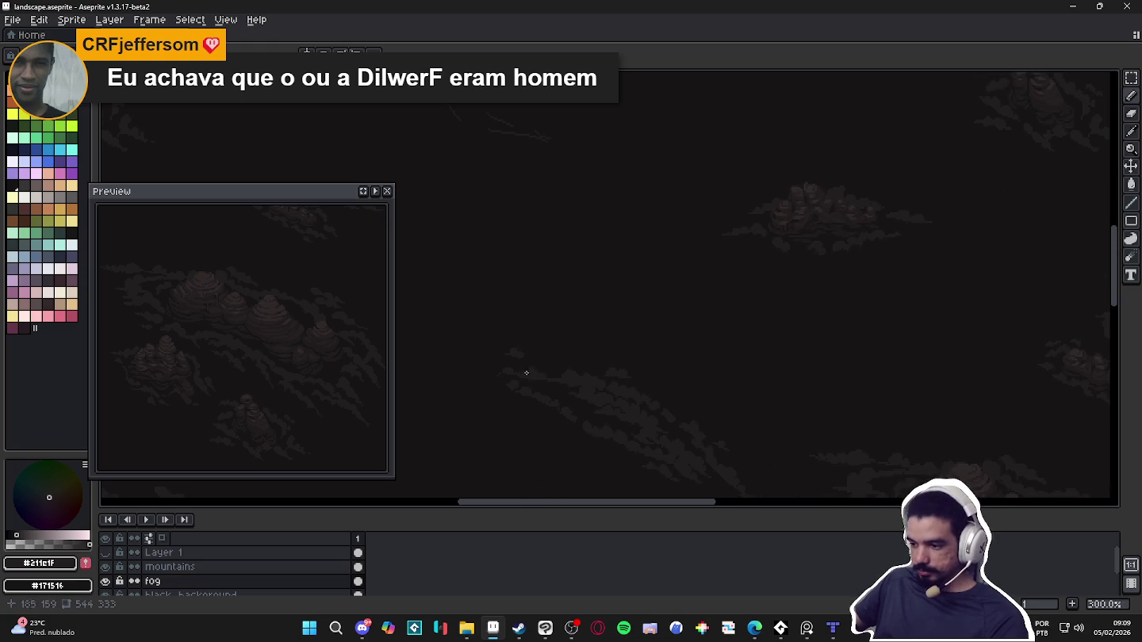
scroll(521, 353, up, 1)
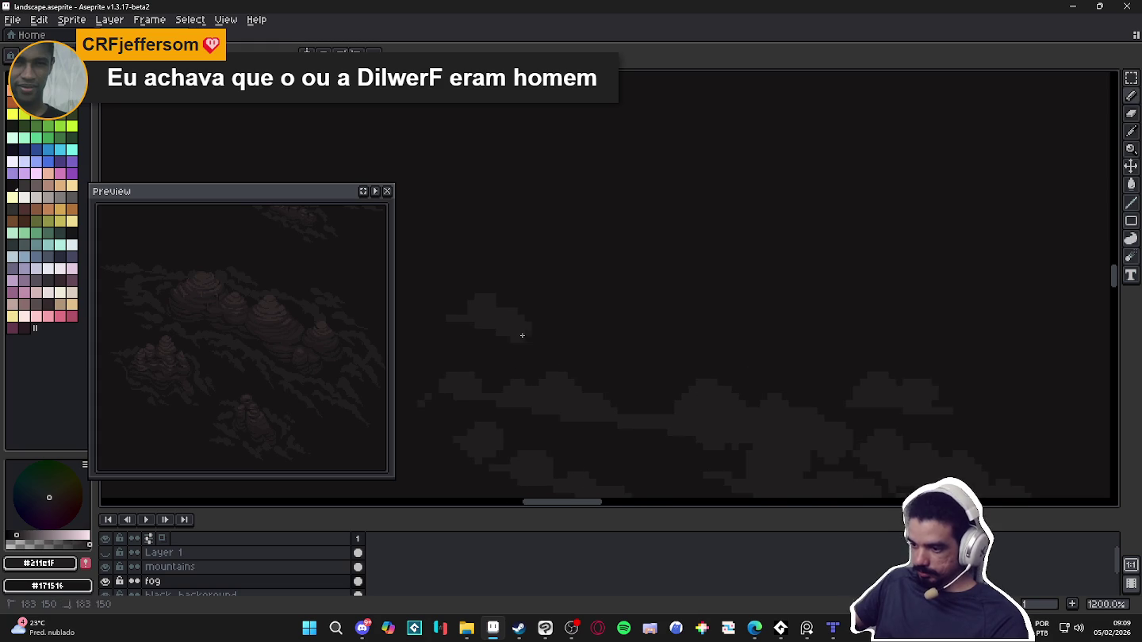
key(ctrl+z)
drag(521, 332, 552, 333)
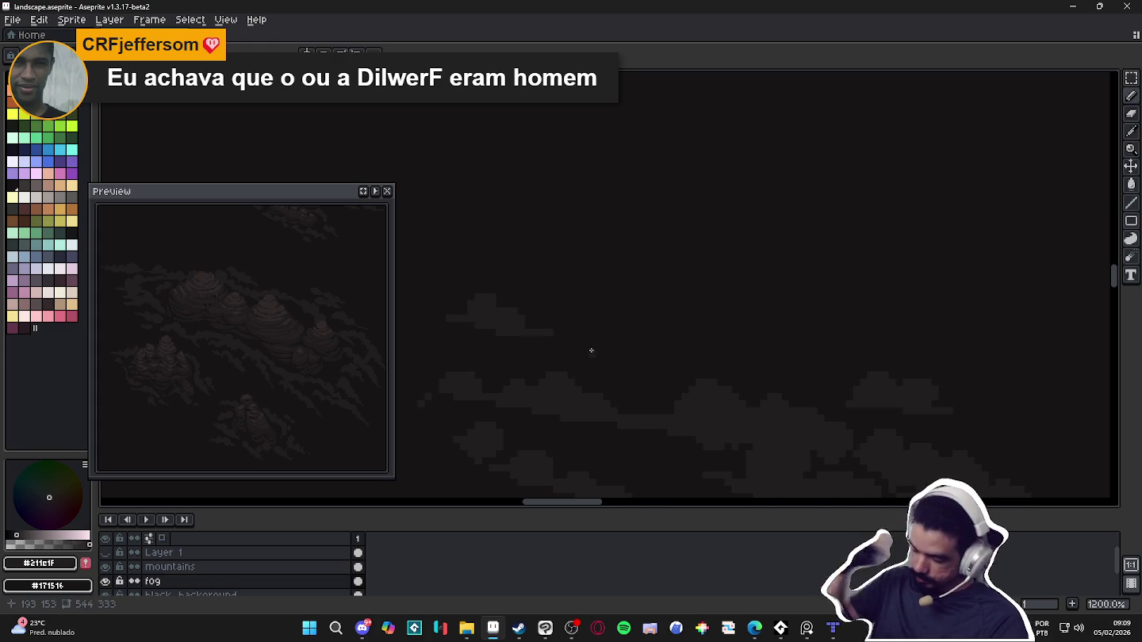
Switch to the Pencil and zoom around to inspect the fog bands
scroll(576, 353, down, 5)
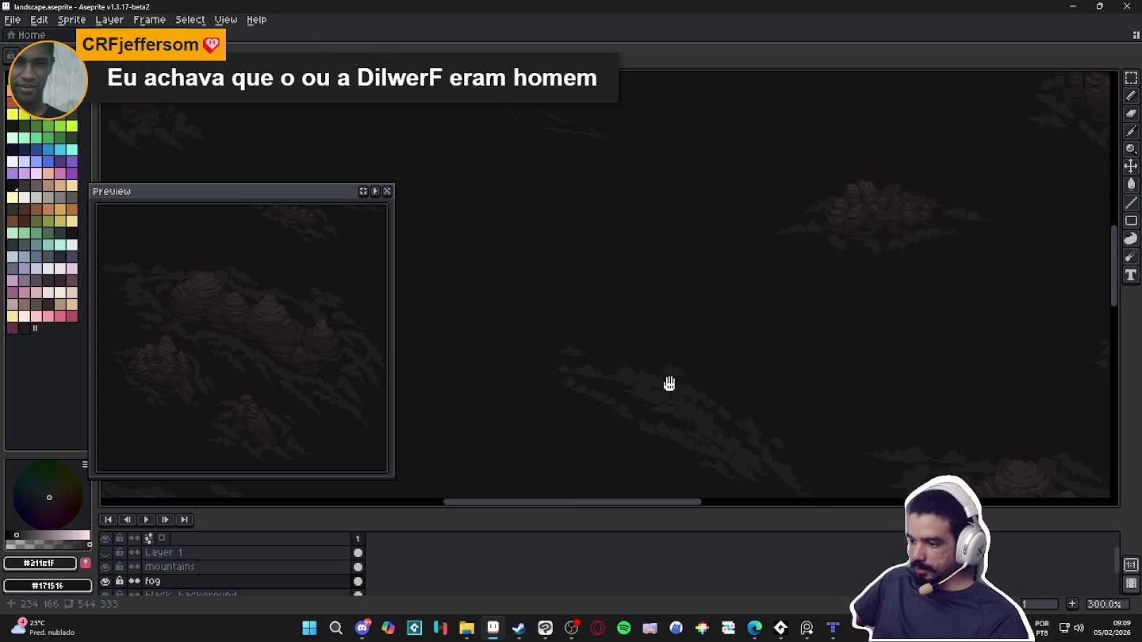
scroll(646, 320, down, 1)
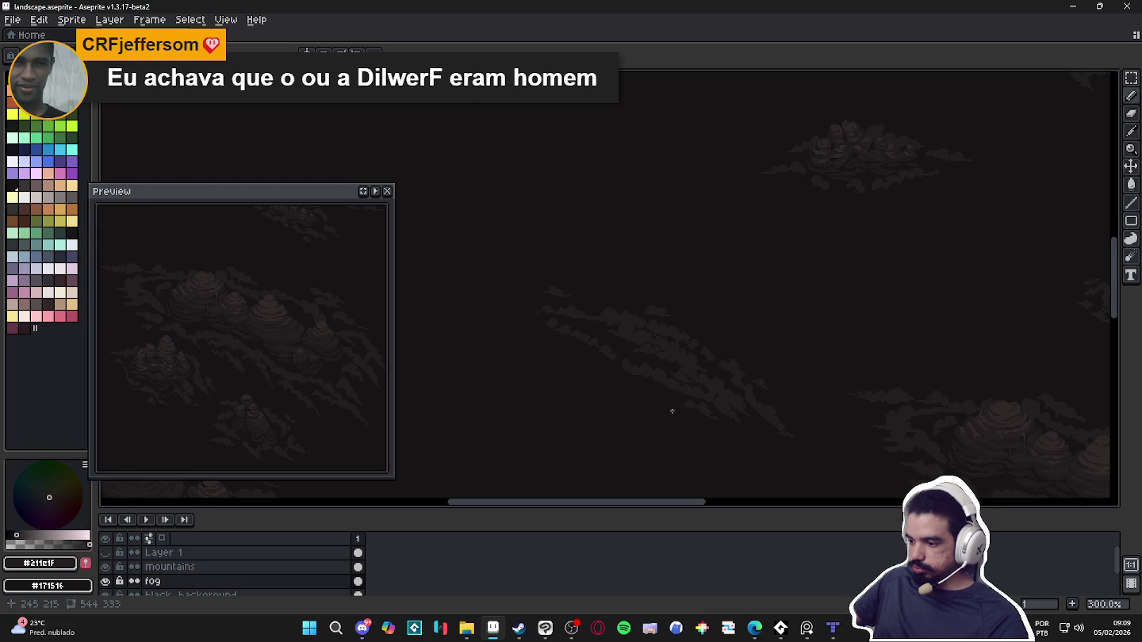
scroll(796, 395, up, 2)
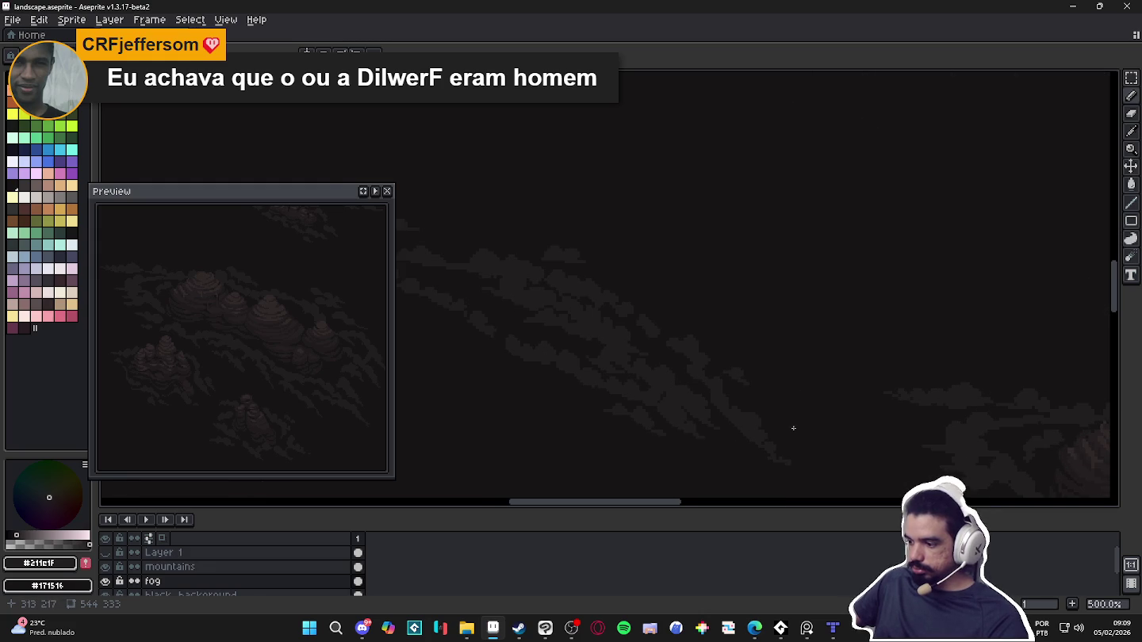
scroll(754, 427, up, 4)
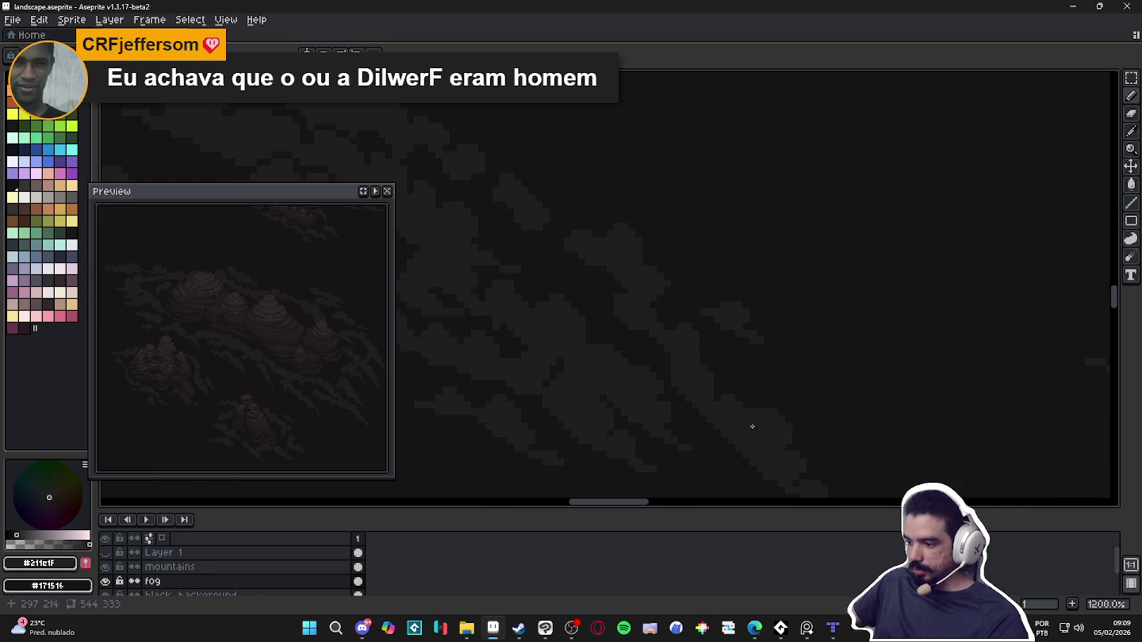
scroll(729, 418, up, 1)
key(b)
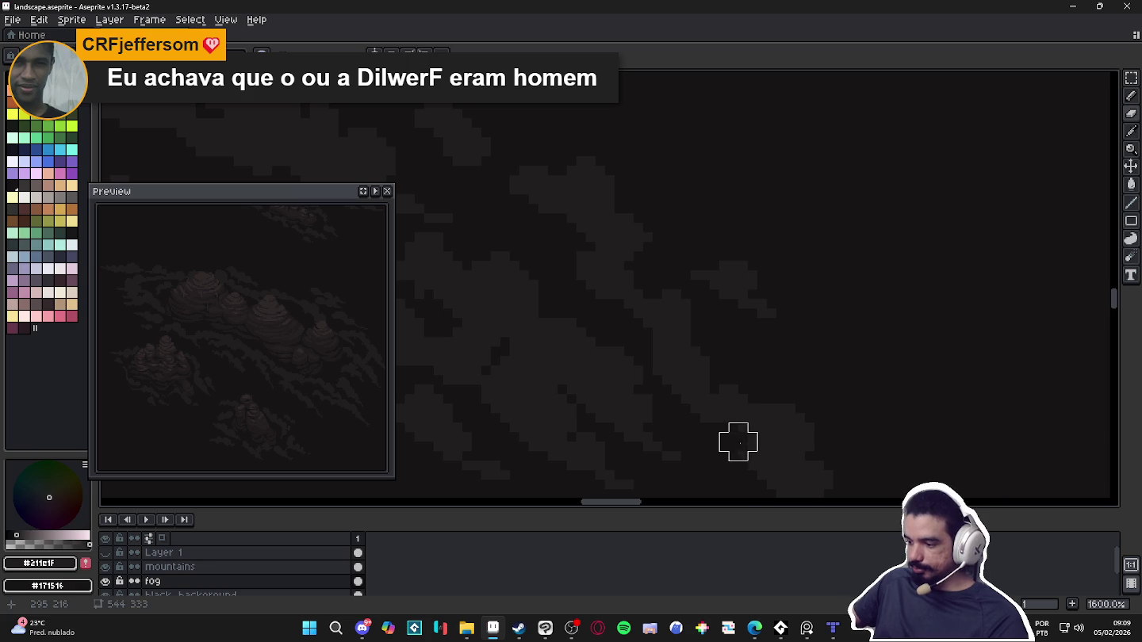
scroll(844, 395, down, 3)
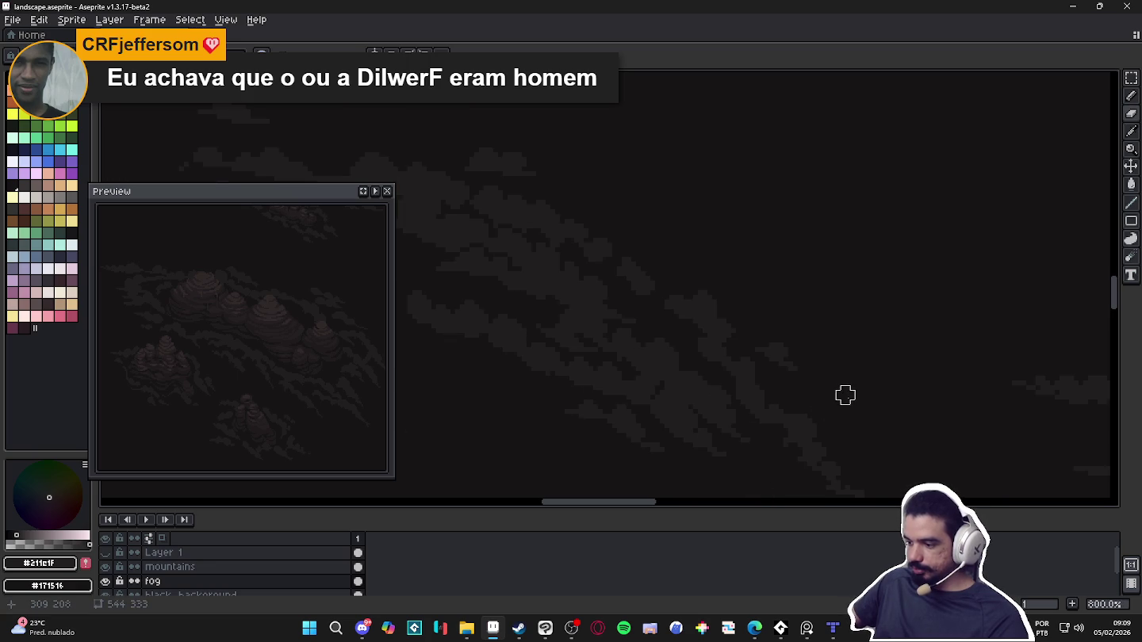
scroll(845, 396, down, 2)
scroll(841, 408, down, 2)
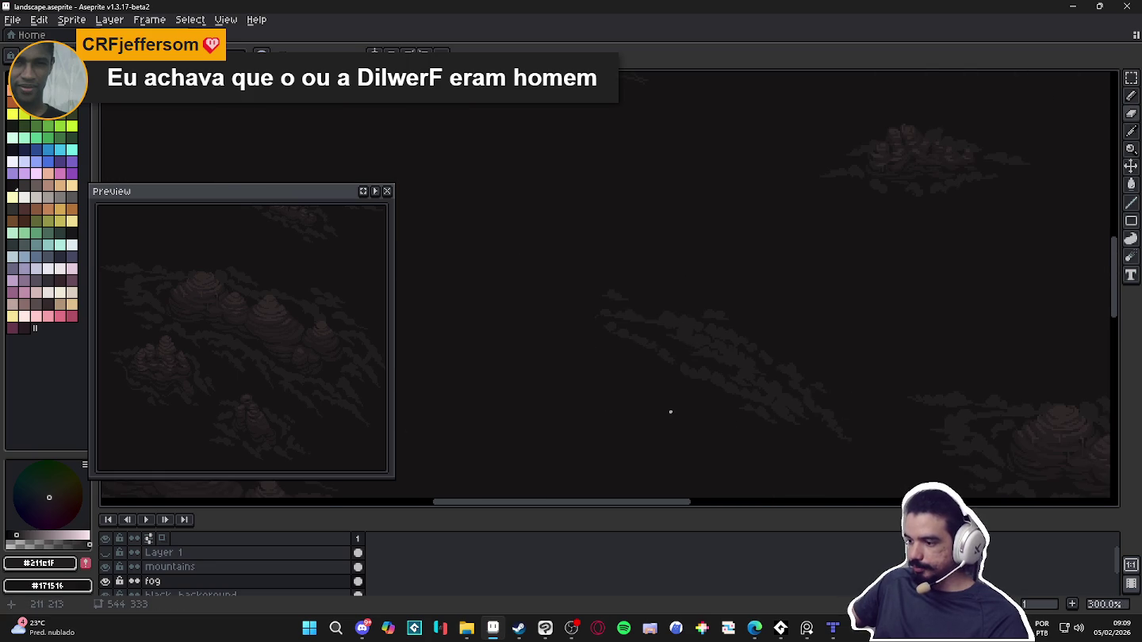
scroll(670, 412, down, 1)
scroll(683, 421, down, 1)
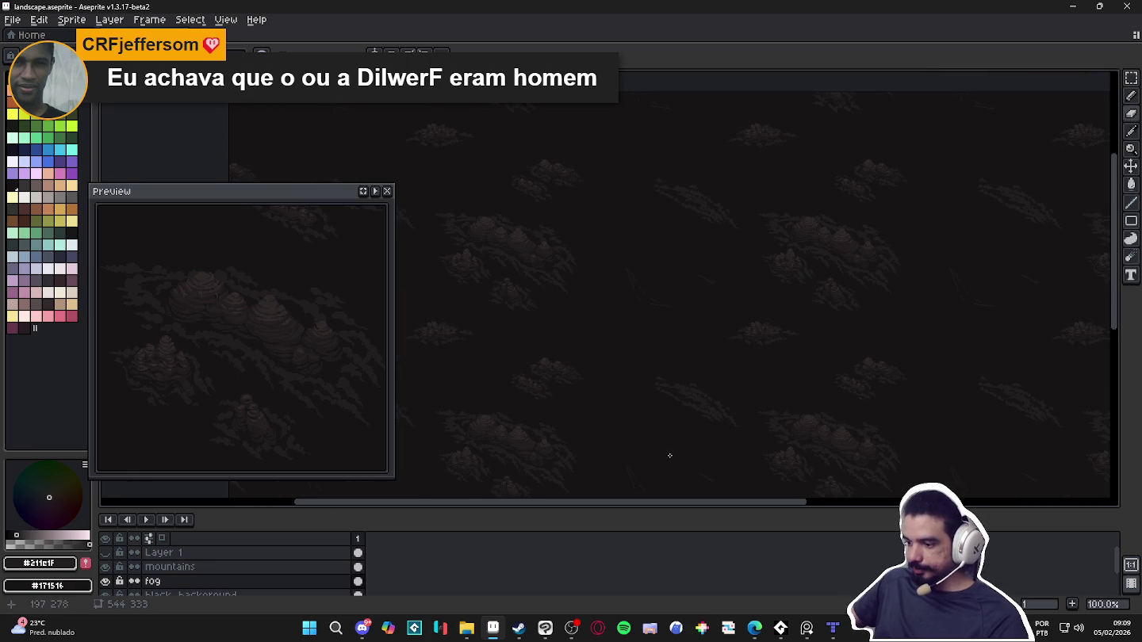
scroll(674, 446, up, 1)
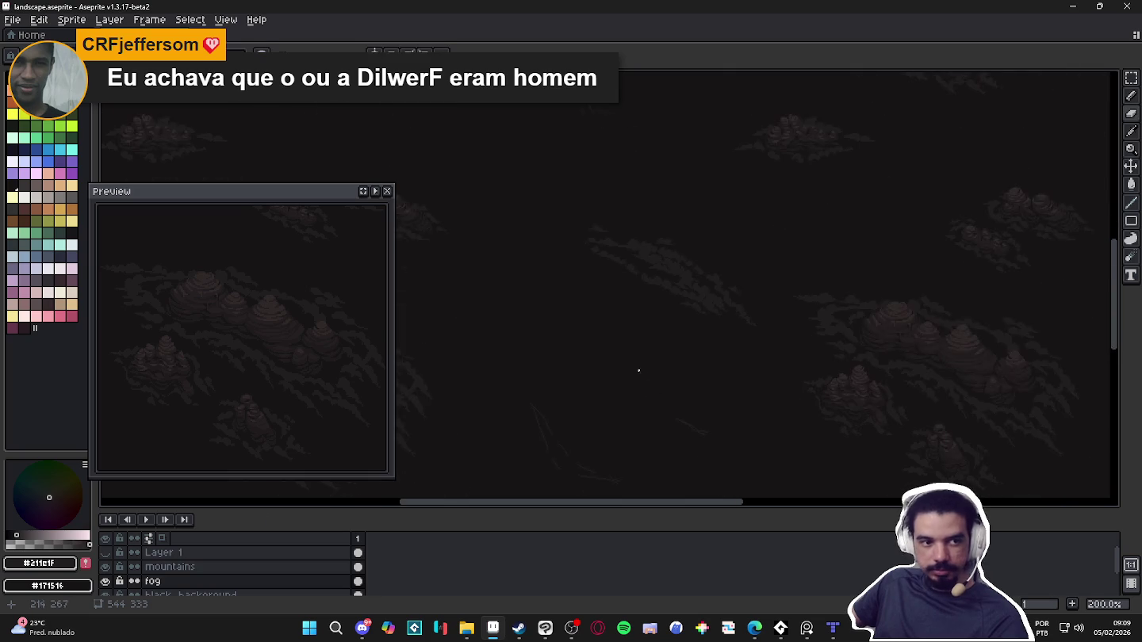
scroll(662, 408, up, 2)
scroll(690, 421, up, 2)
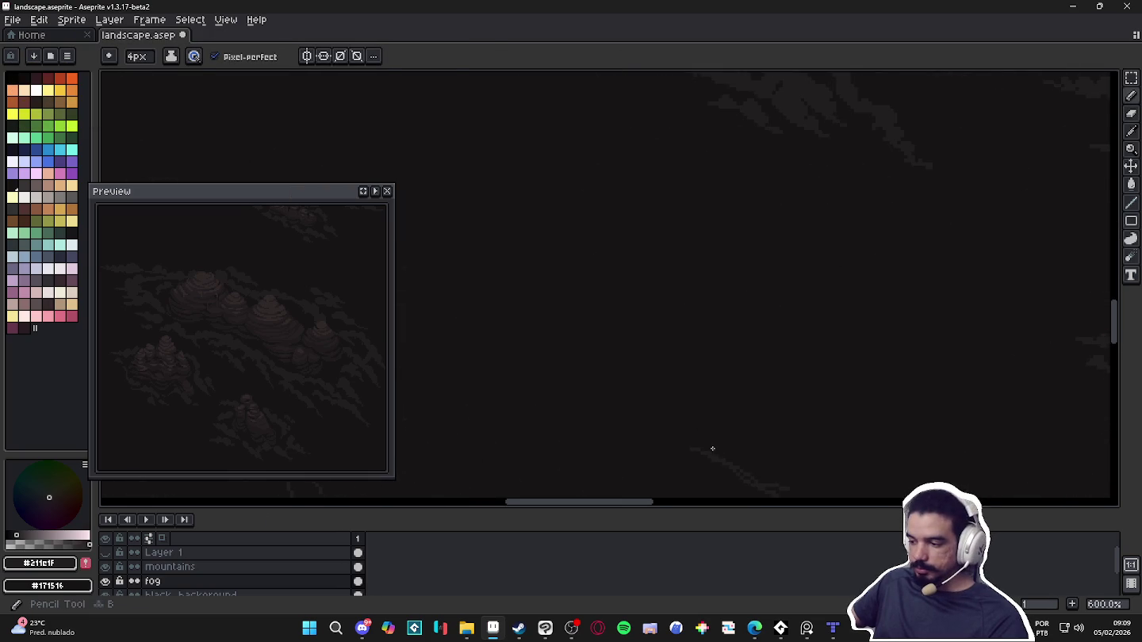
Extend the fog wisp up and to the right, then remove its thin right-hand tail
scroll(694, 420, up, 4)
drag(737, 405, 677, 282)
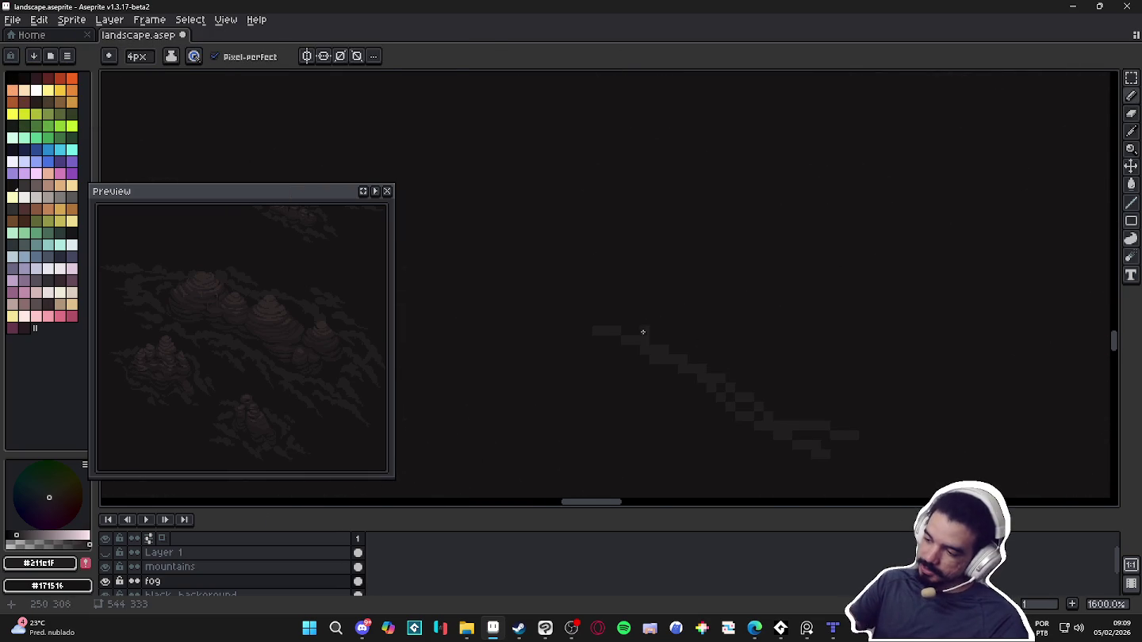
mouse_move(642, 325)
mouse_down()
mouse_move(655, 317)
mouse_move(682, 335)
mouse_move(674, 327)
mouse_move(706, 374)
mouse_move(774, 379)
mouse_move(749, 411)
mouse_move(815, 420)
mouse_move(810, 399)
mouse_move(854, 435)
mouse_move(833, 460)
mouse_move(838, 396)
mouse_move(884, 425)
mouse_up()
key(e)
key(b)
Add a thin diagonal fog line and a small blob below the band, then use a 1px brush
drag(600, 252, 535, 207)
drag(719, 379, 759, 402)
drag(788, 439, 794, 456)
drag(670, 378, 671, 374)
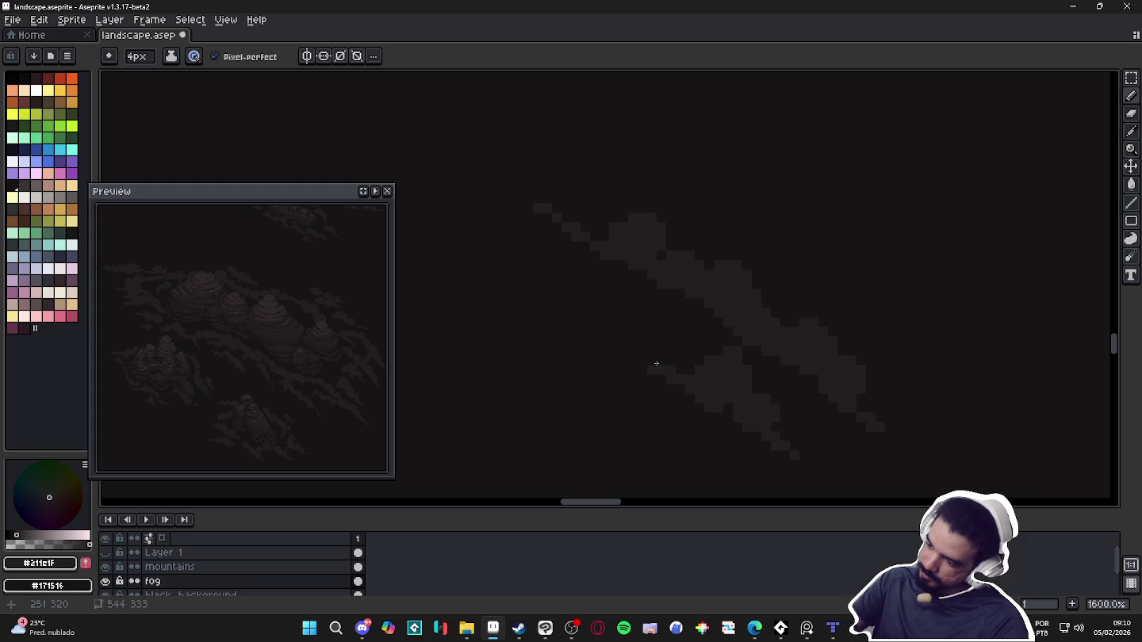
key(b)
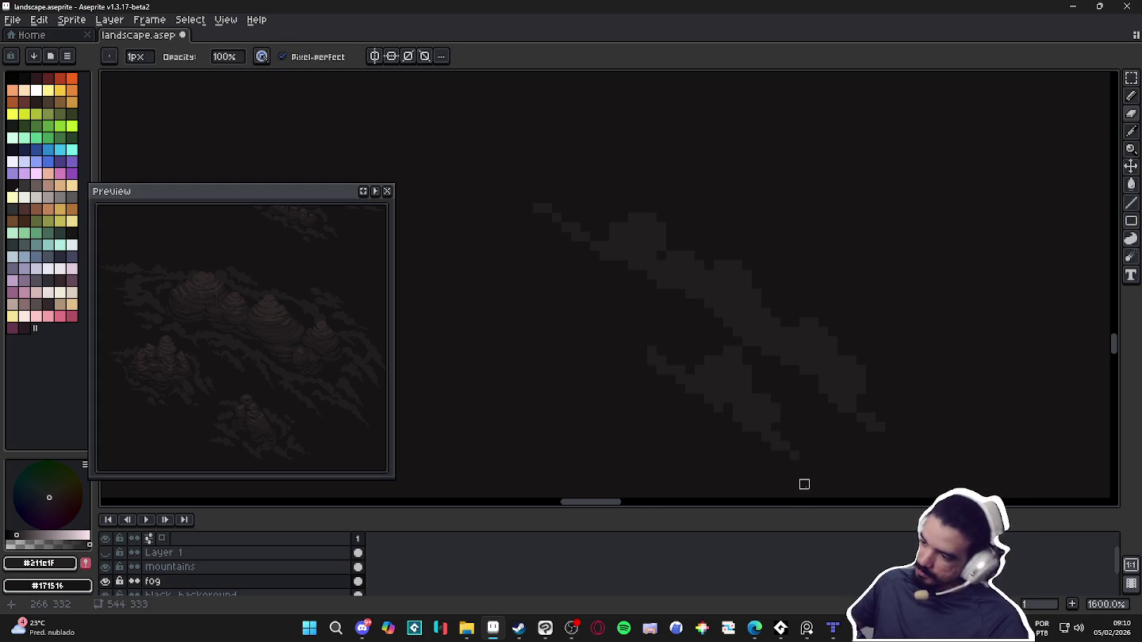
Zoom out and pan to review the whole landscape with the new fog edits
scroll(804, 483, down, 3)
scroll(789, 464, down, 2)
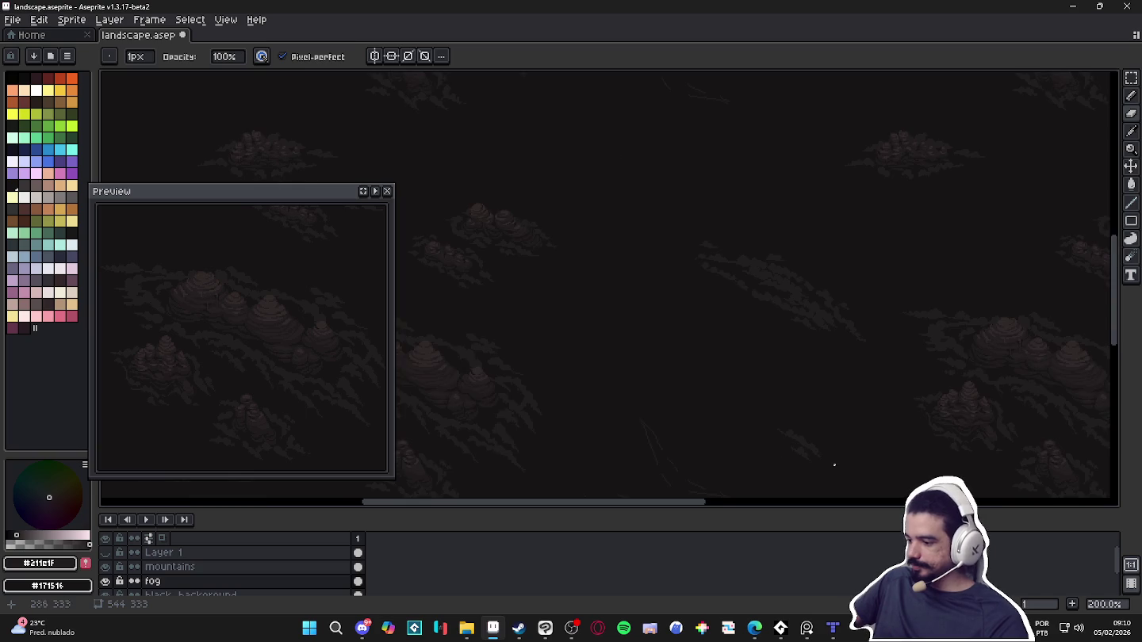
drag(838, 462, 753, 403)
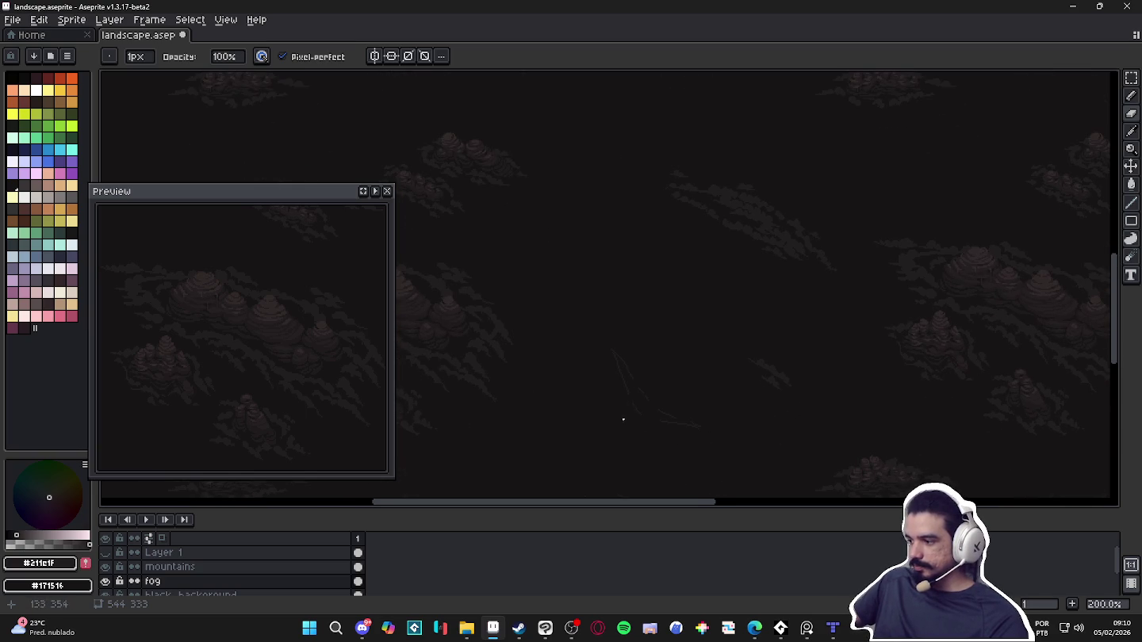
scroll(626, 420, down, 1)
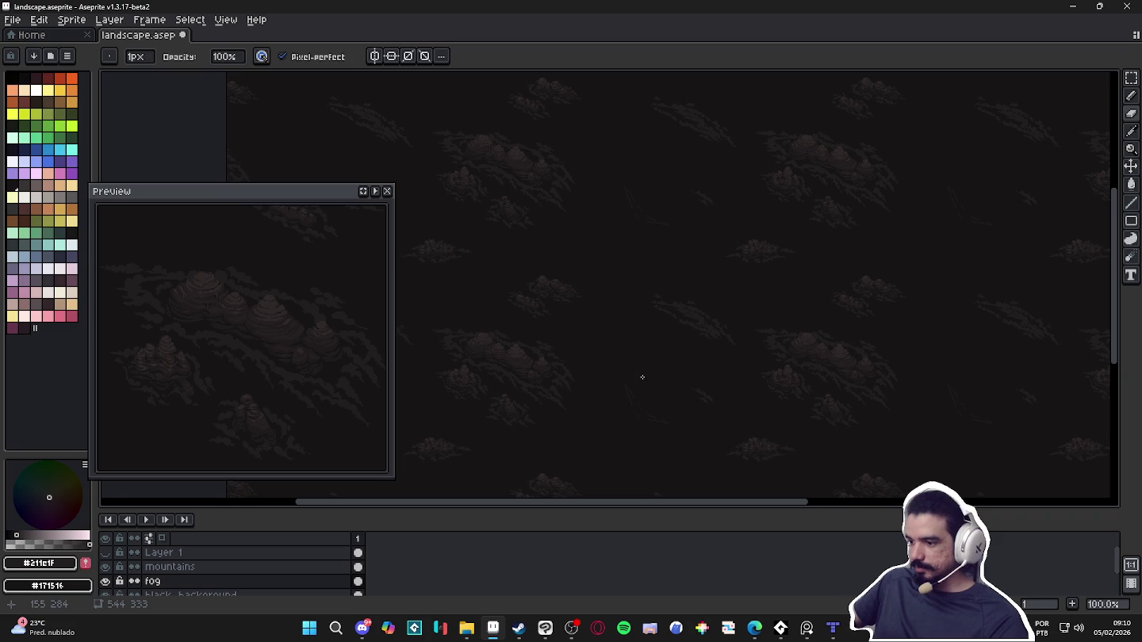
drag(647, 386, 672, 348)
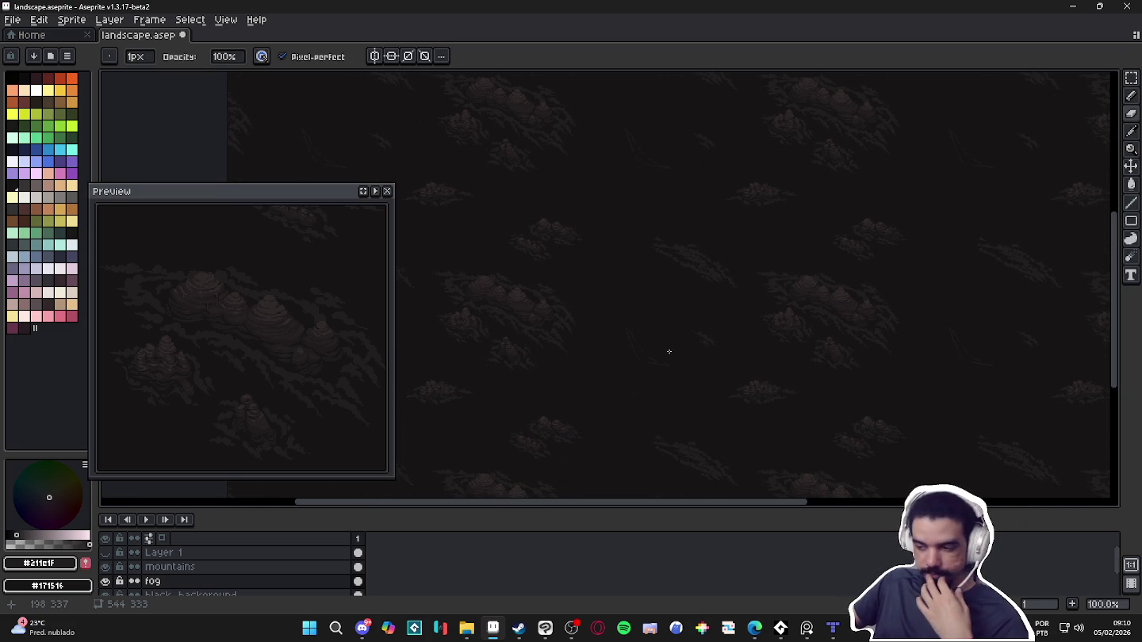
scroll(668, 344, up, 1)
scroll(673, 343, down, 1)
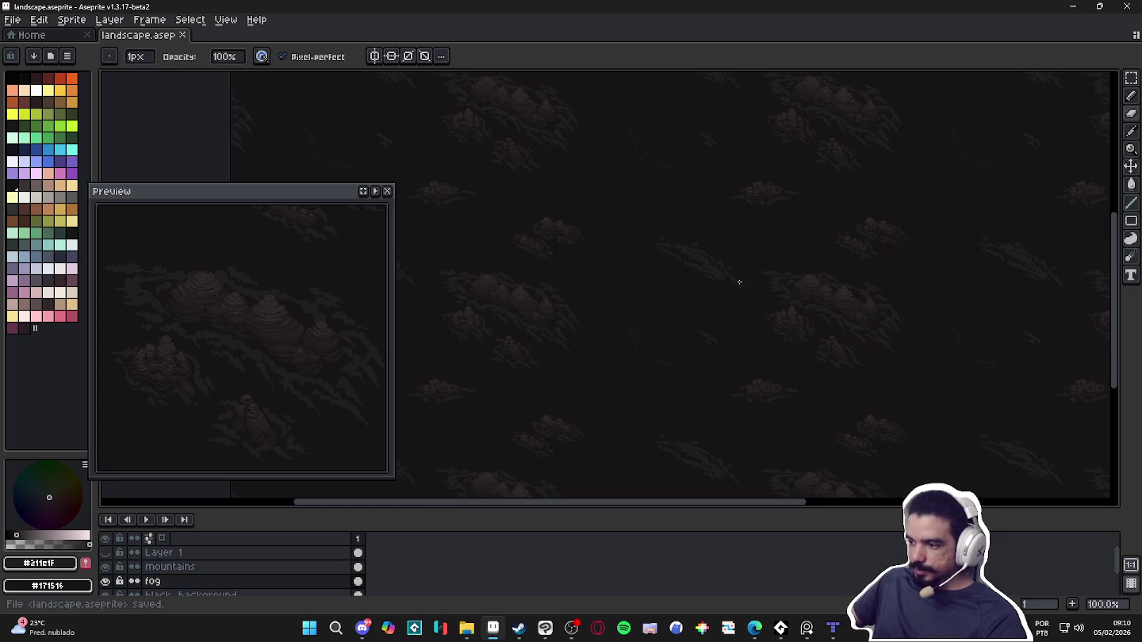
scroll(739, 275, up, 1)
scroll(746, 269, up, 1)
scroll(704, 332, down, 1)
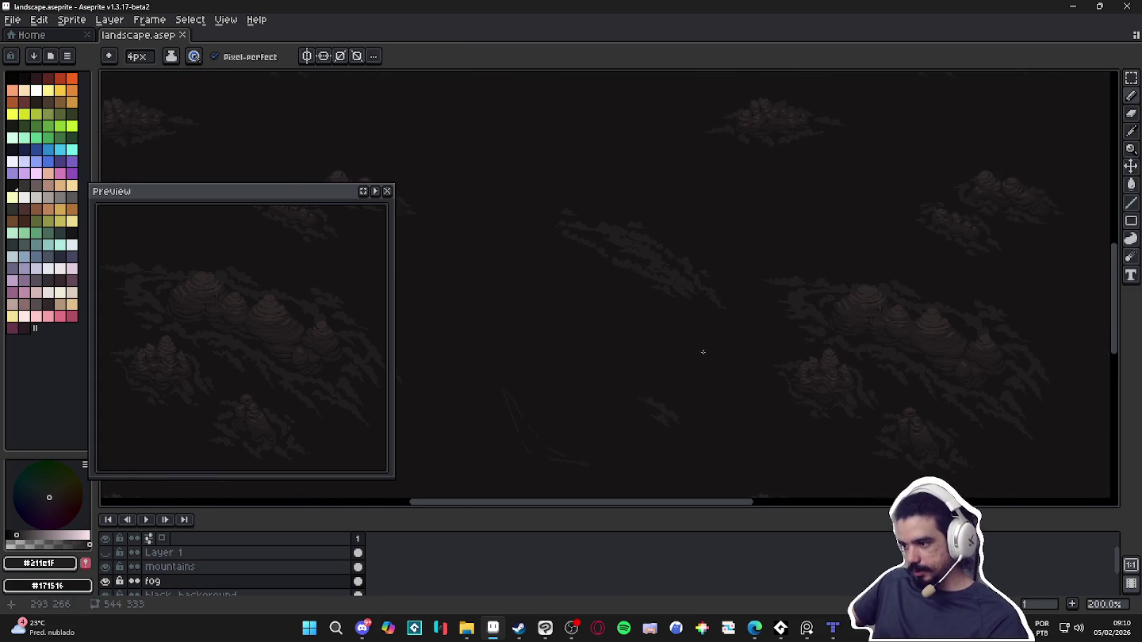
Add faint strokes to the thin fog wisp and thicken its top
scroll(689, 325, down, 1)
scroll(635, 381, up, 3)
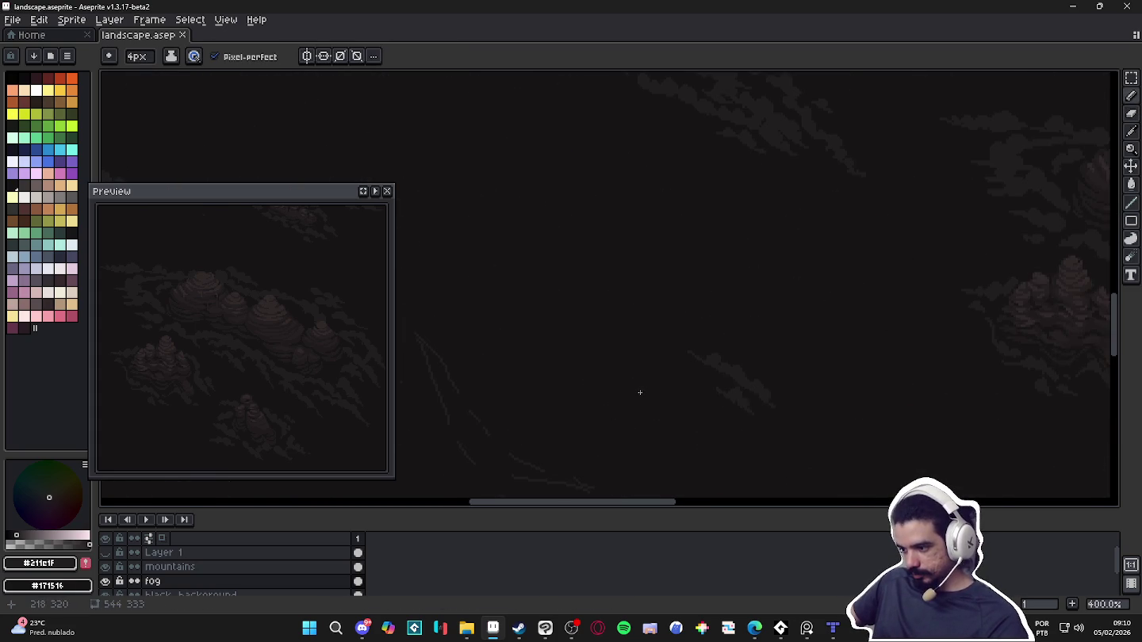
scroll(639, 392, down, 2)
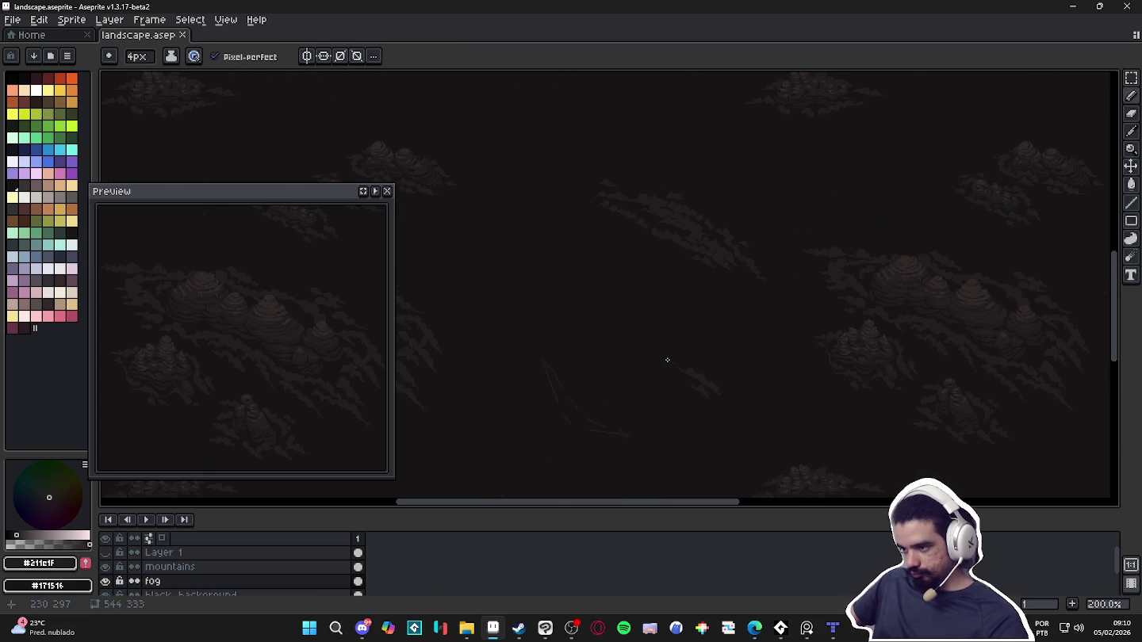
scroll(666, 359, down, 1)
scroll(616, 386, up, 4)
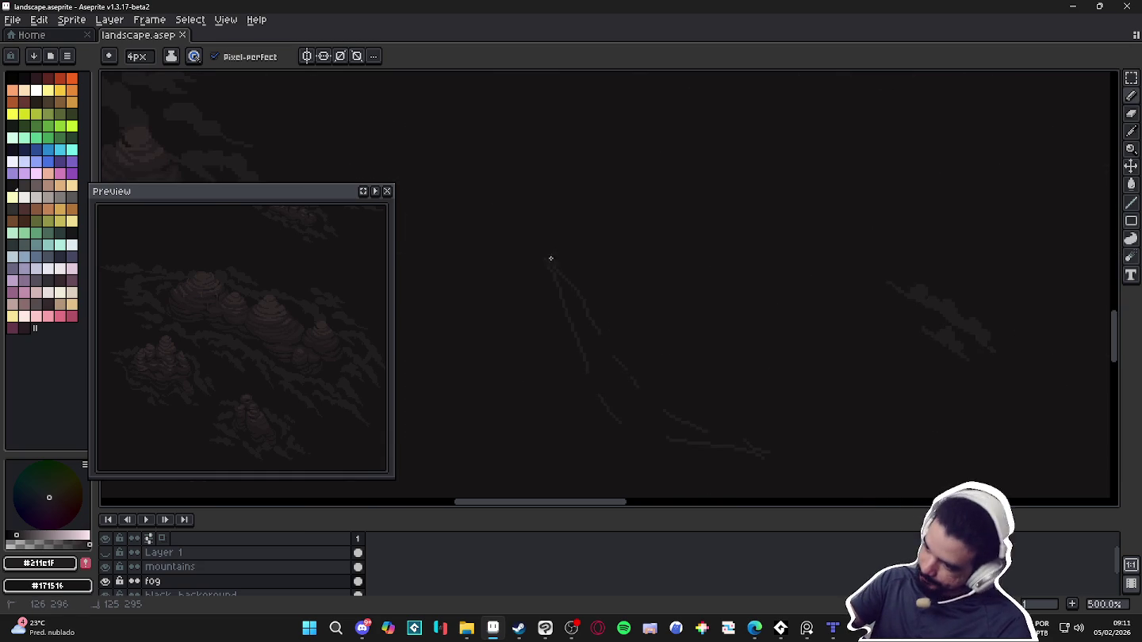
drag(565, 264, 580, 277)
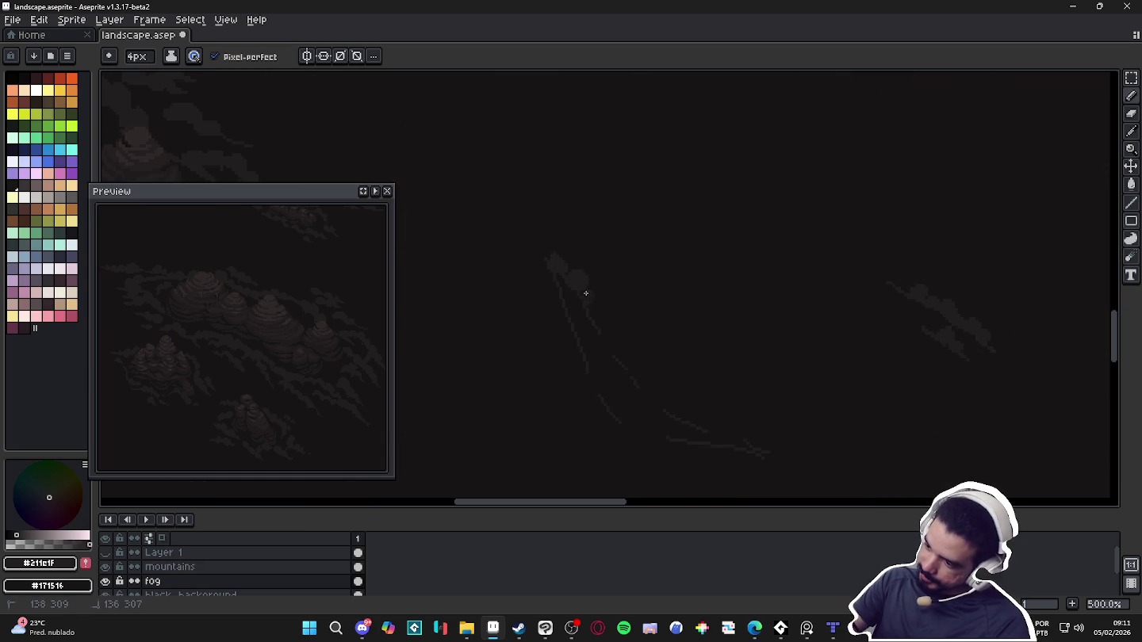
drag(589, 290, 597, 322)
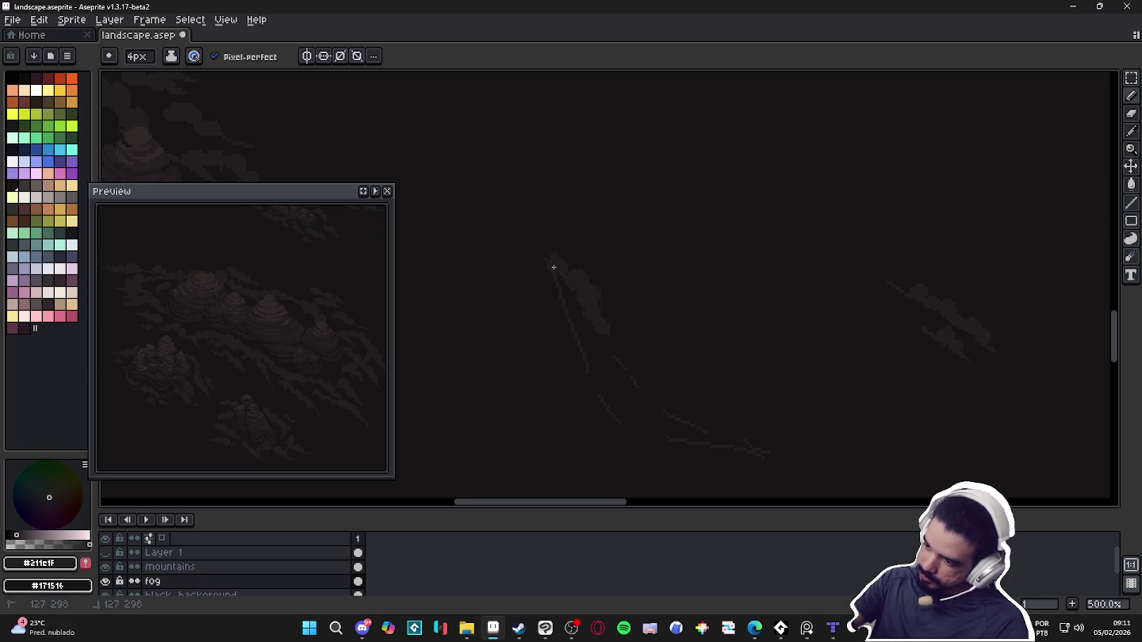
drag(530, 240, 588, 365)
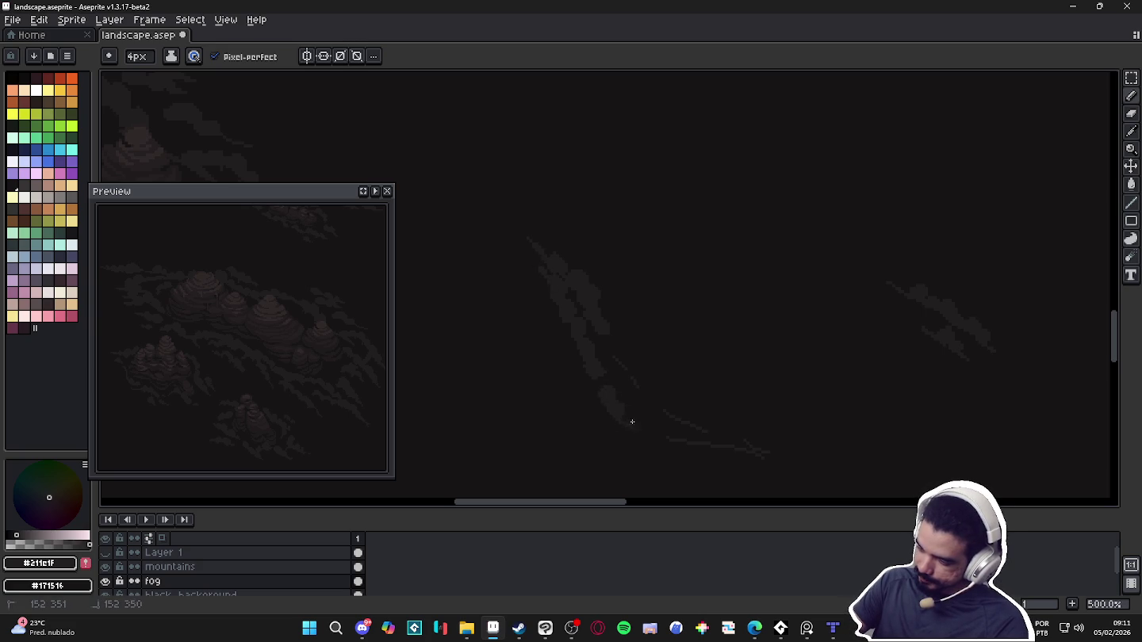
Extend the lower fog stroke rightward, dab small blobs, and thicken its tail
drag(632, 422, 645, 429)
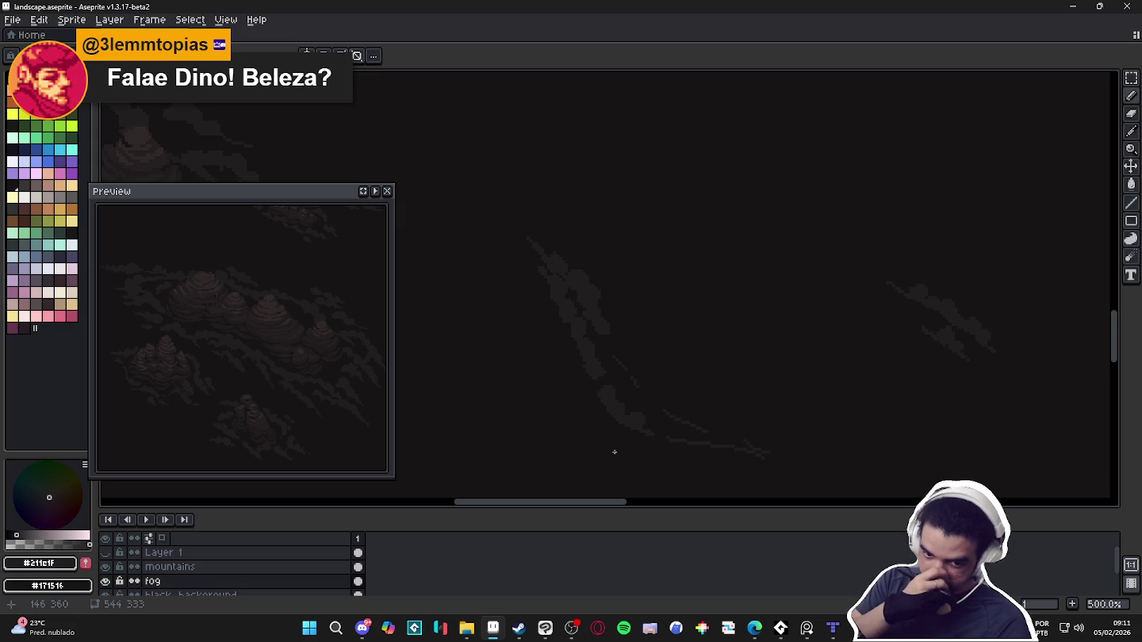
drag(646, 444, 681, 448)
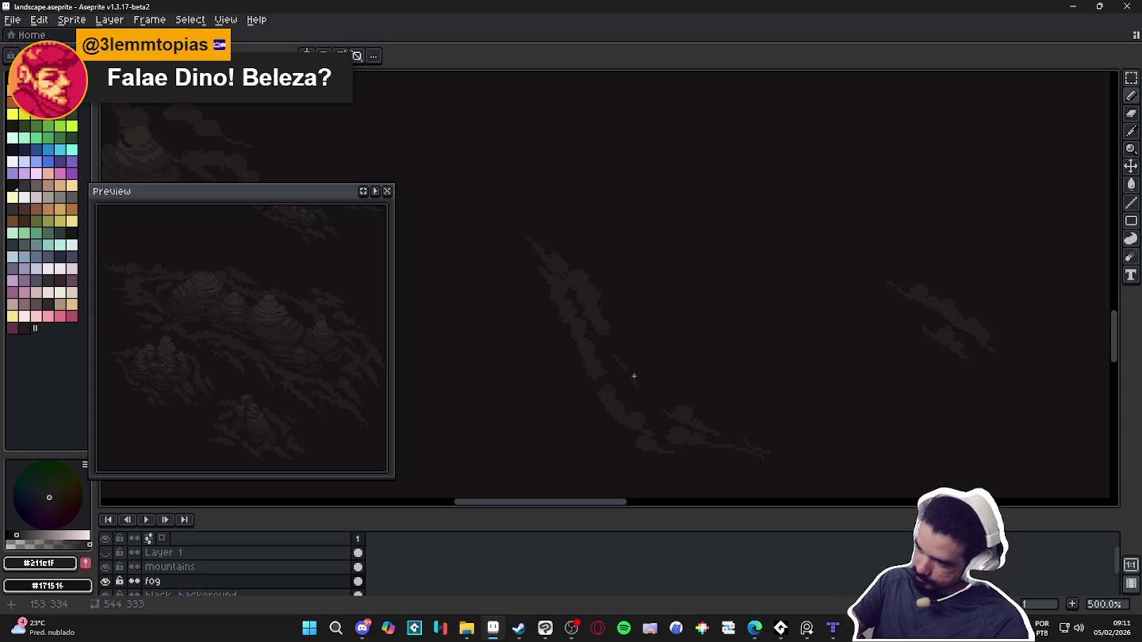
drag(633, 371, 637, 374)
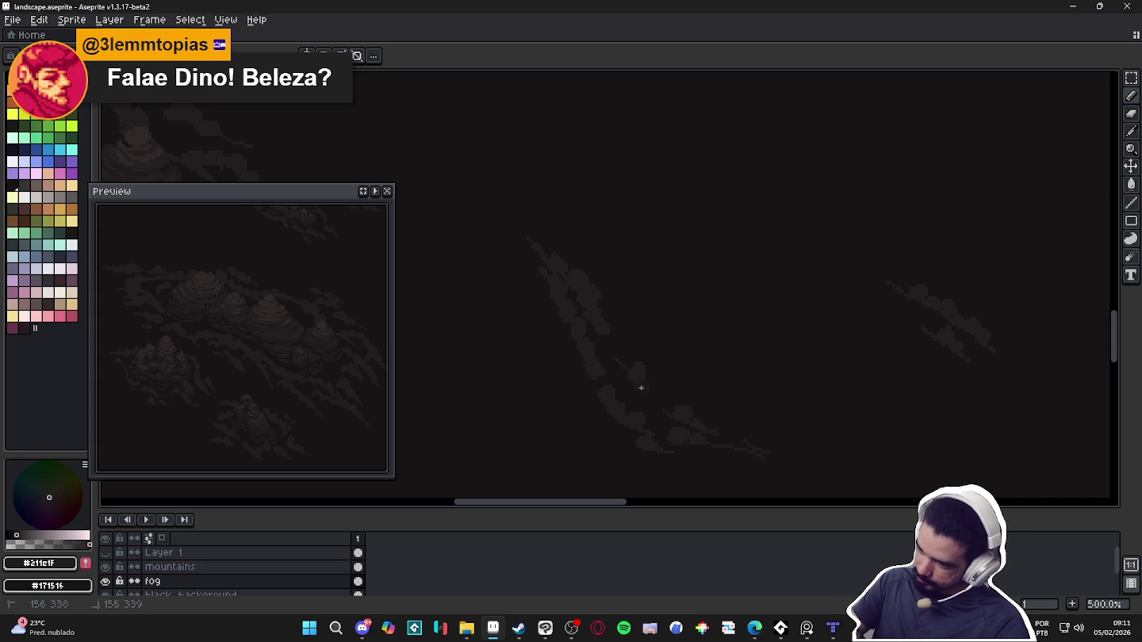
click(622, 353)
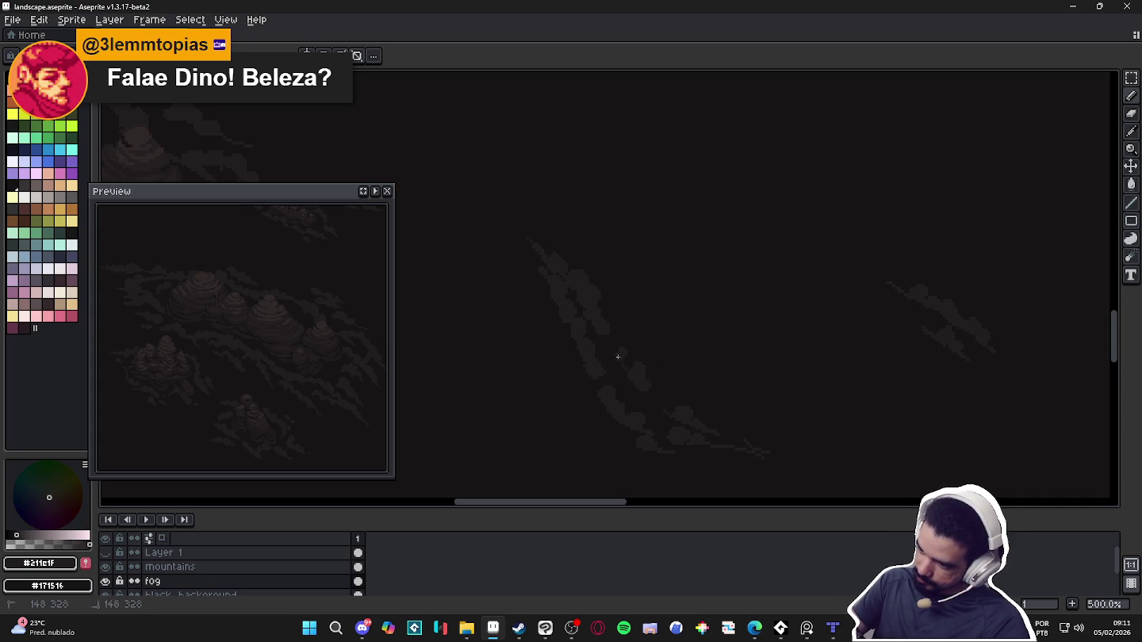
drag(728, 440, 789, 455)
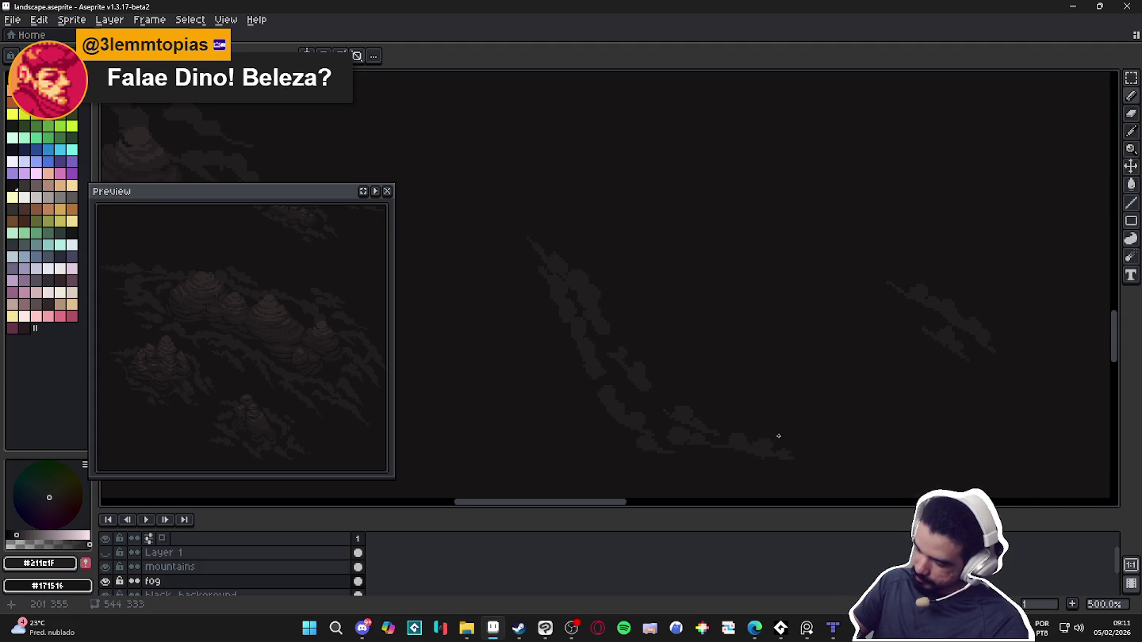
scroll(778, 436, down, 1)
scroll(796, 428, down, 1)
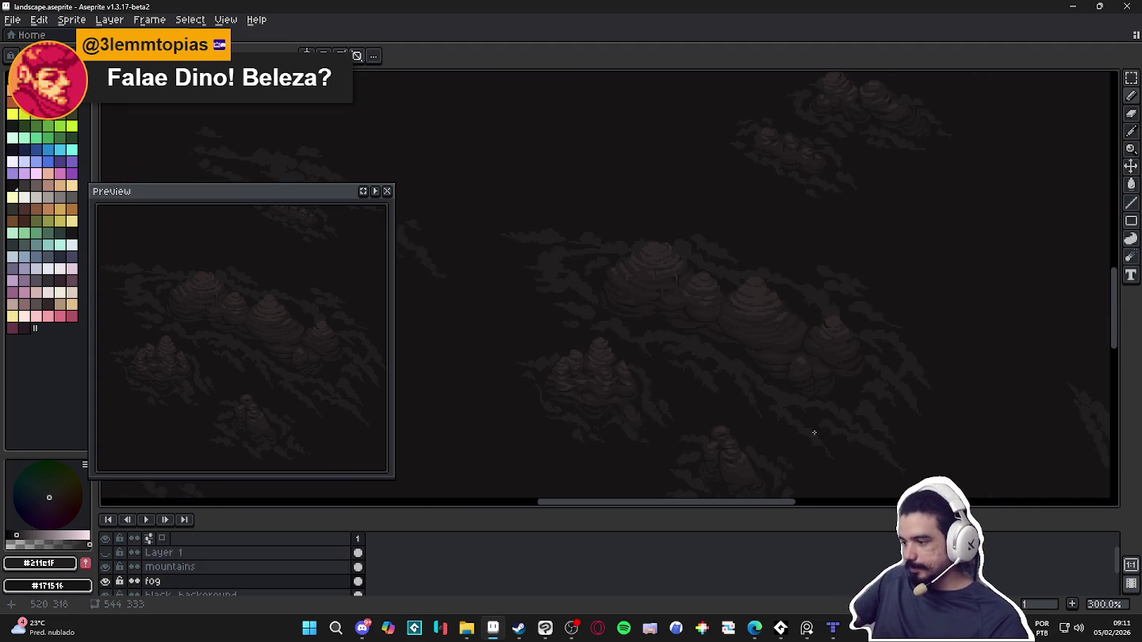
Pan across the canvas and switch to the Pencil tool
mouse_move(640, 394)
mouse_down()
mouse_move(731, 350)
mouse_move(718, 346)
mouse_move(854, 321)
mouse_up()
scroll(561, 322, up, 1)
scroll(561, 322, down, 1)
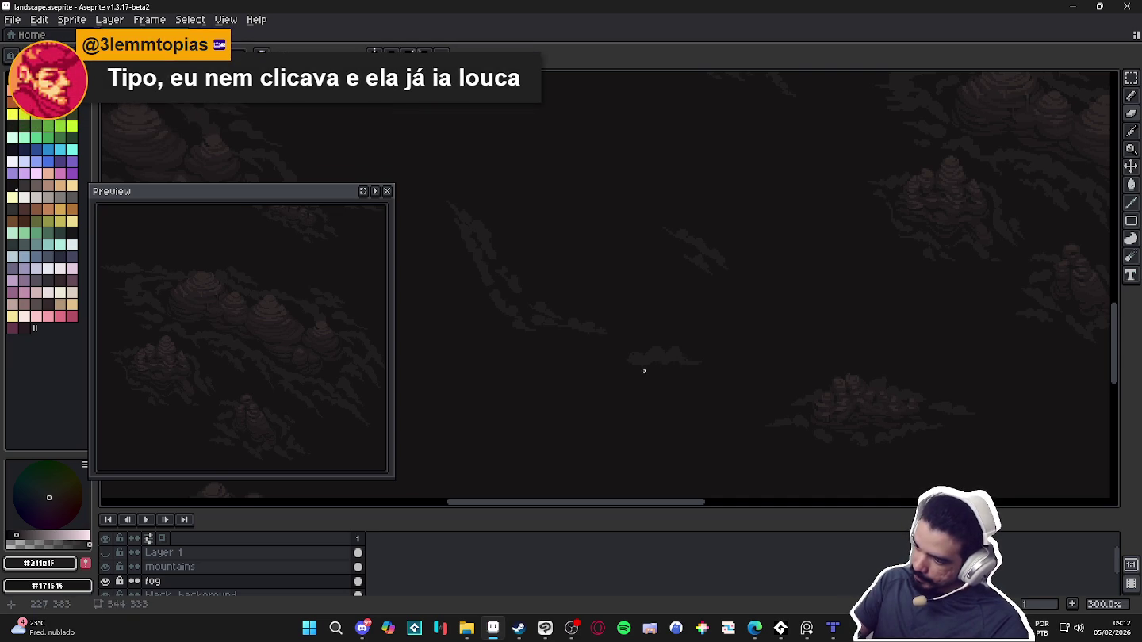
key(b)
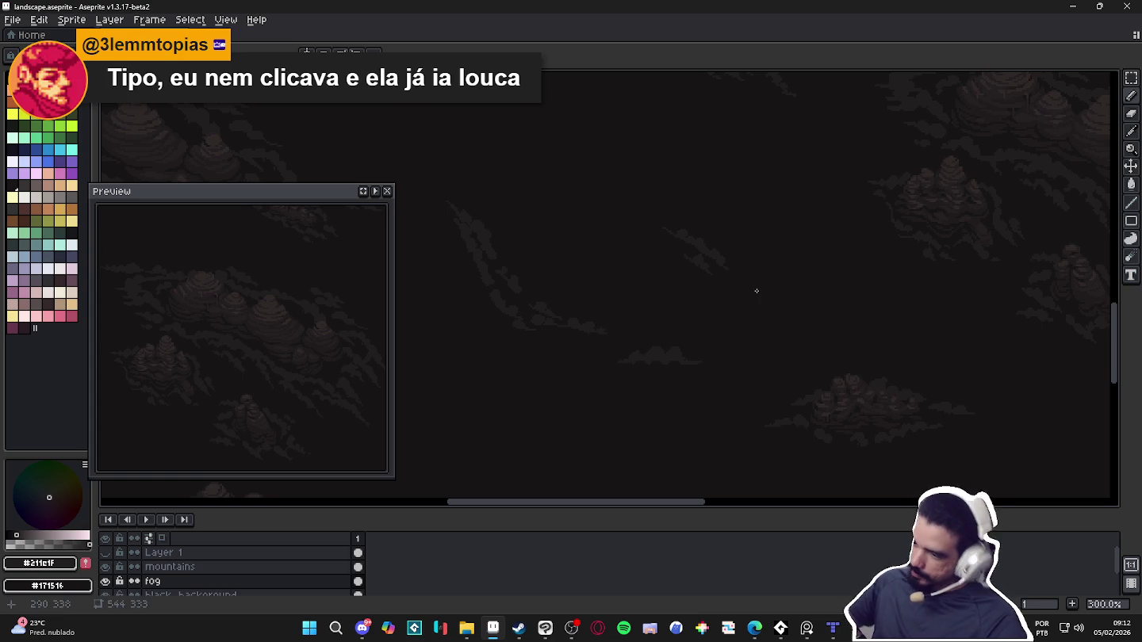
Review the fog wisps and save landscape.aseprite
scroll(715, 334, down, 2)
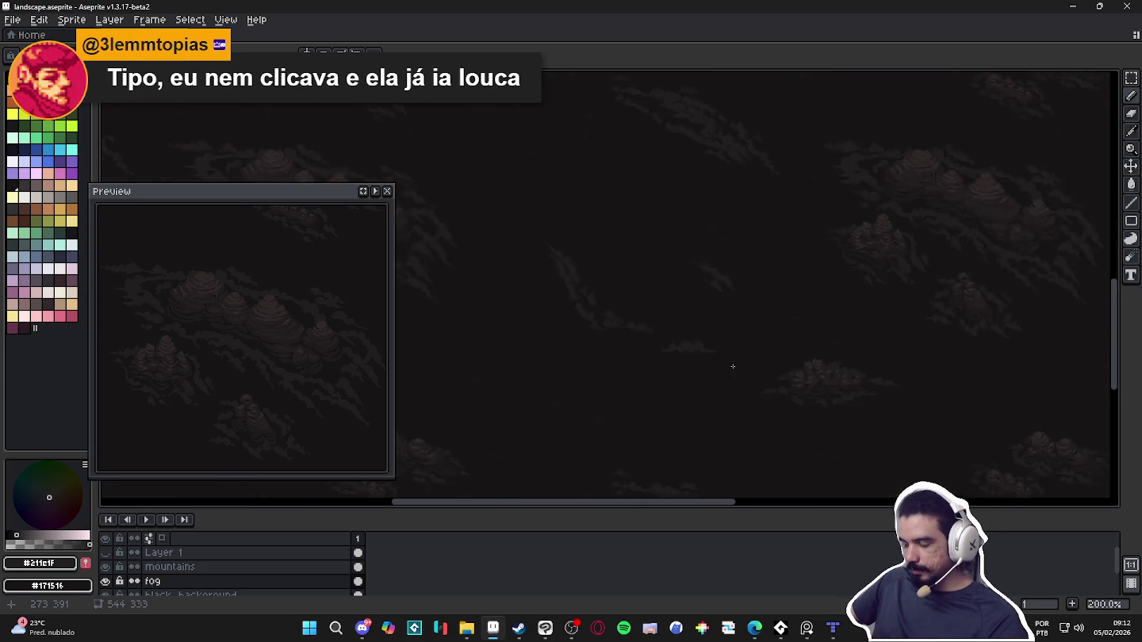
scroll(688, 317, up, 1)
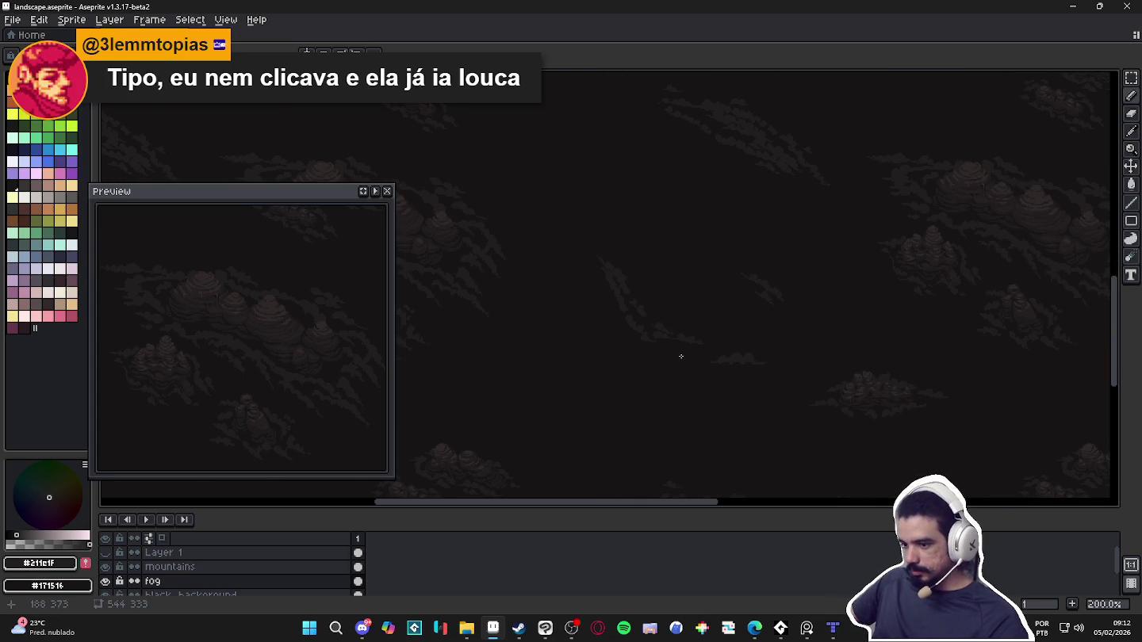
scroll(702, 390, down, 1)
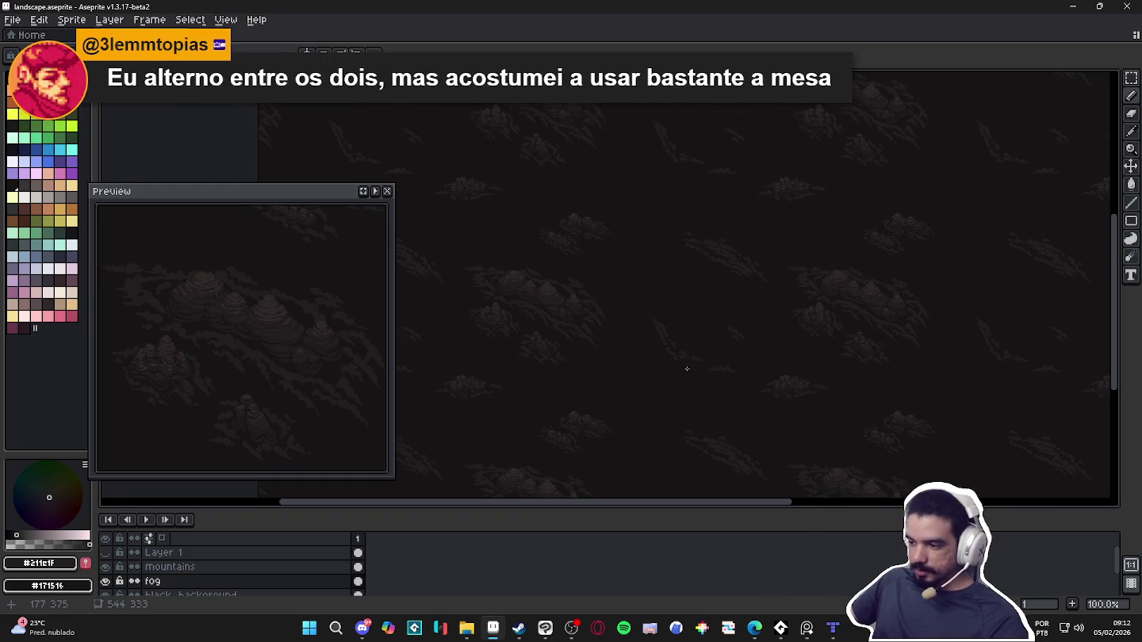
scroll(666, 348, up, 1)
scroll(580, 270, up, 3)
drag(610, 298, 635, 334)
scroll(634, 334, down, 4)
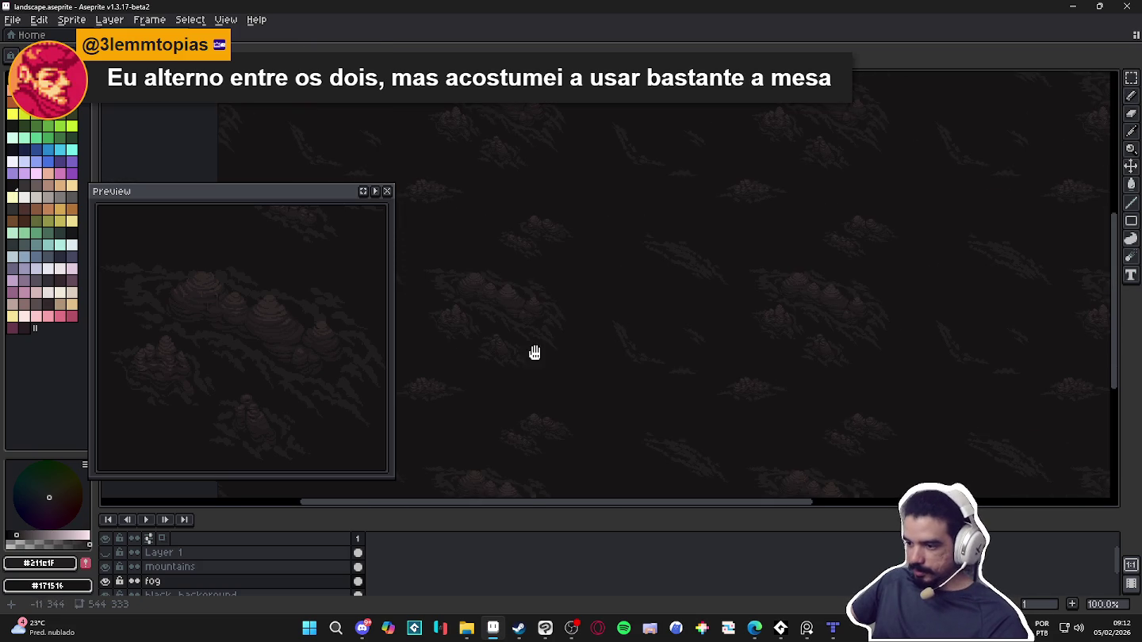
key(ctrl+s)
scroll(677, 353, up, 4)
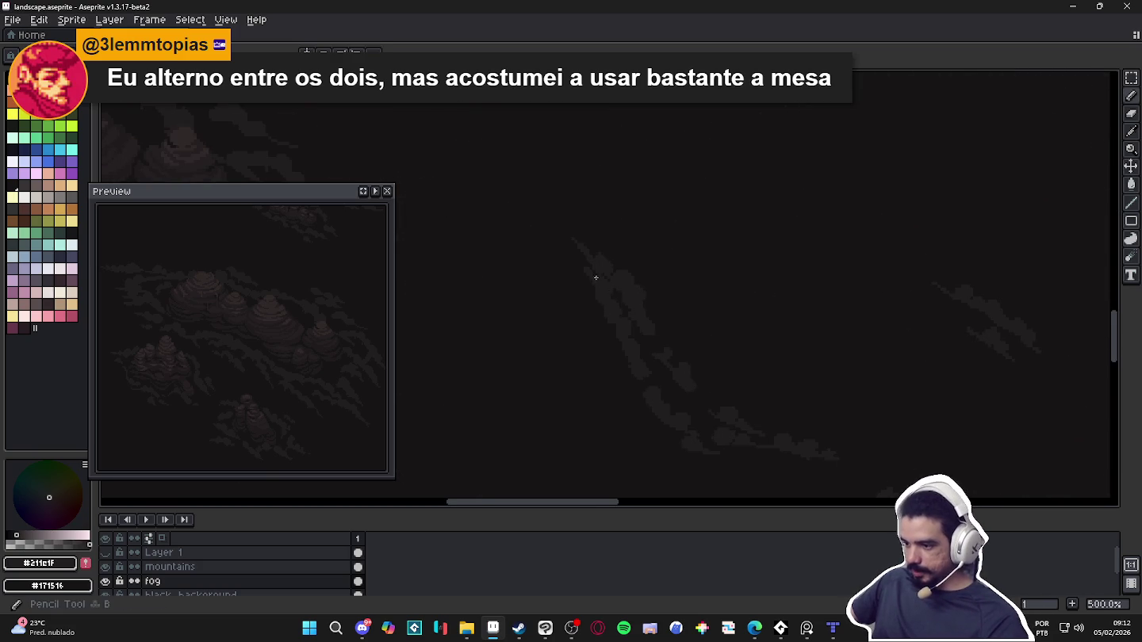
Paint a faint curved fog streak beside the existing wisps and extend it at both ends
drag(591, 279, 654, 284)
drag(574, 256, 670, 348)
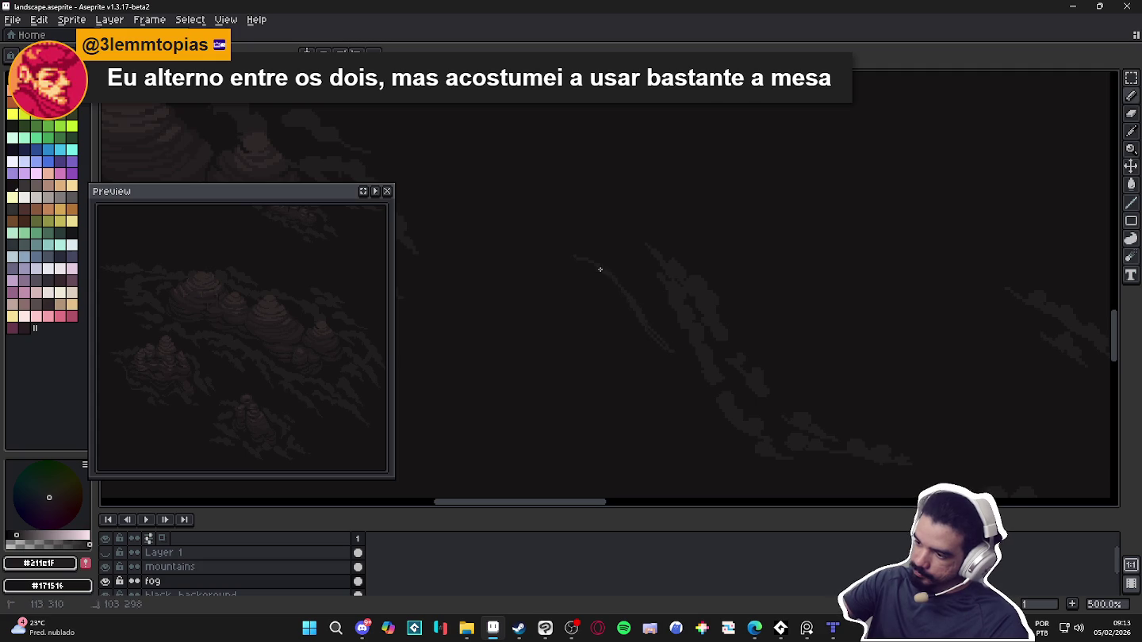
drag(537, 245, 592, 260)
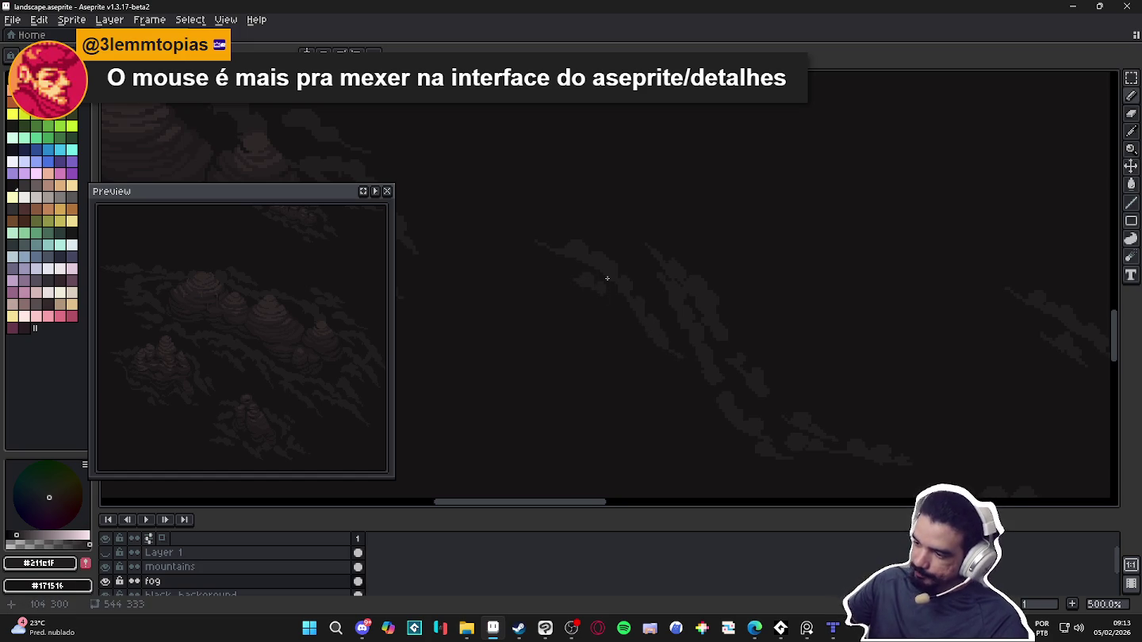
scroll(696, 319, down, 2)
Toggle the mountains and Layer 1 visibility to compare the cave scene with the landscape
scroll(730, 334, down, 1)
click(106, 567)
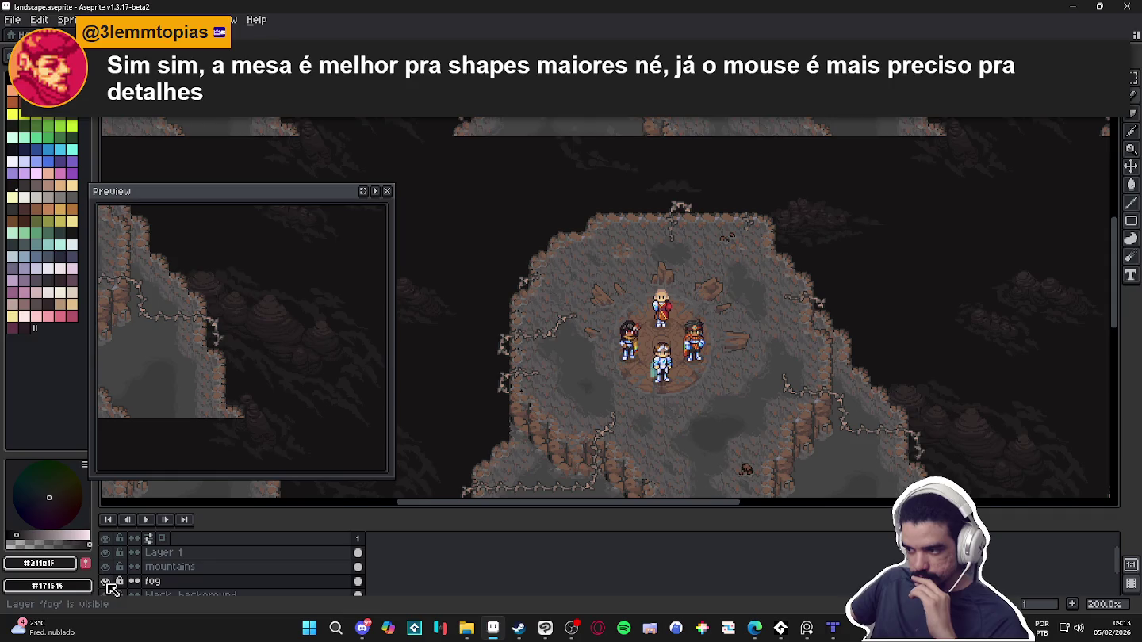
click(111, 568)
drag(110, 568, 108, 555)
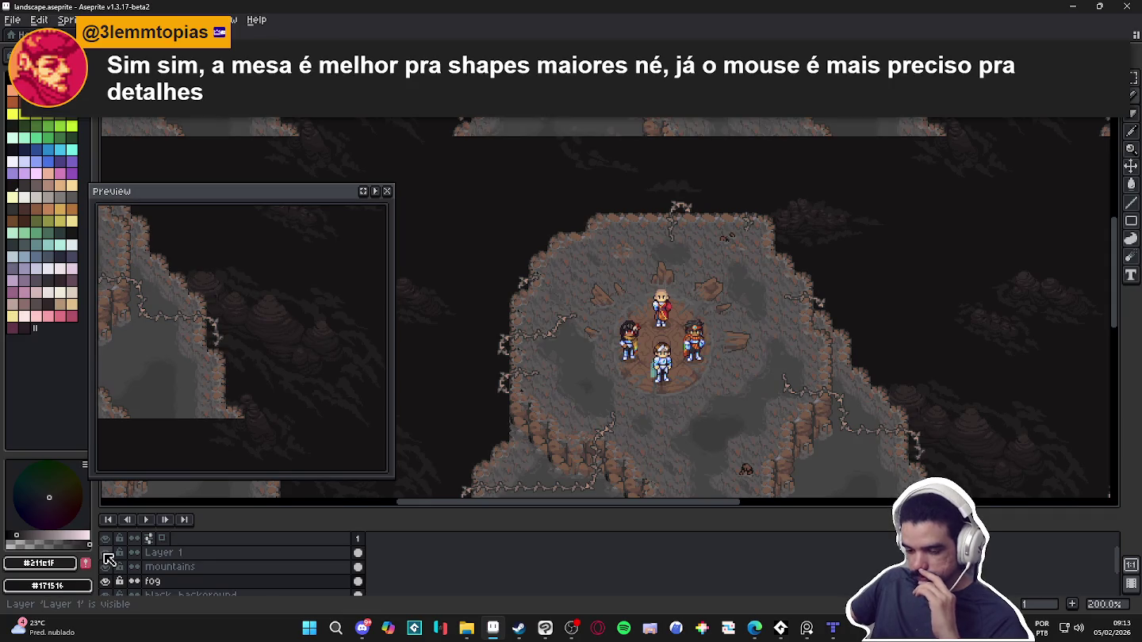
scroll(662, 297, down, 1)
scroll(662, 297, down, 1)
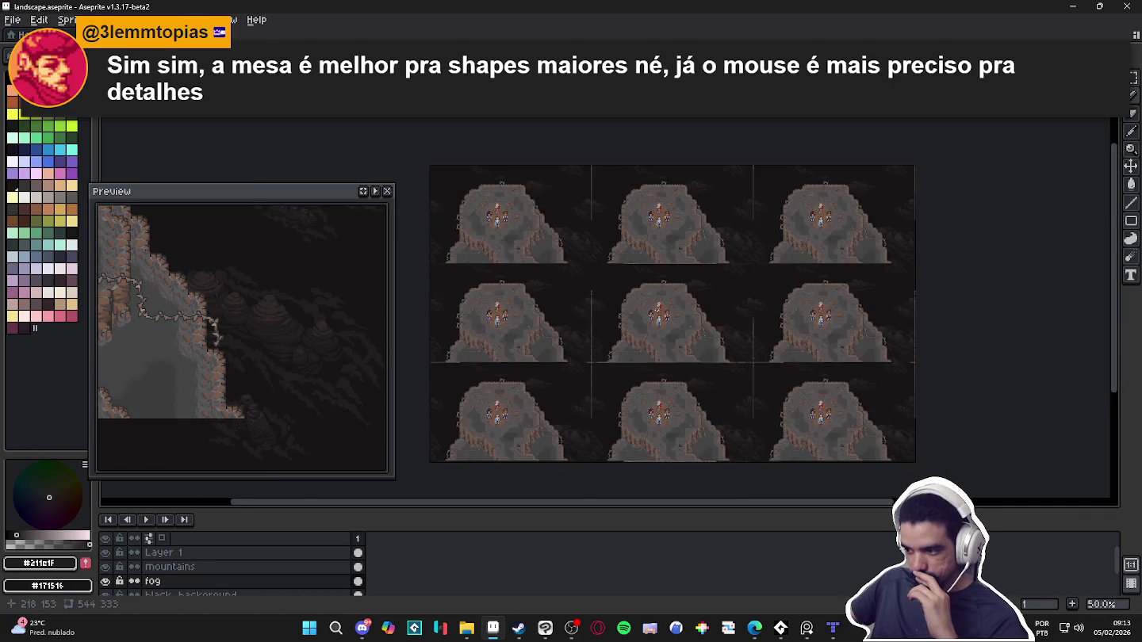
scroll(662, 296, up, 1)
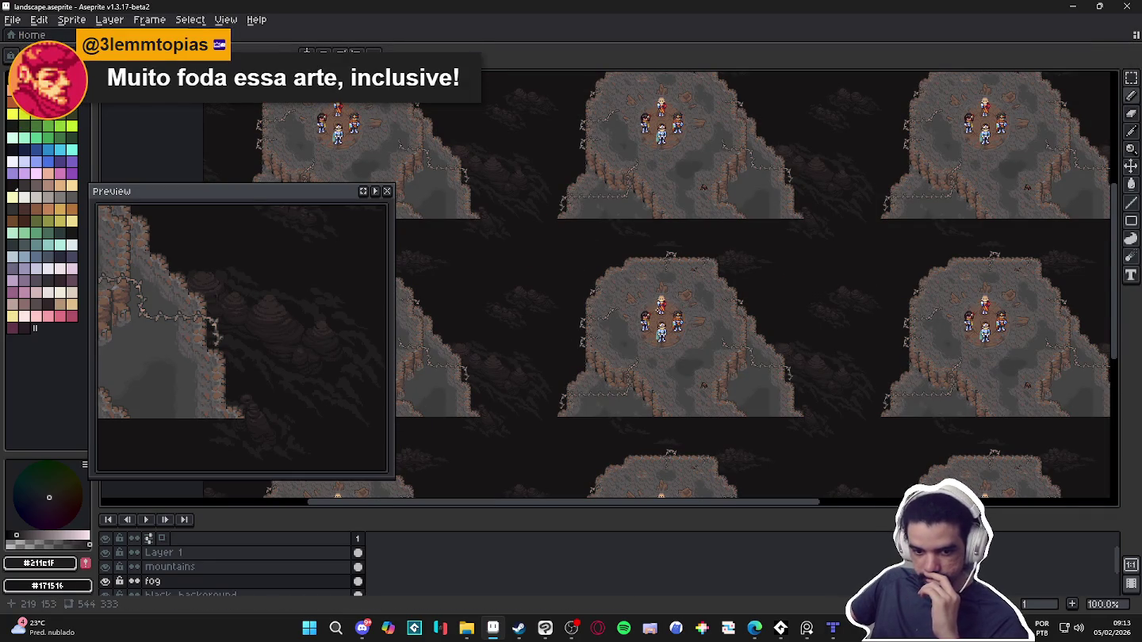
scroll(658, 295, up, 1)
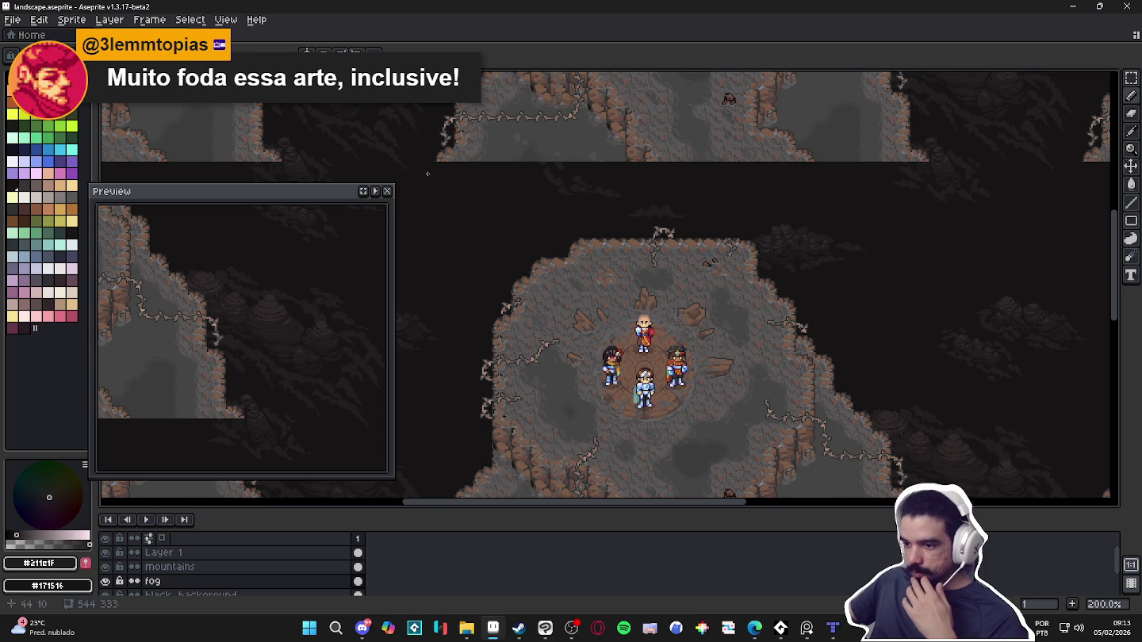
Close the floating preview, hide Layer 1 and mountains, and show the fog layer
click(387, 192)
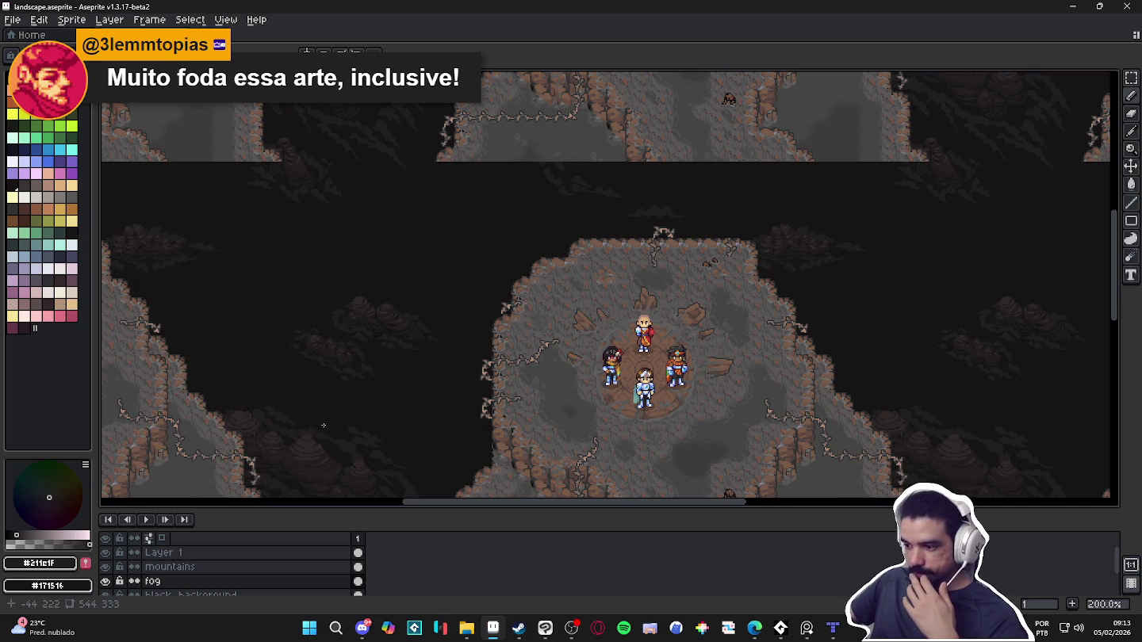
drag(701, 354, 682, 271)
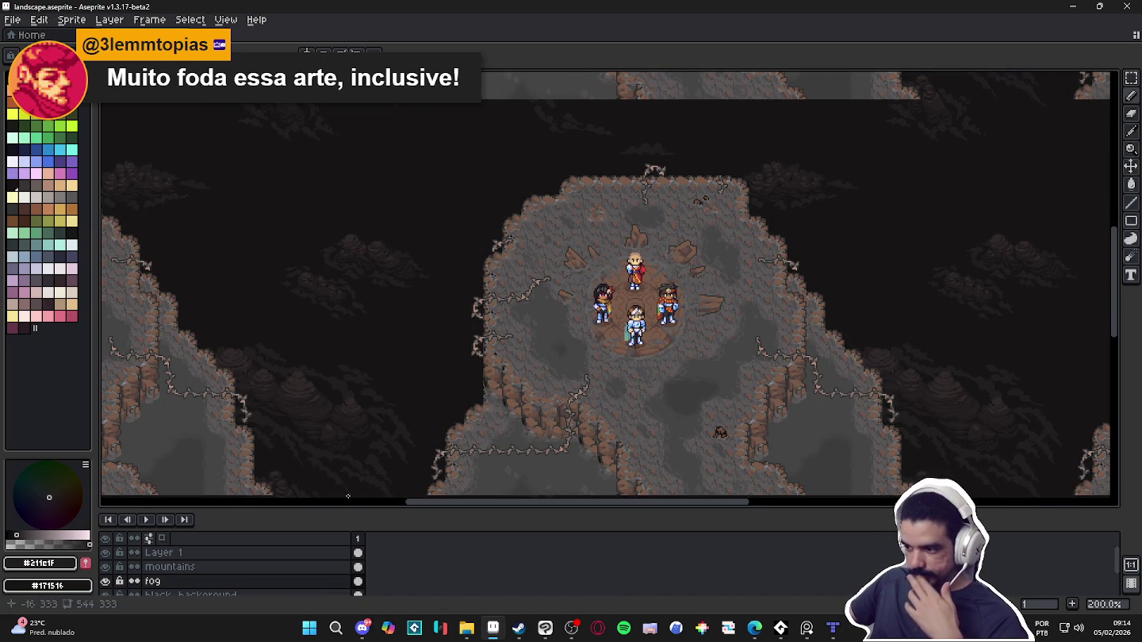
click(110, 555)
click(110, 555)
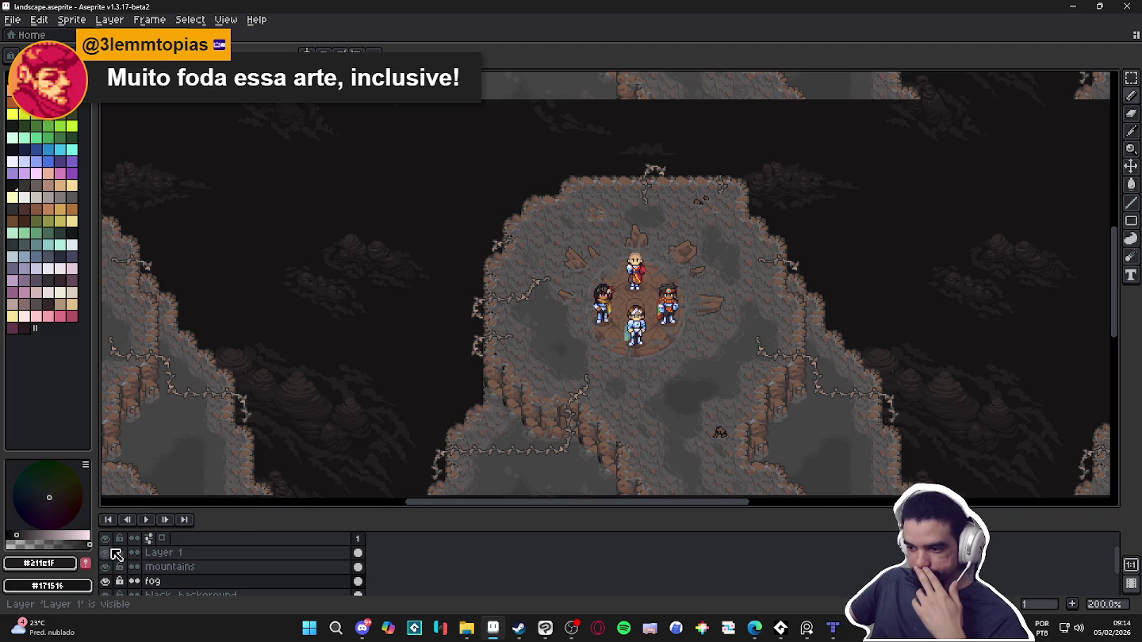
click(111, 553)
click(111, 567)
click(110, 581)
scroll(543, 408, down, 1)
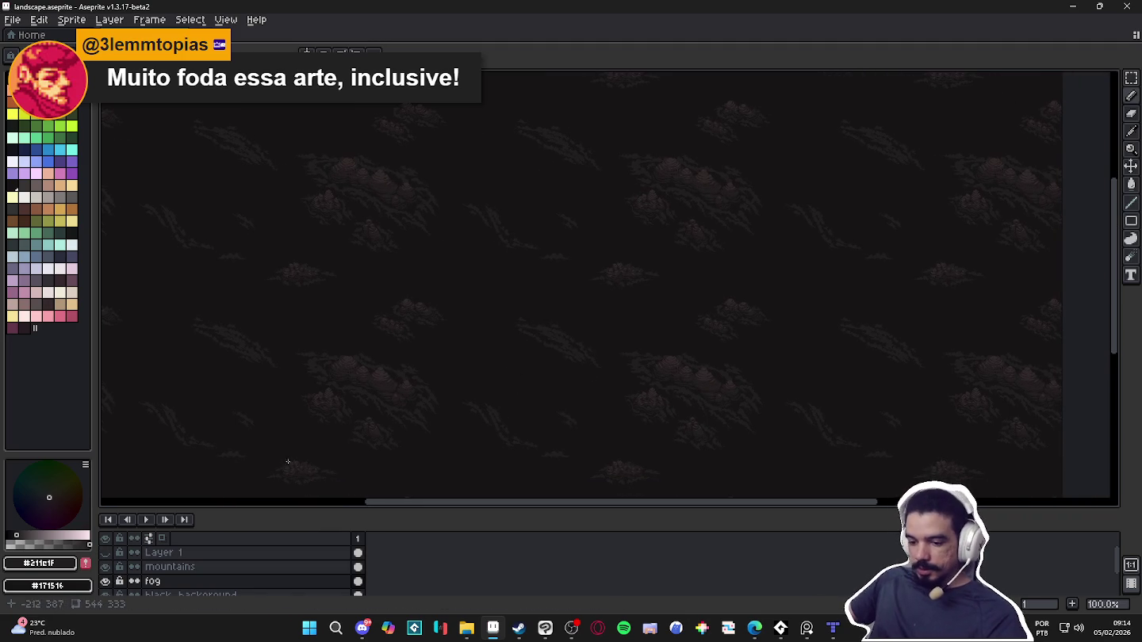
Open the Select menu and dismiss it without choosing a command
click(190, 20)
click(190, 20)
click(190, 22)
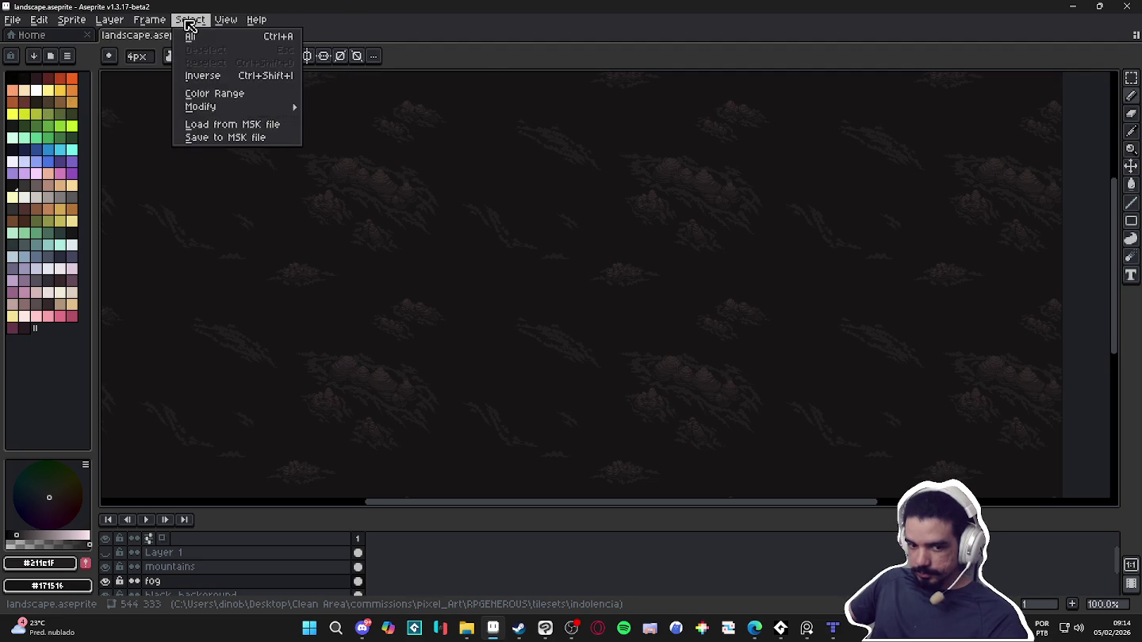
click(487, 22)
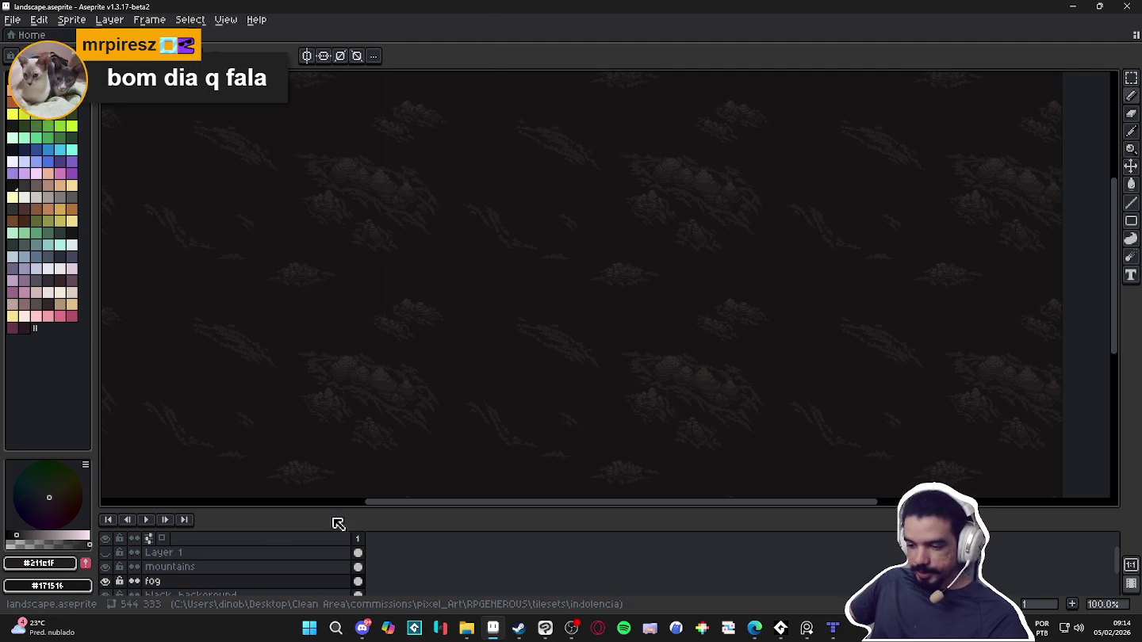
Enlarge the layers panel, compare fog and mountains visibility, and make mountains the active layer
drag(363, 511, 372, 422)
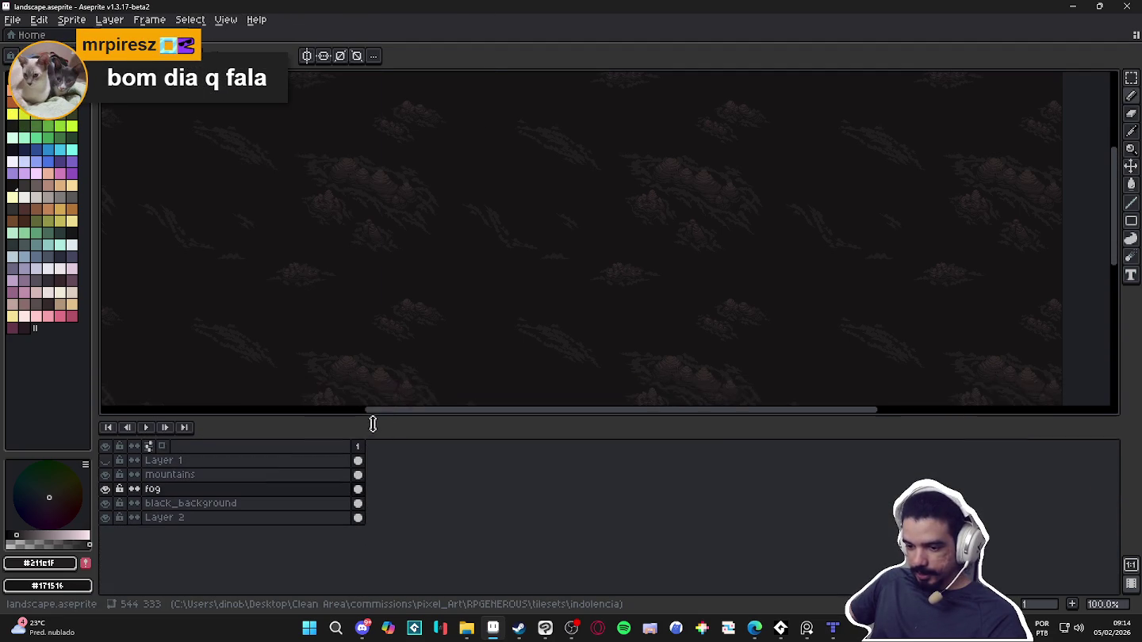
click(104, 497)
click(104, 495)
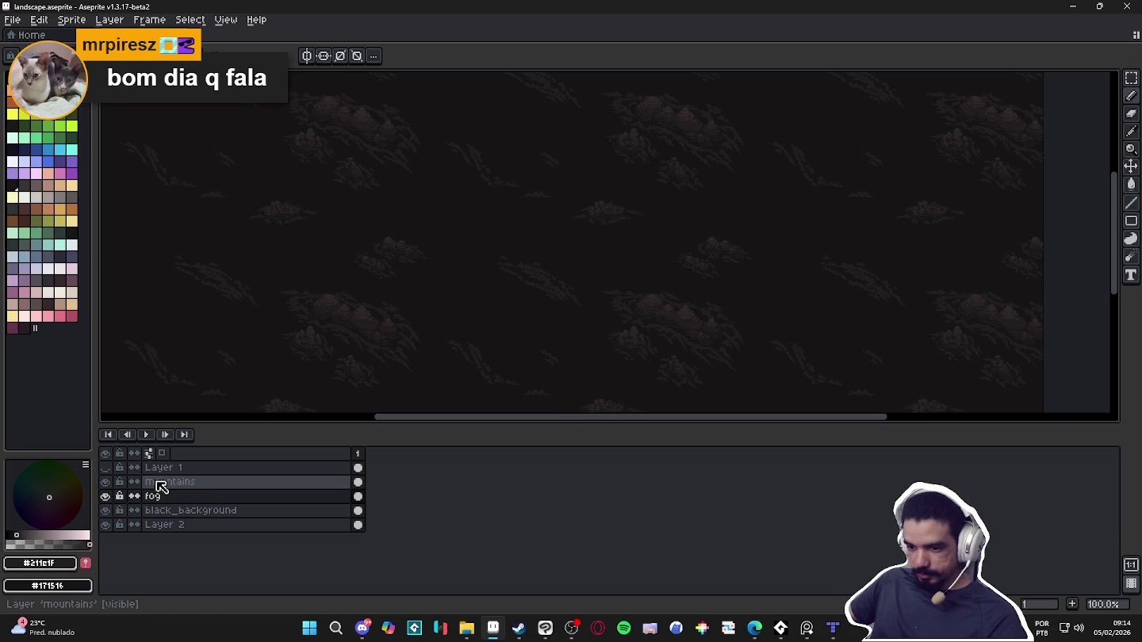
click(104, 482)
click(103, 482)
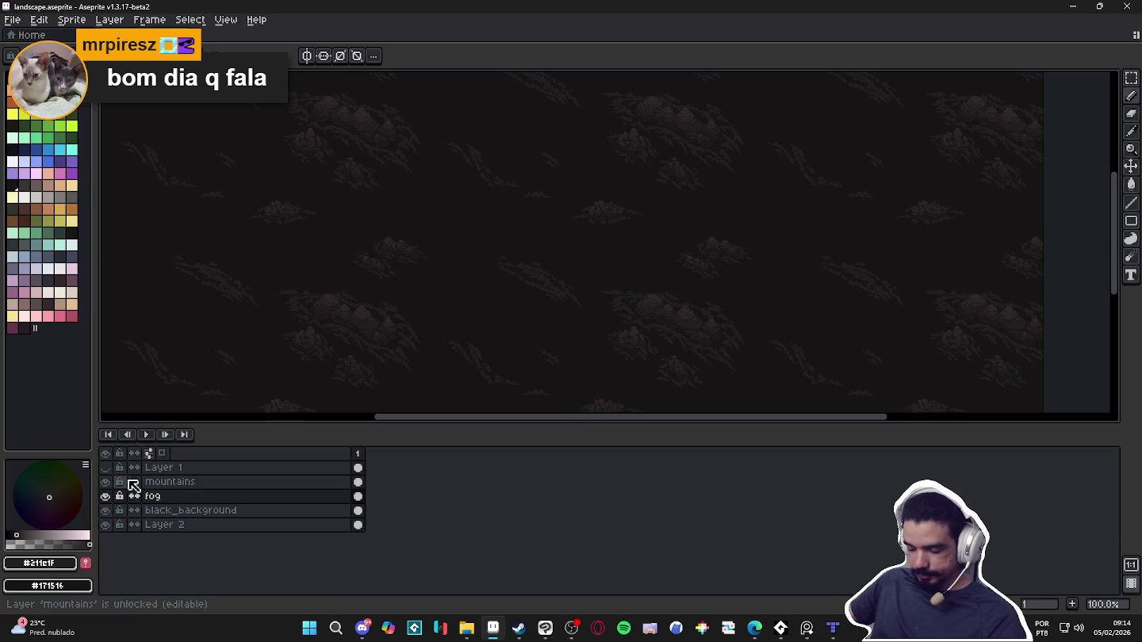
click(177, 483)
click(106, 481)
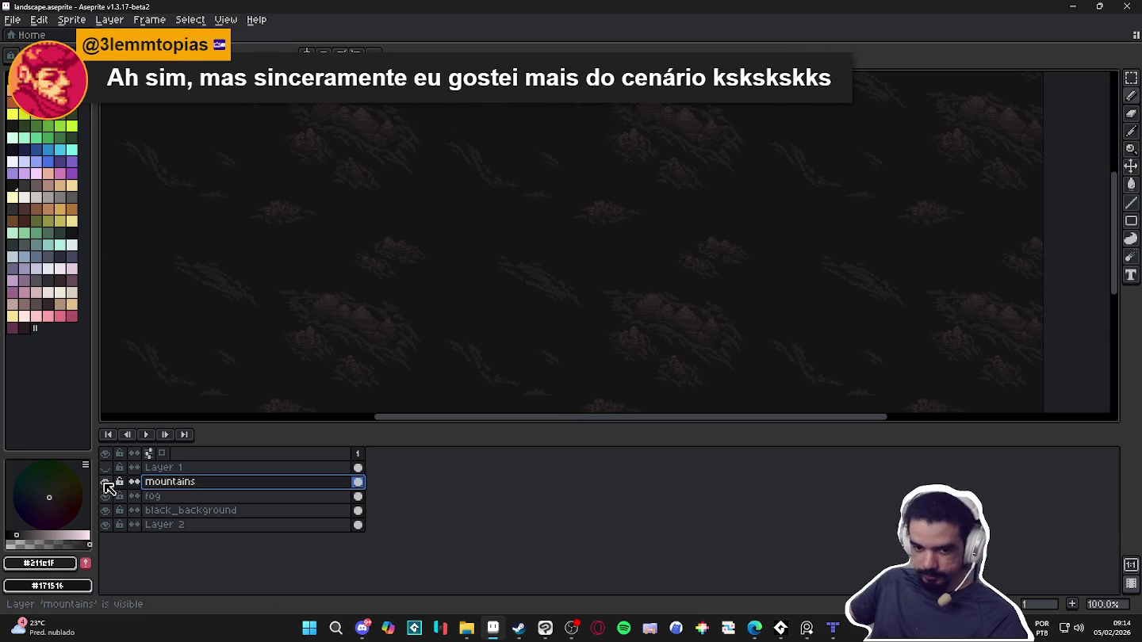
double_click(107, 482)
click(107, 482)
click(107, 482)
Select the entire sprite and bring up the New Sprite dialog
key(ctrl+shift+d)
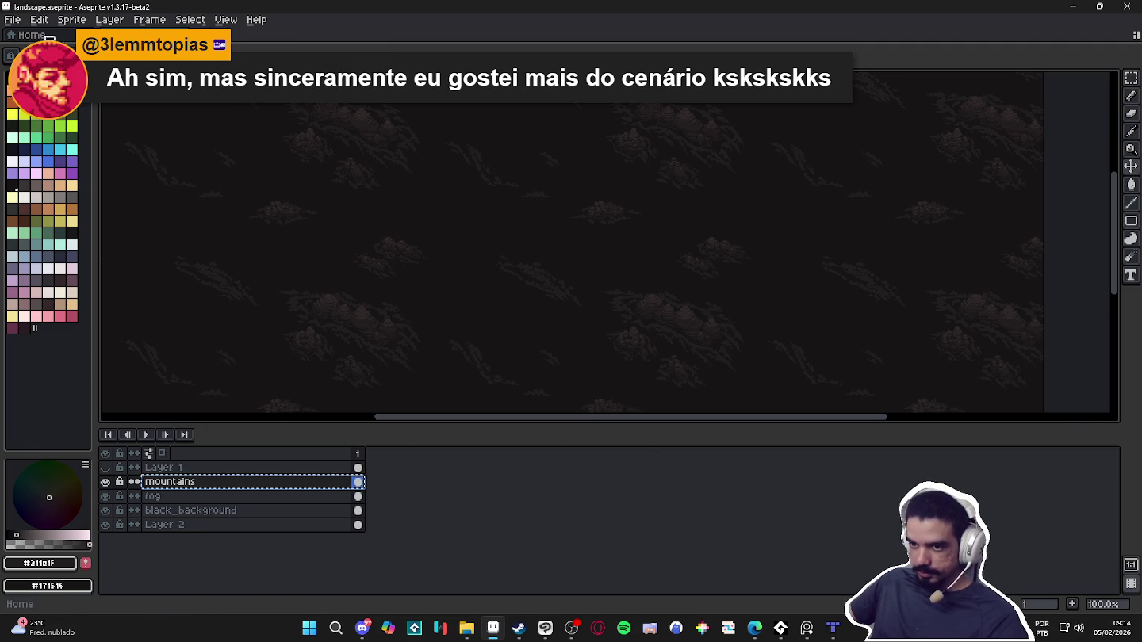
click(11, 19)
click(32, 36)
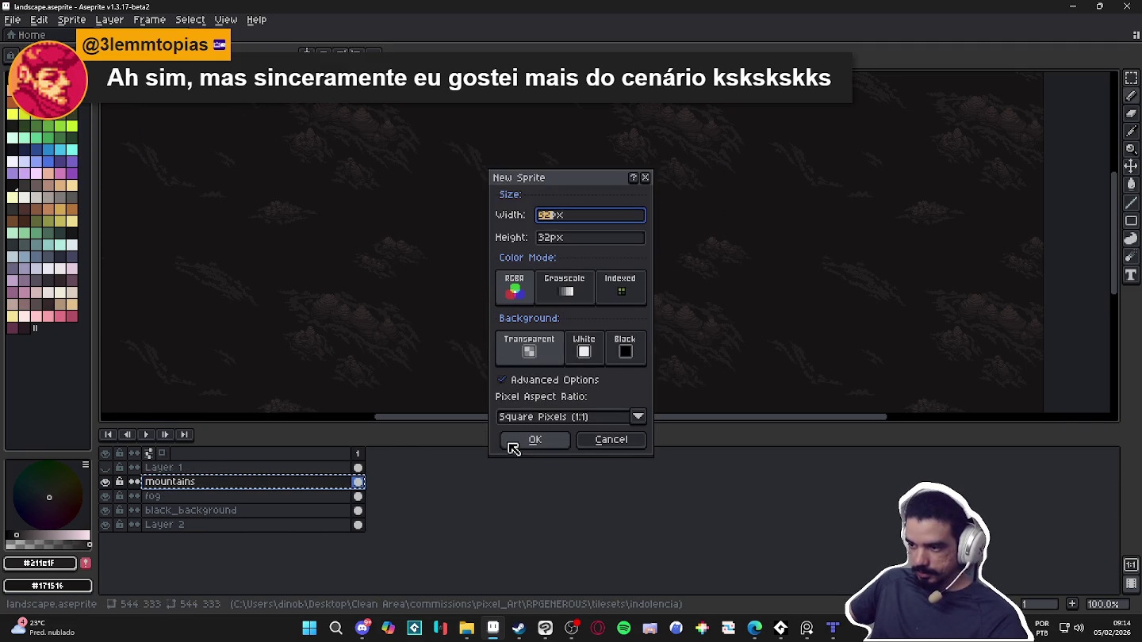
Cancel the New Sprite dialog and copy the mountains layer's pixels
click(603, 440)
key(v)
key(Return)
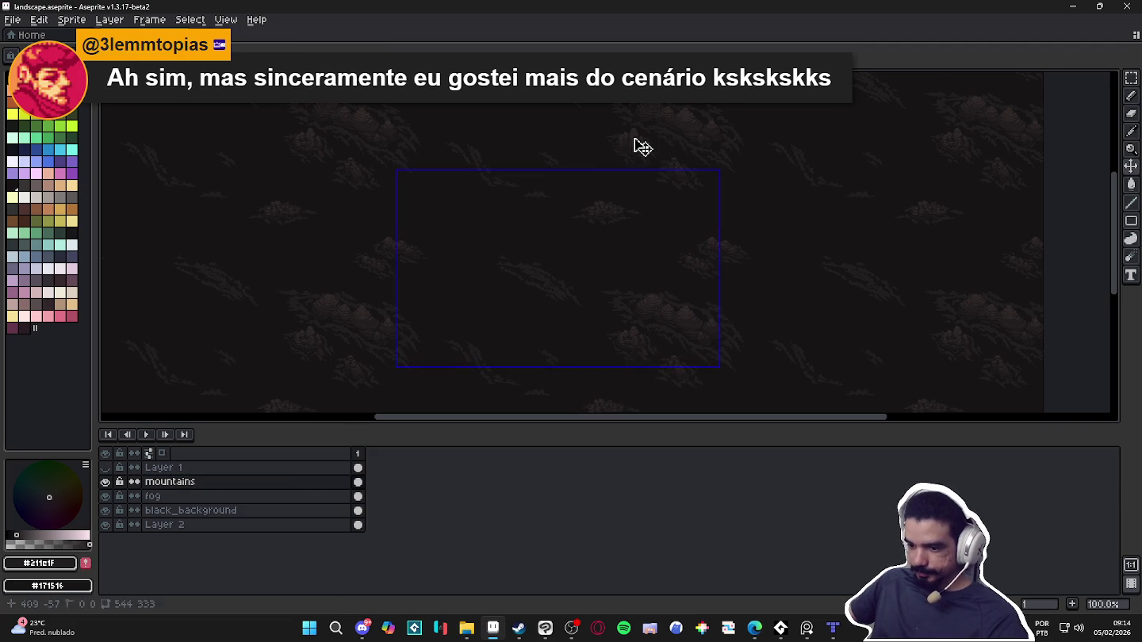
key(ctrl+d)
Create a new 544x333 sprite and paste the mountains into it
click(17, 25)
click(33, 34)
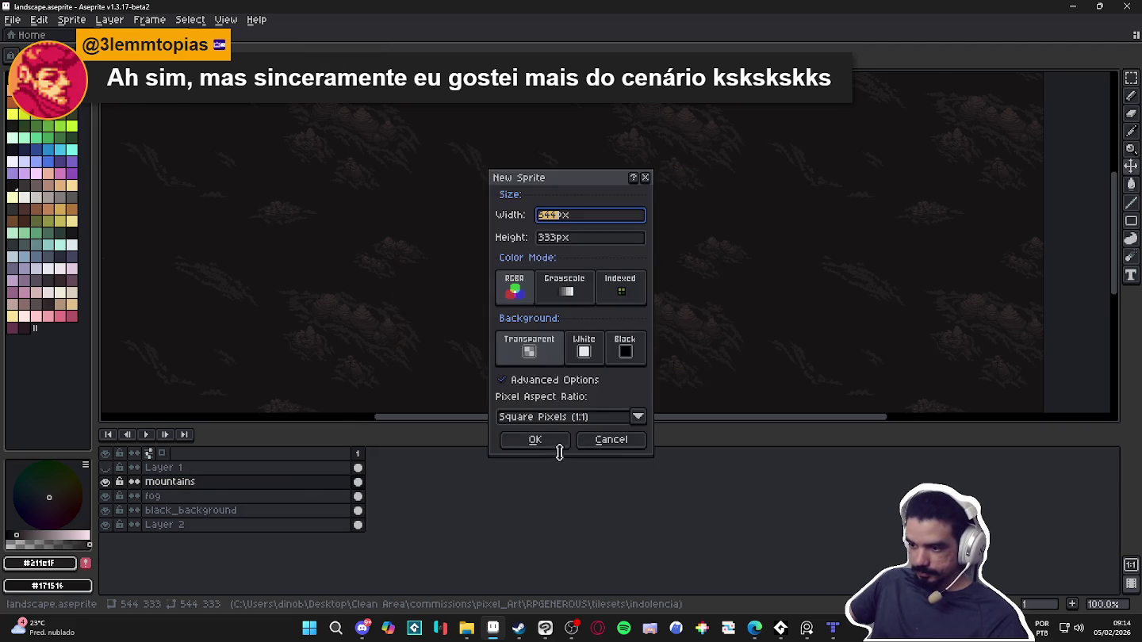
key(Return)
key(ctrl+v)
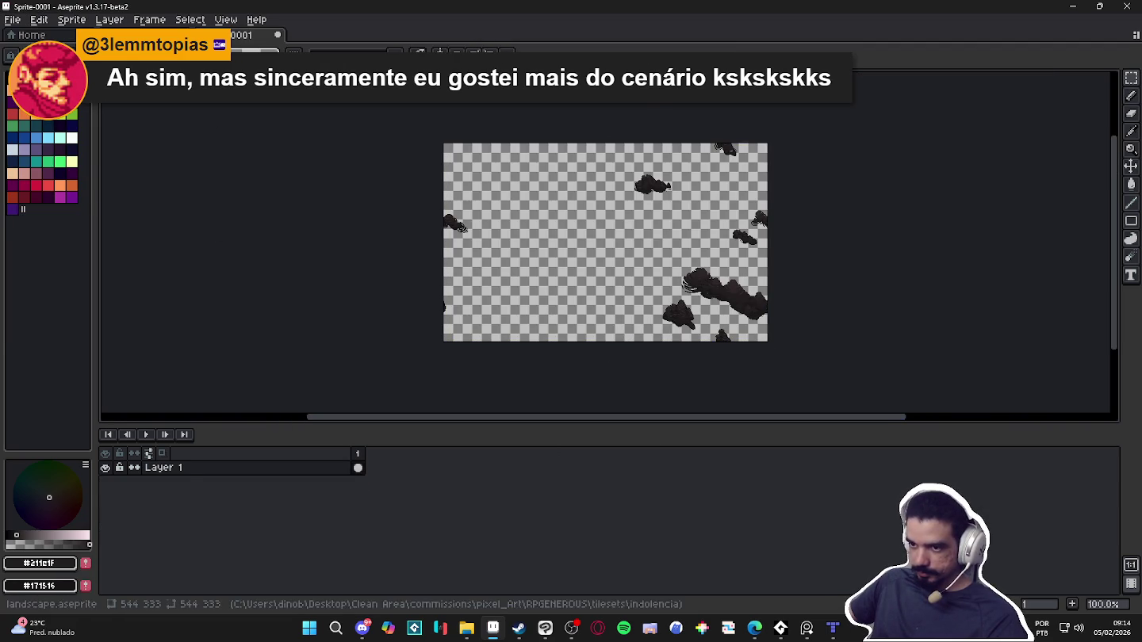
Make fog the active layer in landscape, then add Layer 2 beneath the mountains in Sprite-0001
key(ctrl+Tab)
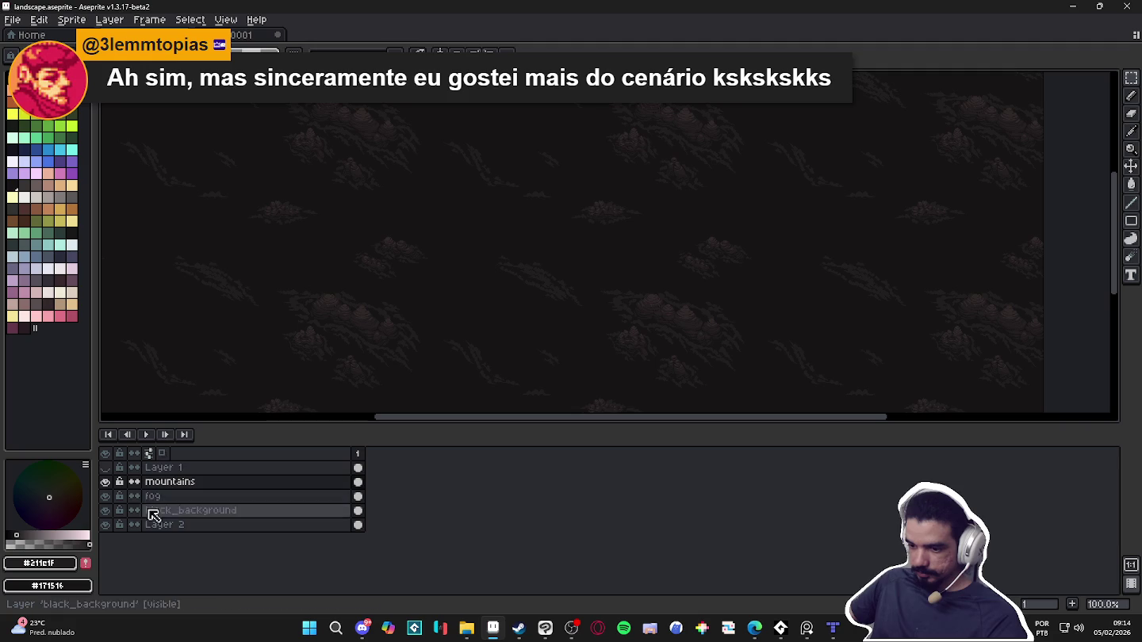
click(154, 497)
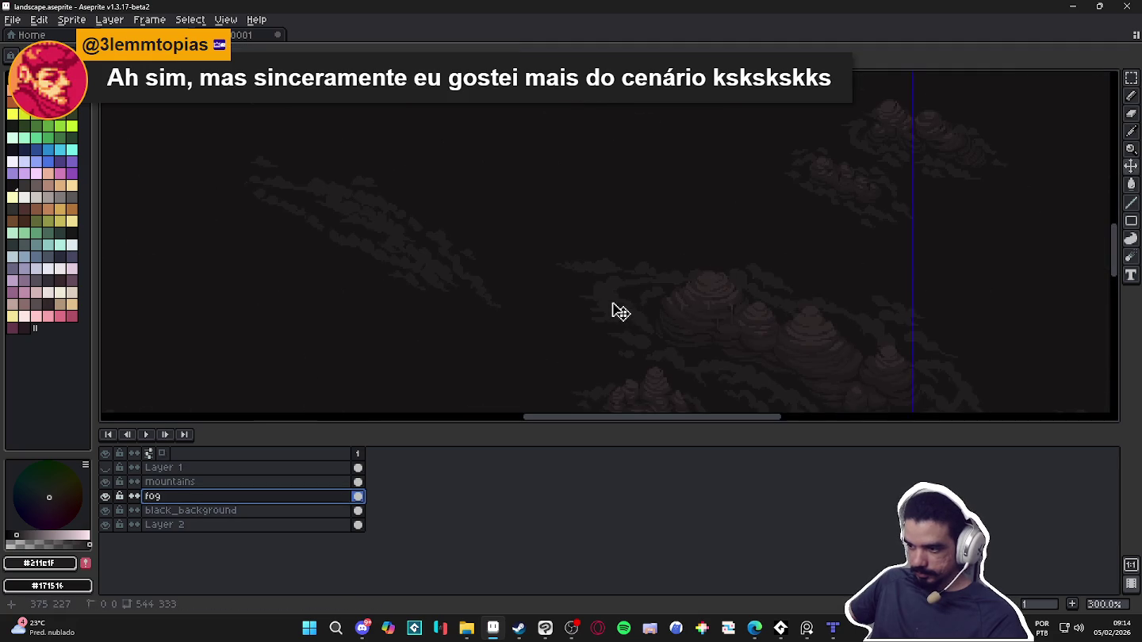
key(ctrl+Tab)
click(287, 471)
key(shift+n)
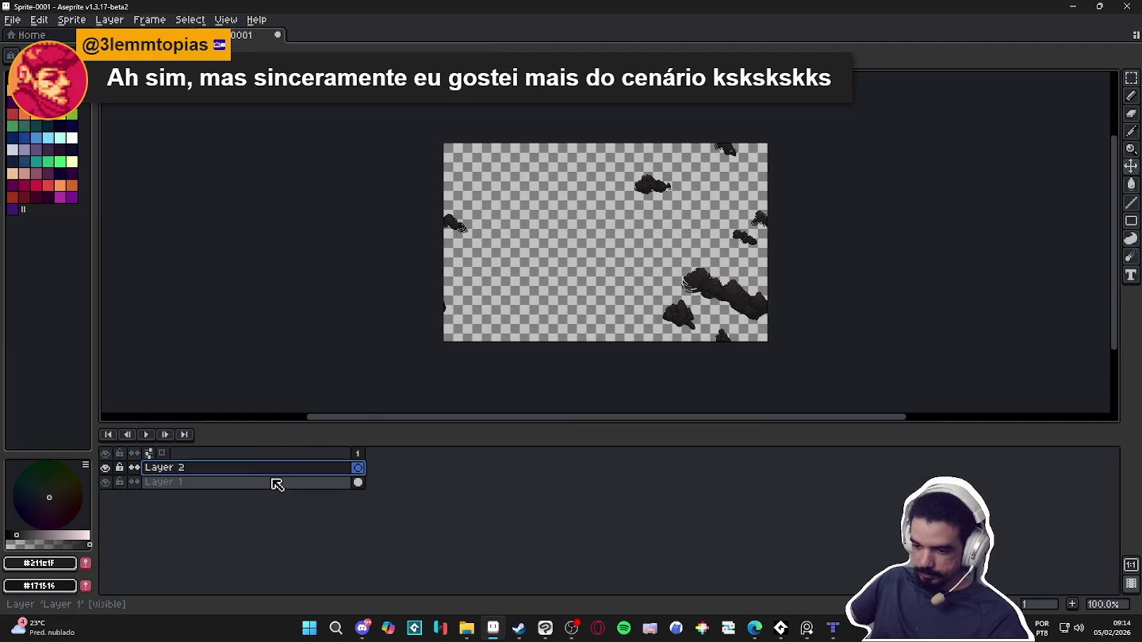
drag(264, 487, 264, 464)
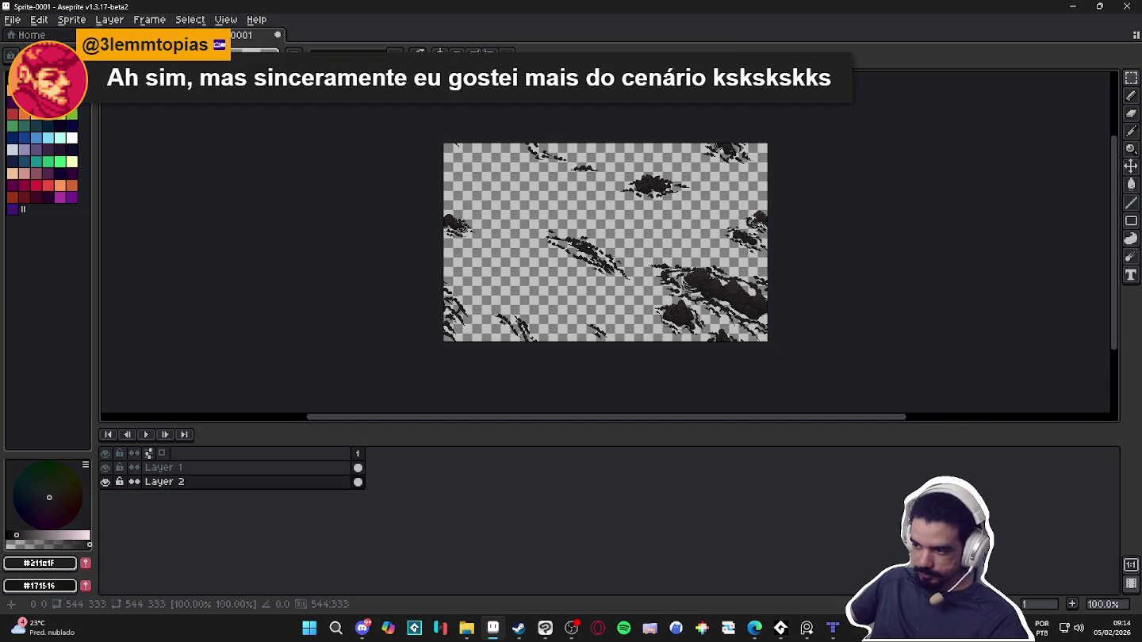
Back in landscape.aseprite, select black_background with the pencil and pick its colour #171516
key(ctrl+Tab)
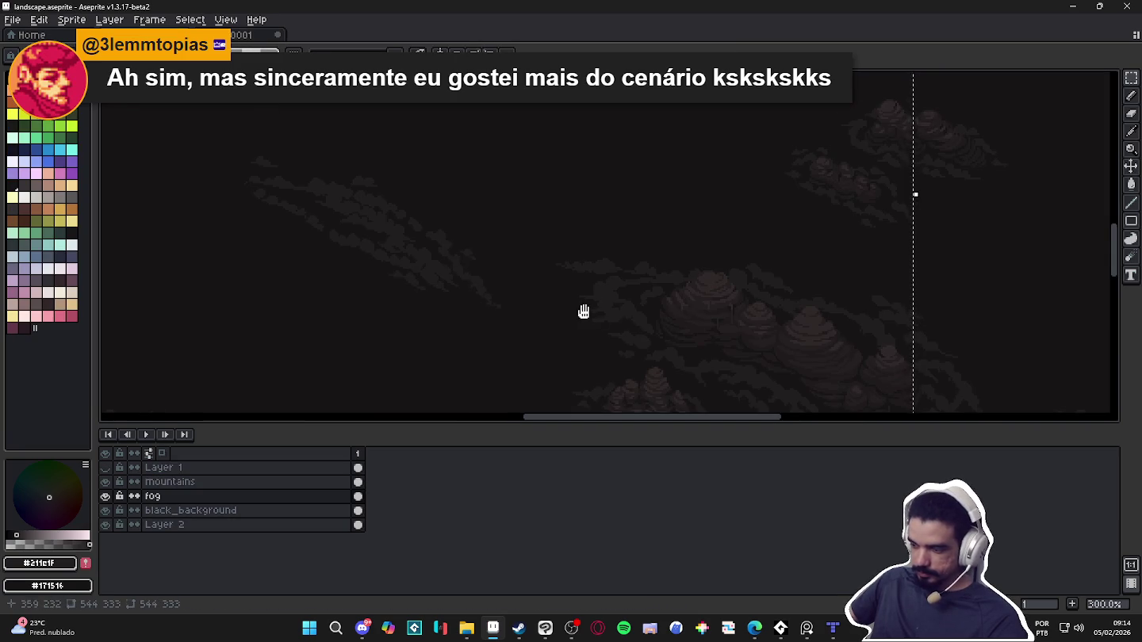
key(ctrl+d)
key(b)
key(alt+Down)
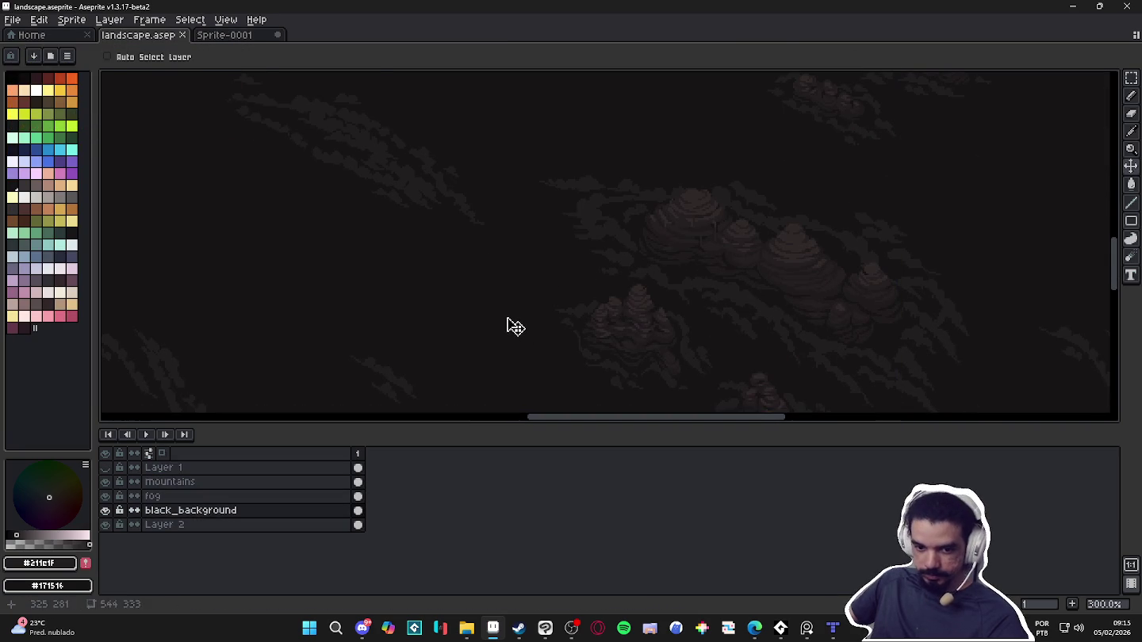
alt+click(460, 306)
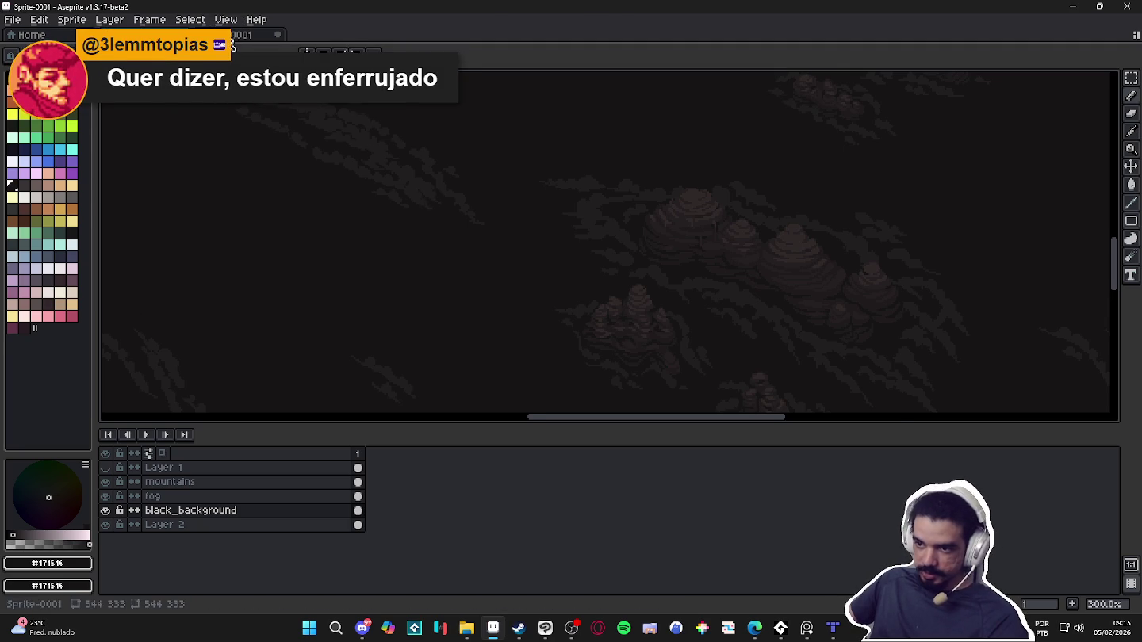
In Sprite-0001, add Layer 3 at the bottom and fill its whole canvas with #171516
click(231, 38)
click(147, 480)
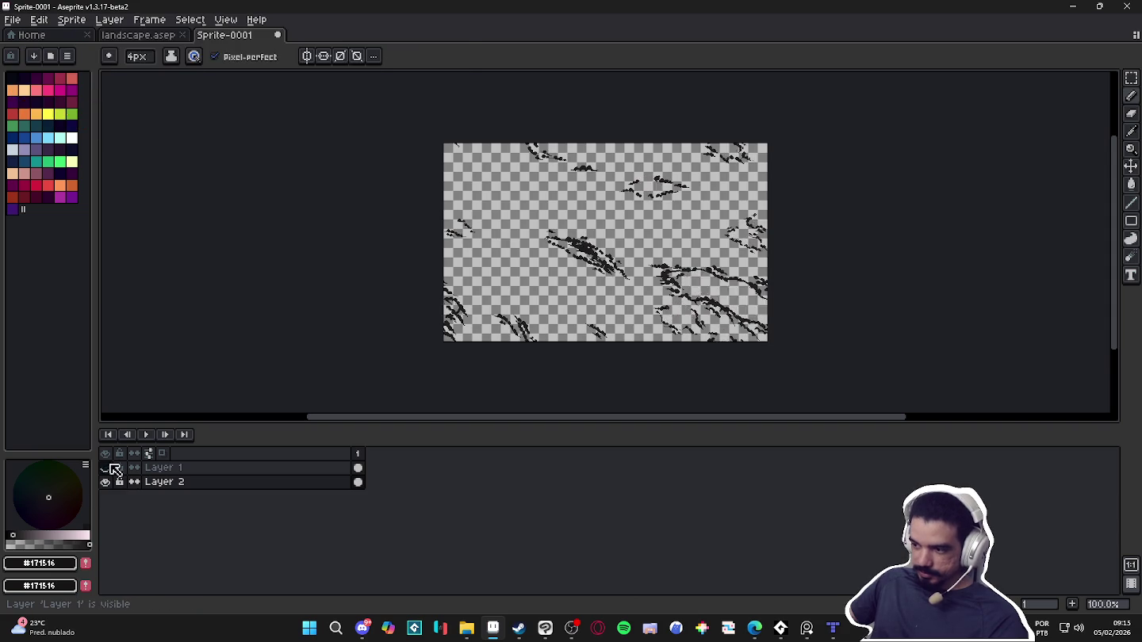
click(175, 483)
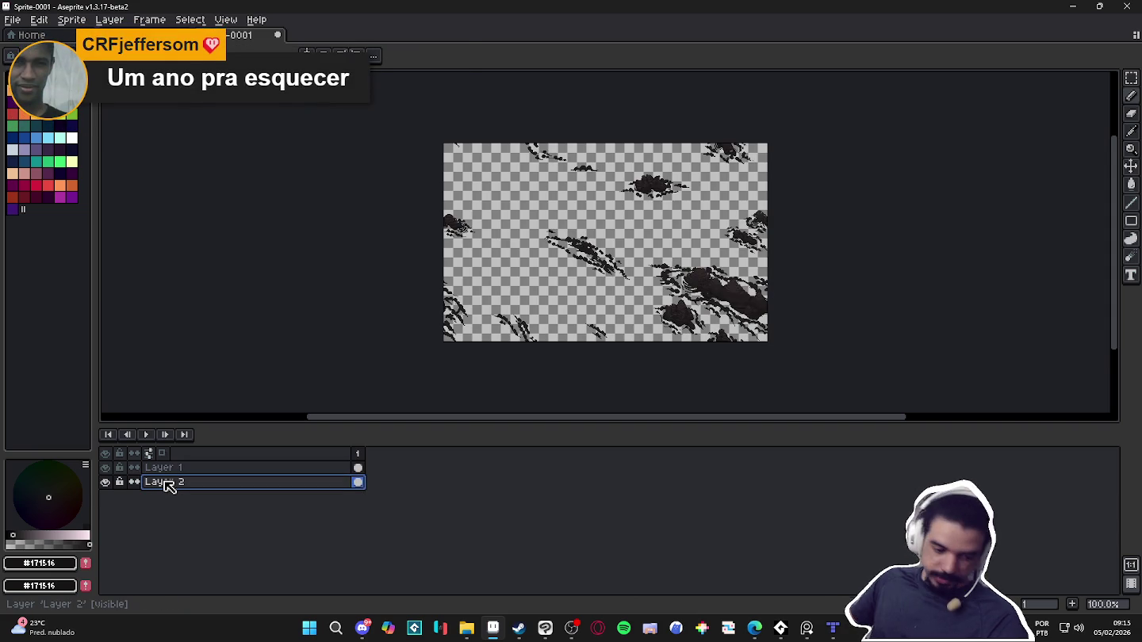
key(shift+n)
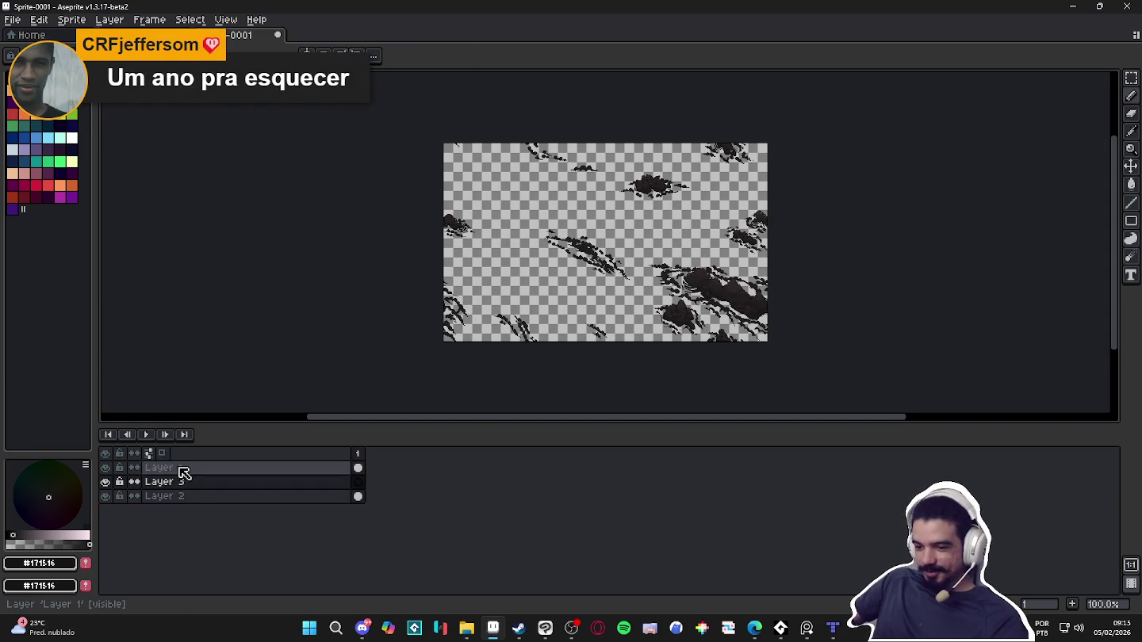
drag(182, 482, 203, 500)
key(ctrl+a)
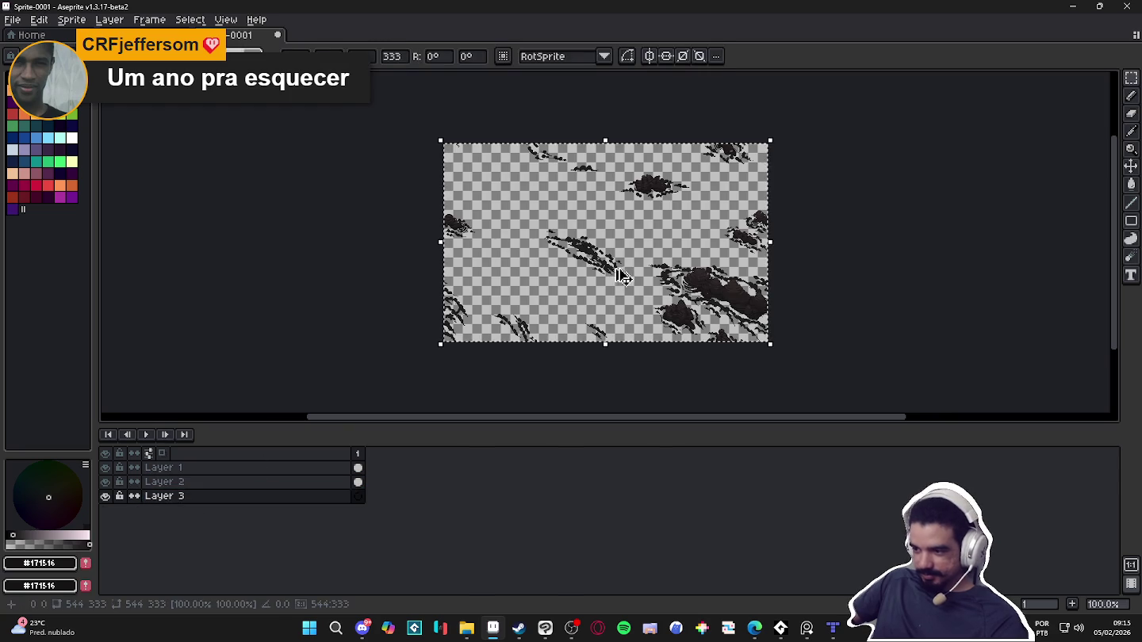
key(Return)
key(ctrl+d)
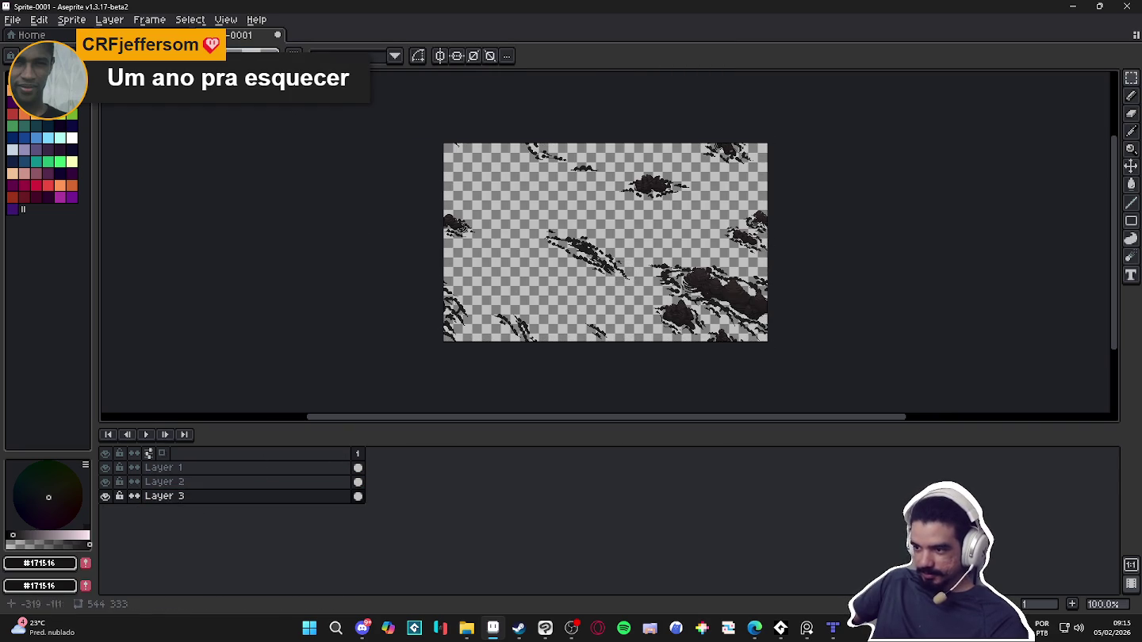
Switch to landscape to select the pencil, then return to Sprite-0001
key(ctrl+Tab)
key(b)
key(ctrl+Tab)
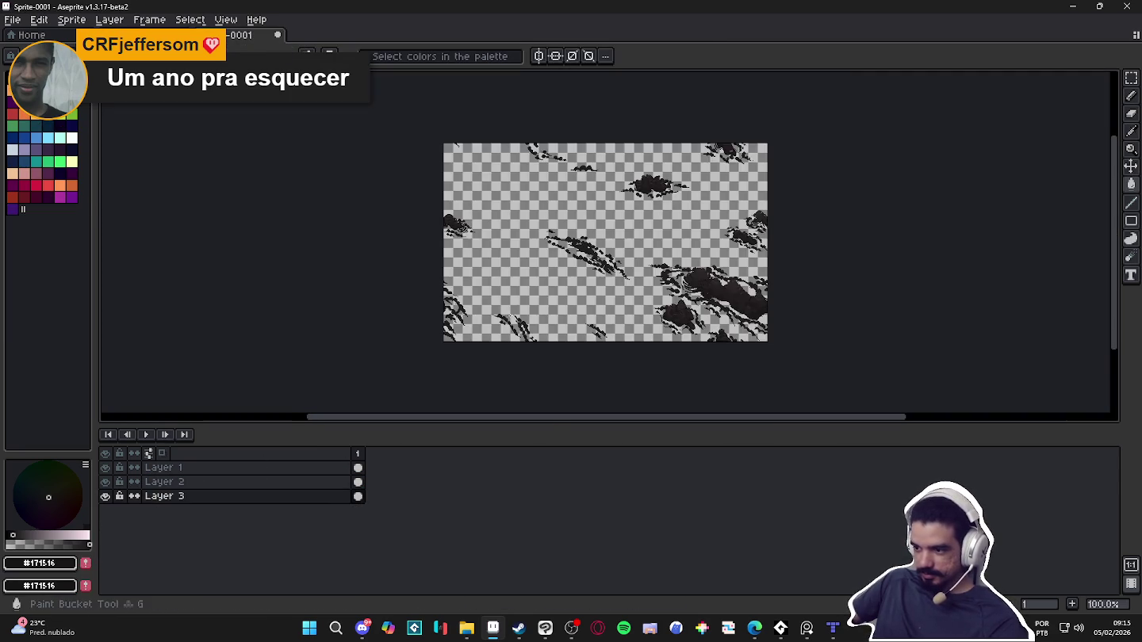
scroll(564, 285, down, 1)
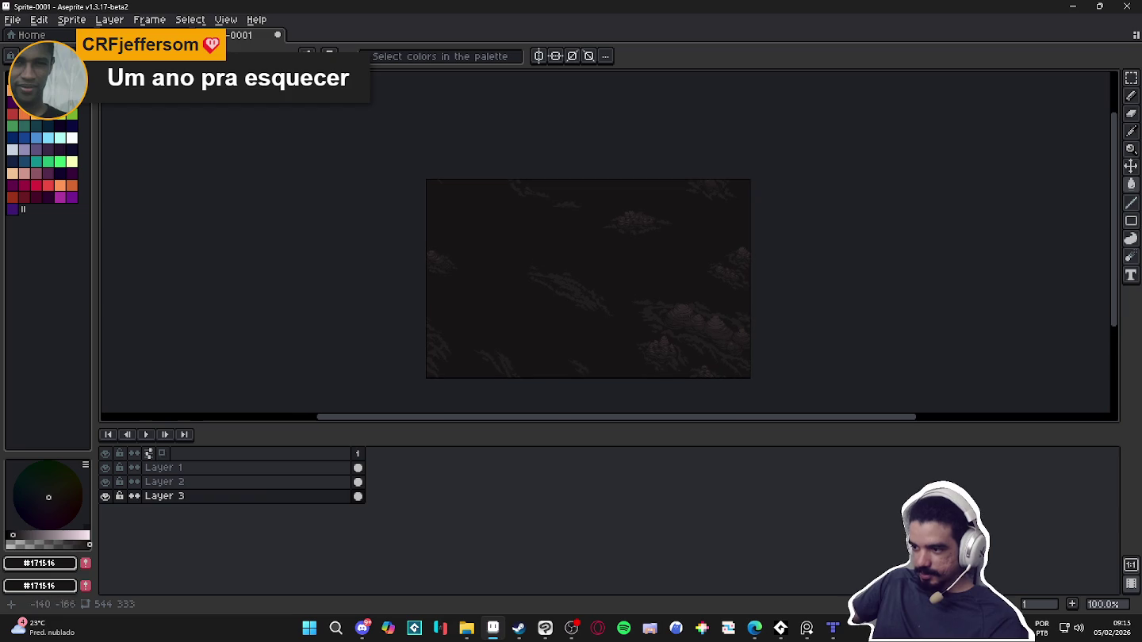
Preview the sprite tiled in both directions, then turn tiling off again
click(232, 20)
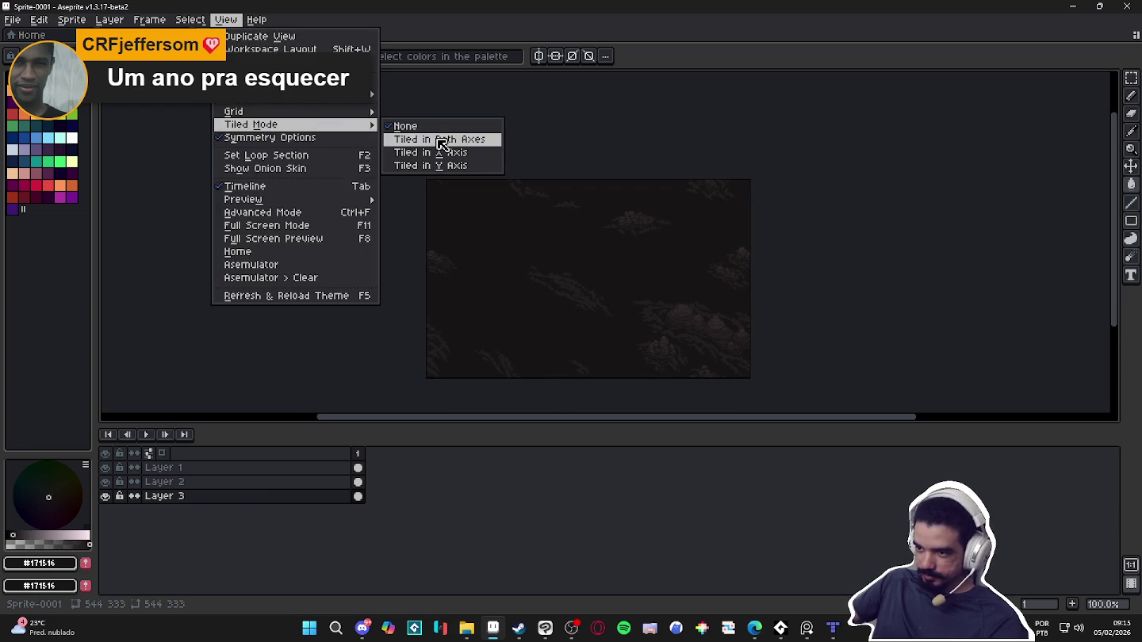
click(435, 139)
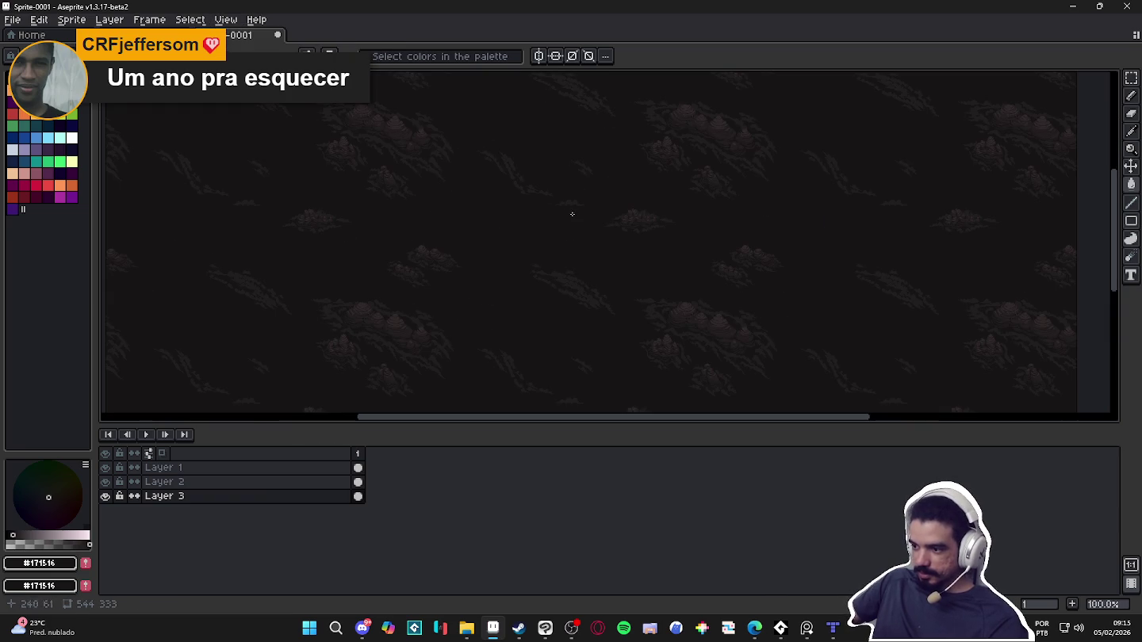
click(225, 19)
mouse_move(251, 123)
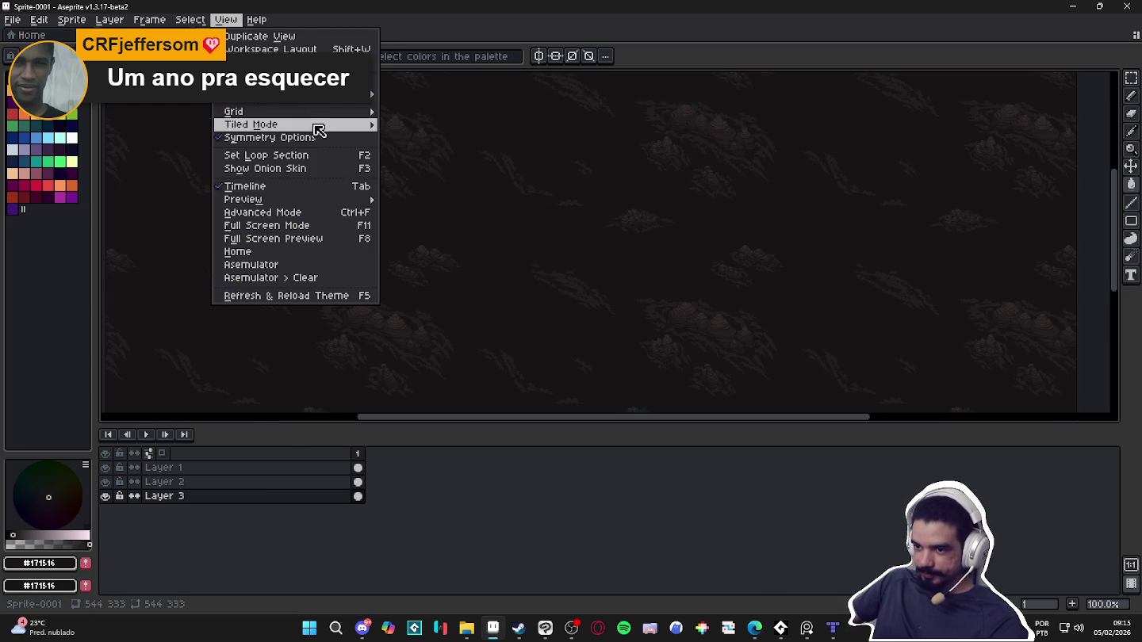
click(405, 128)
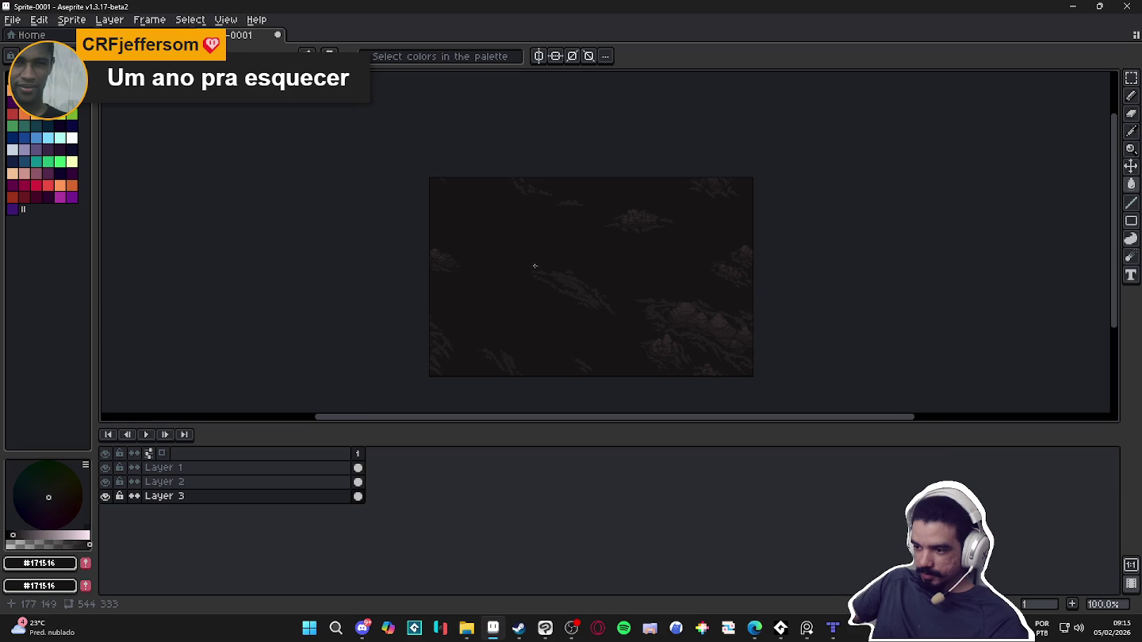
Zoom and pan across the sprite to inspect the mountain clusters up close
scroll(586, 294, up, 1)
scroll(614, 331, down, 1)
drag(659, 347, 606, 329)
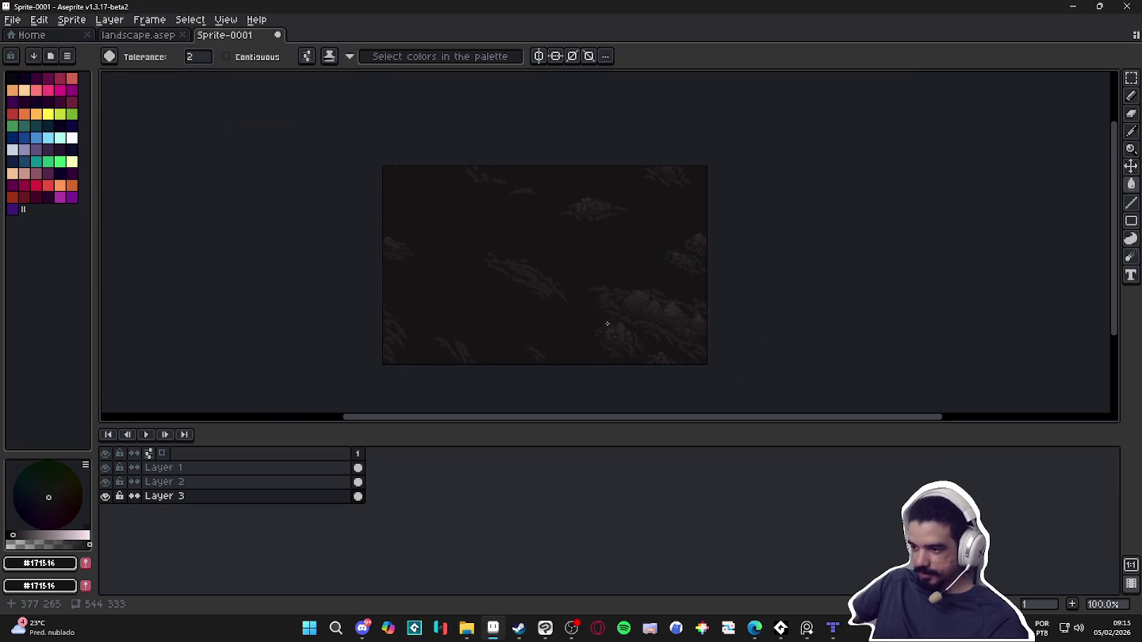
scroll(597, 305, up, 1)
scroll(627, 313, down, 1)
scroll(656, 321, up, 1)
scroll(678, 325, down, 1)
scroll(681, 325, up, 1)
drag(680, 317, 680, 280)
scroll(700, 291, up, 1)
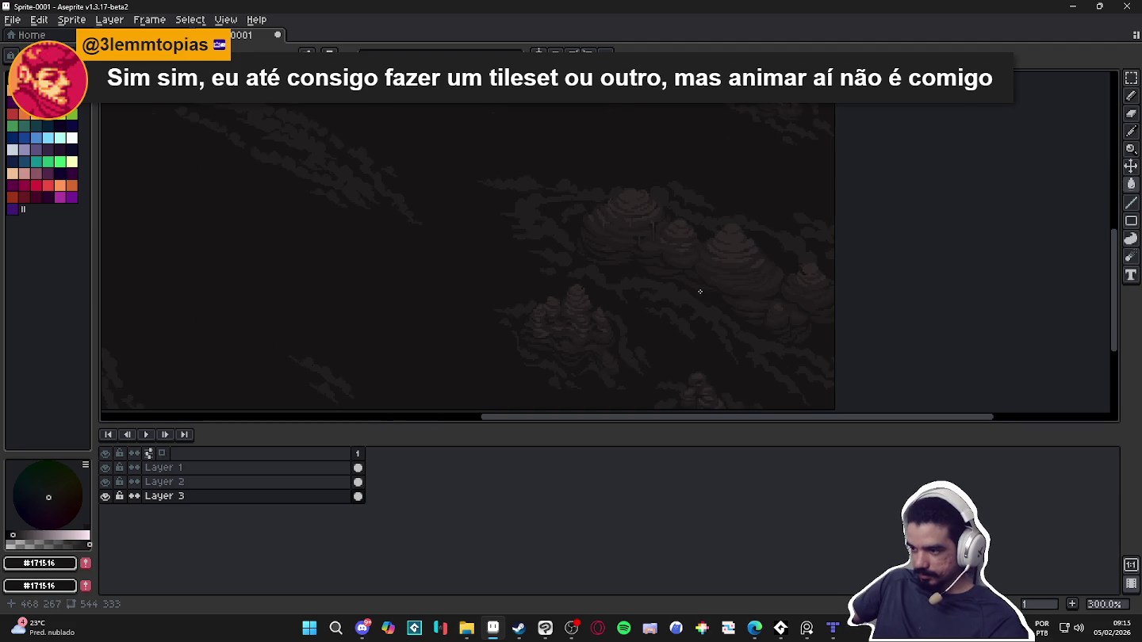
scroll(700, 291, down, 1)
scroll(622, 255, up, 1)
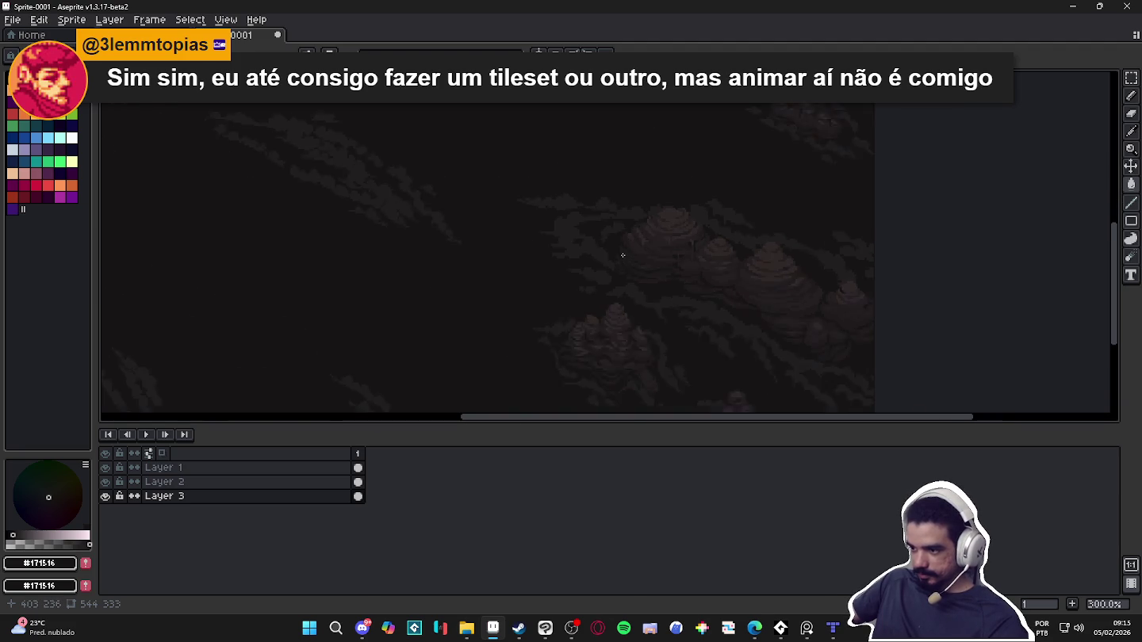
scroll(624, 256, up, 1)
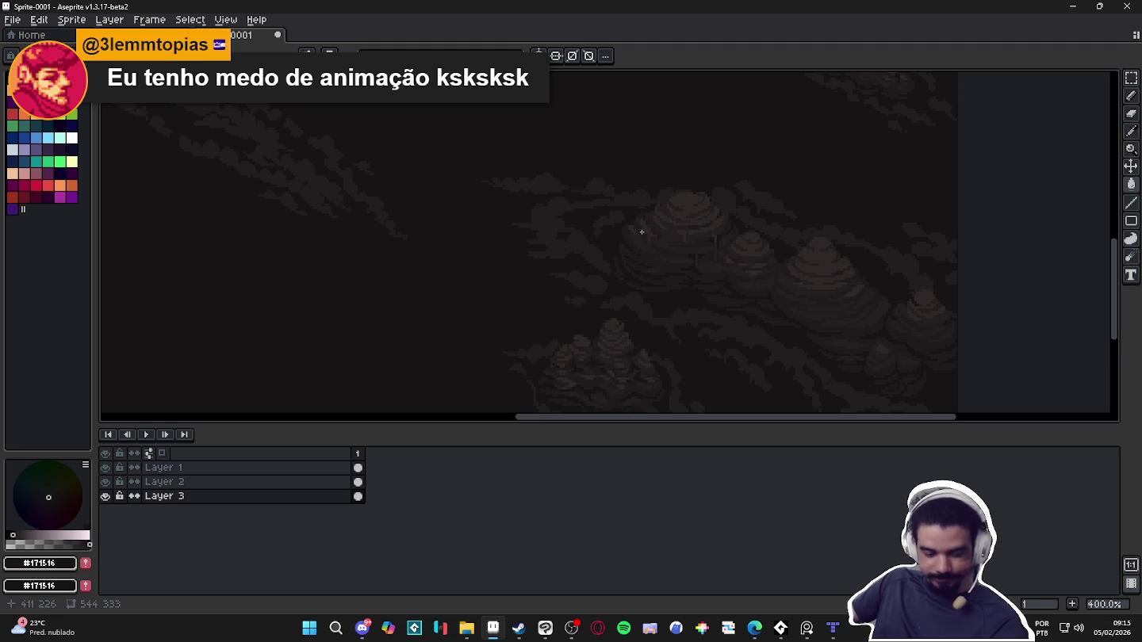
scroll(641, 232, down, 1)
scroll(593, 241, down, 1)
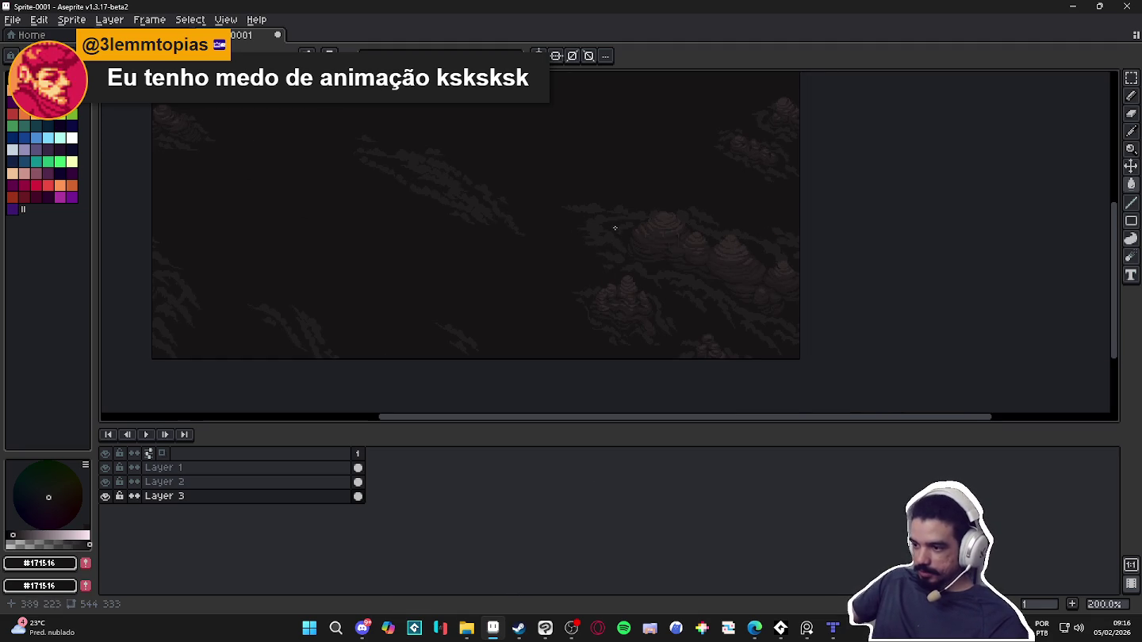
scroll(615, 228, up, 2)
scroll(614, 227, up, 1)
key(Up)
key(Up)
Toggle Layer 1 and Layer 3 visibility on and off to compare their contents
click(106, 467)
click(105, 467)
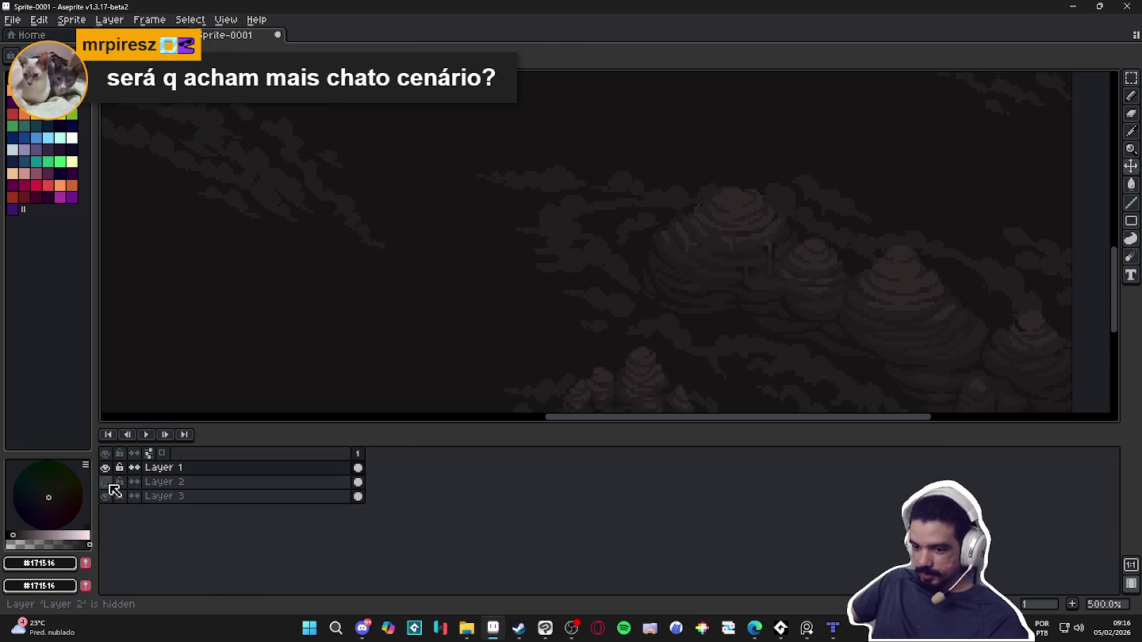
scroll(456, 289, down, 2)
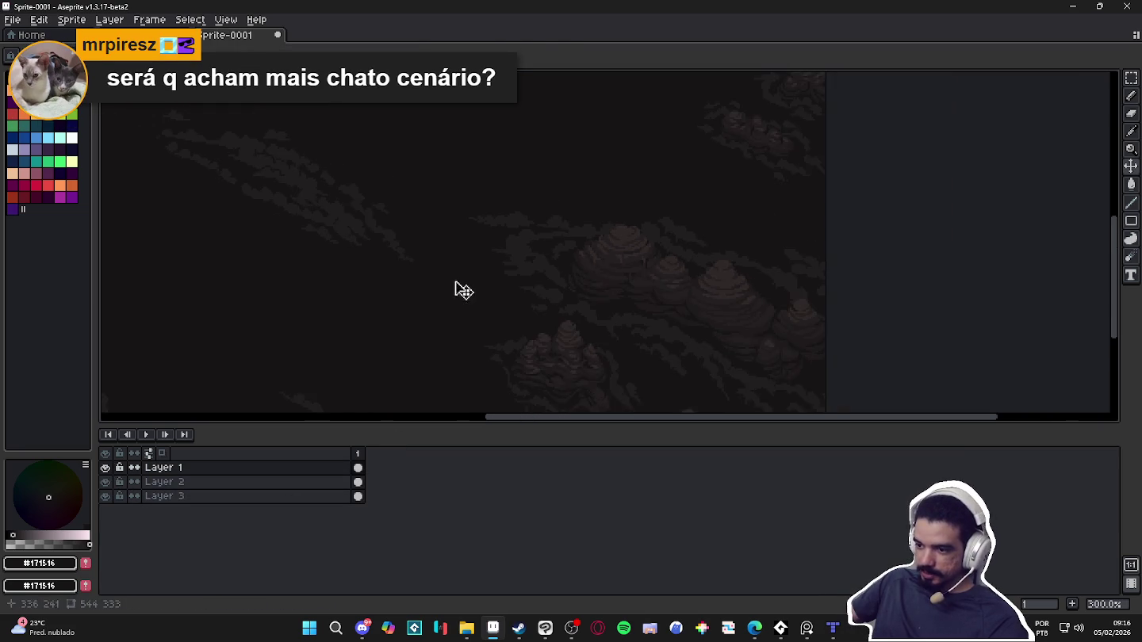
scroll(403, 328, down, 1)
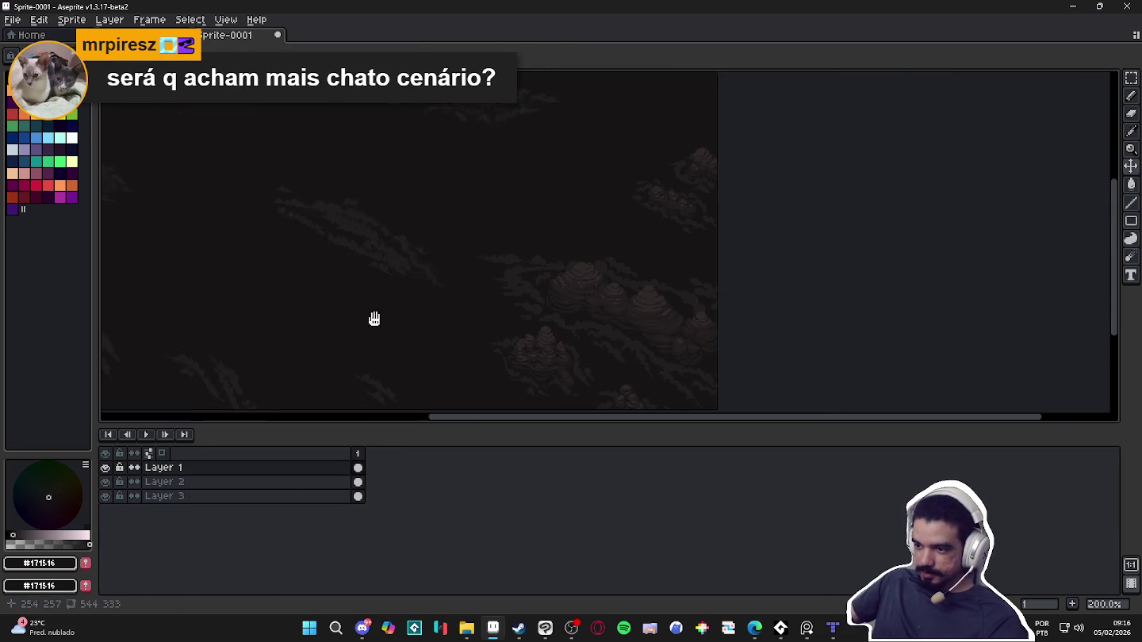
scroll(423, 378, down, 1)
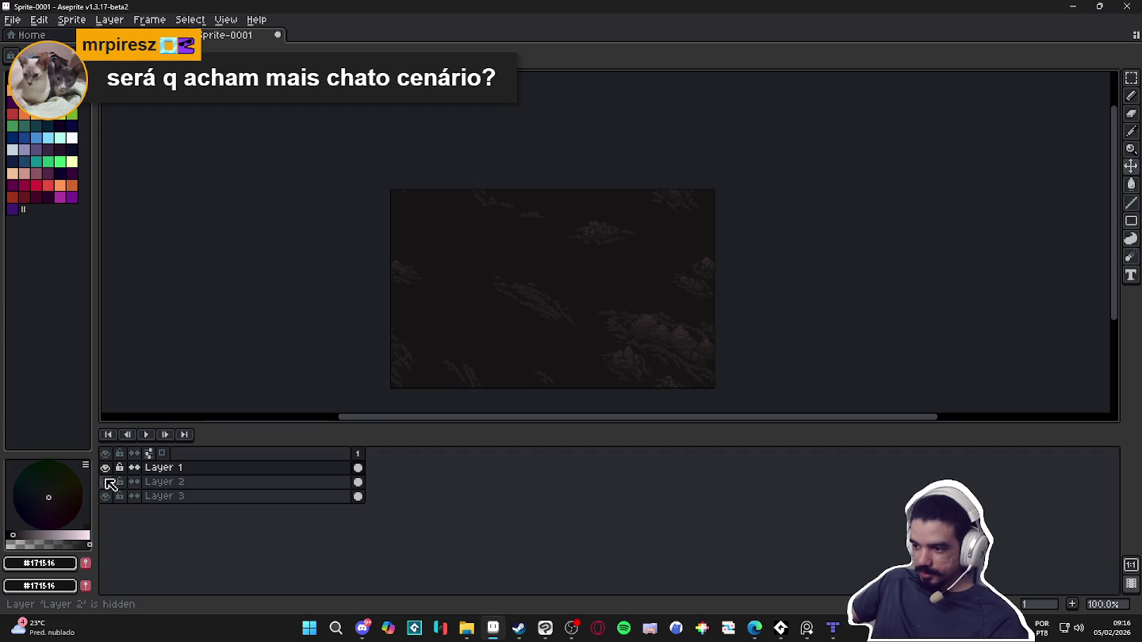
click(105, 496)
click(105, 496)
click(105, 482)
click(105, 482)
click(105, 496)
click(105, 496)
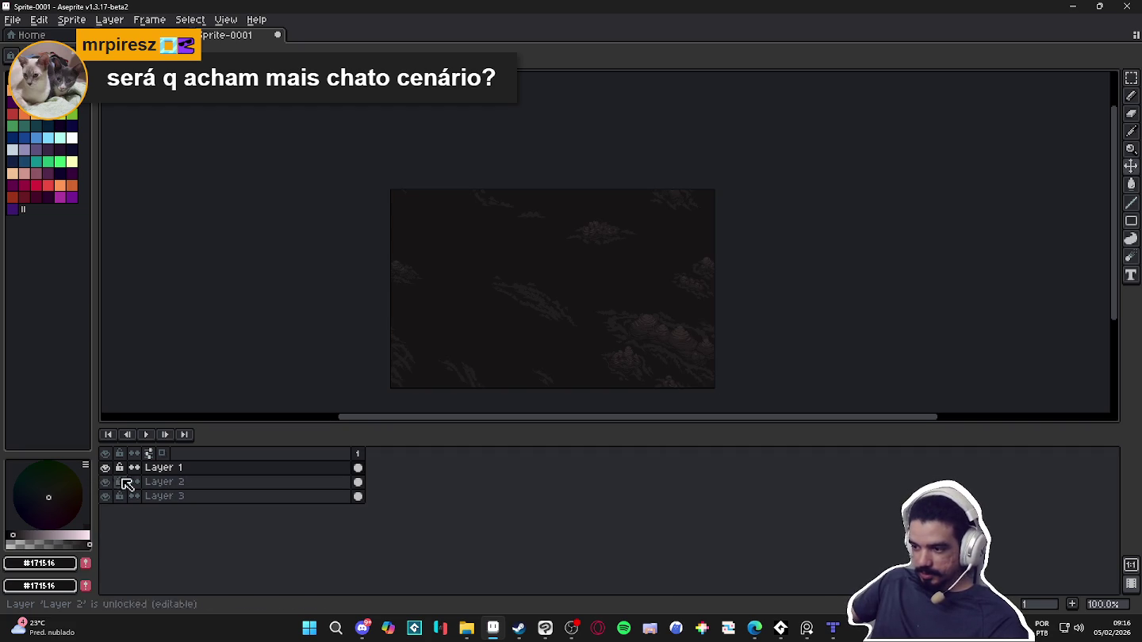
Delete Layer 1 and merge Layer 2 down into Layer 3
right_click(242, 468)
click(269, 524)
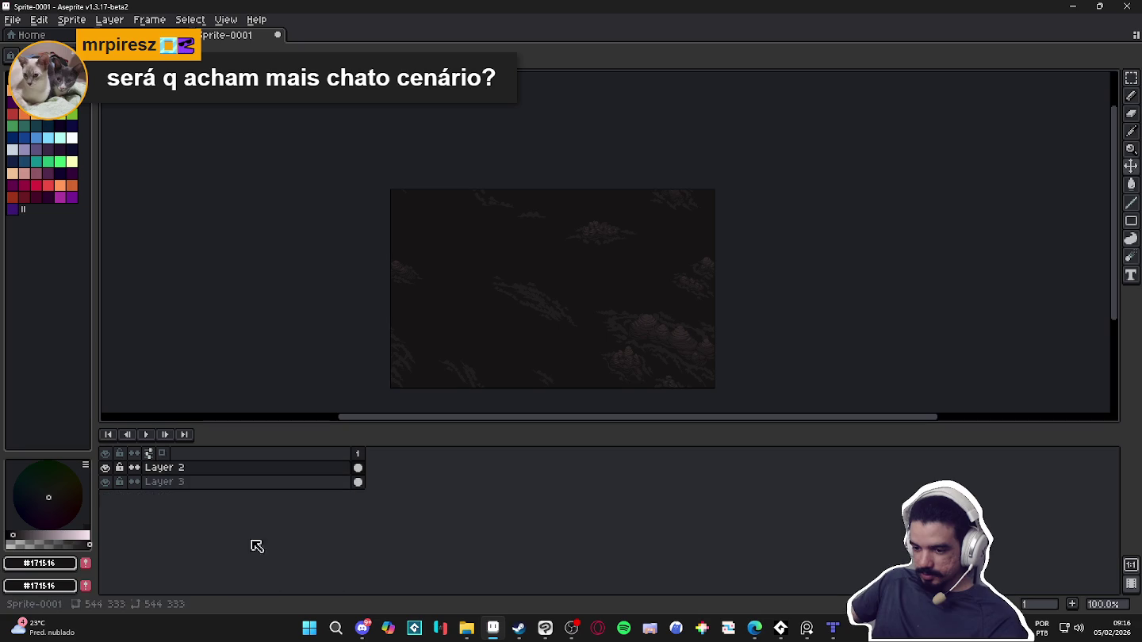
right_click(199, 469)
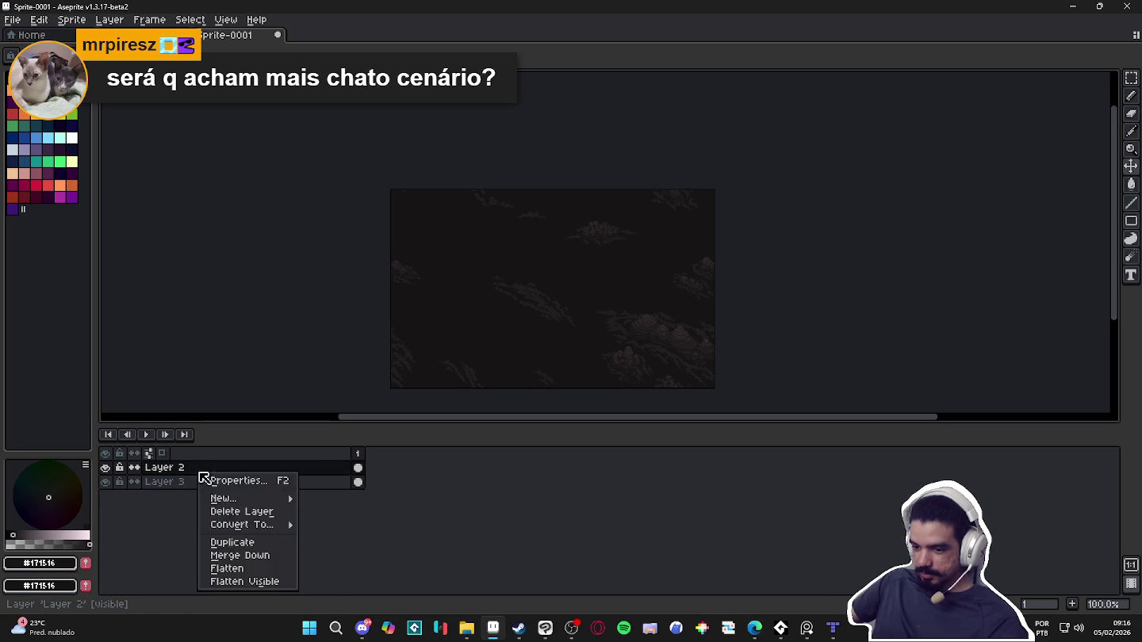
click(231, 552)
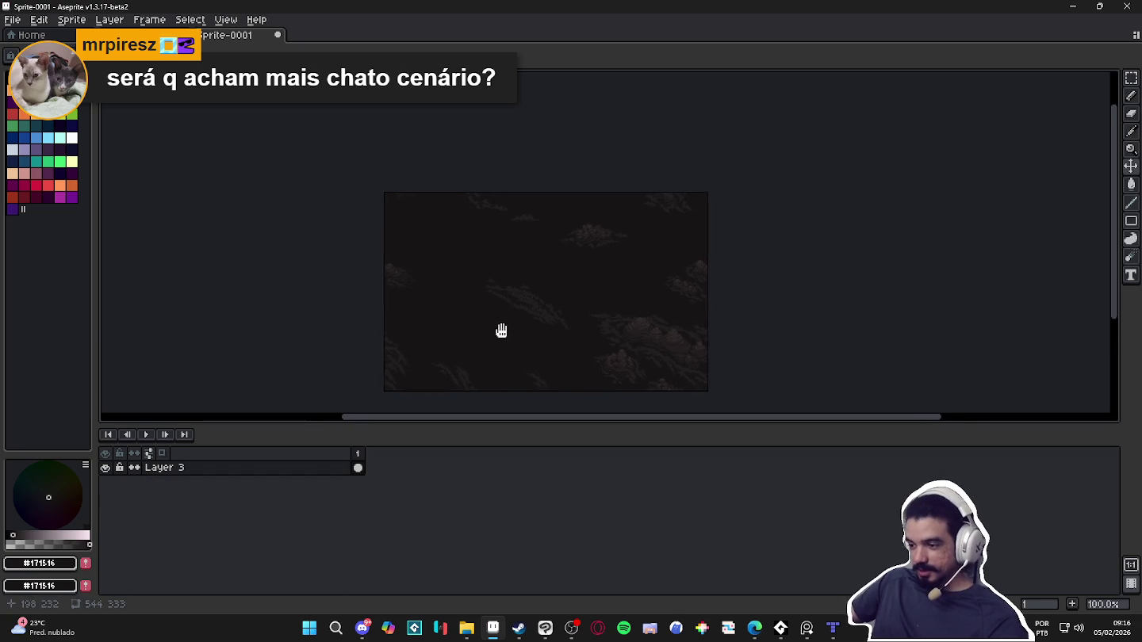
drag(507, 329, 473, 329)
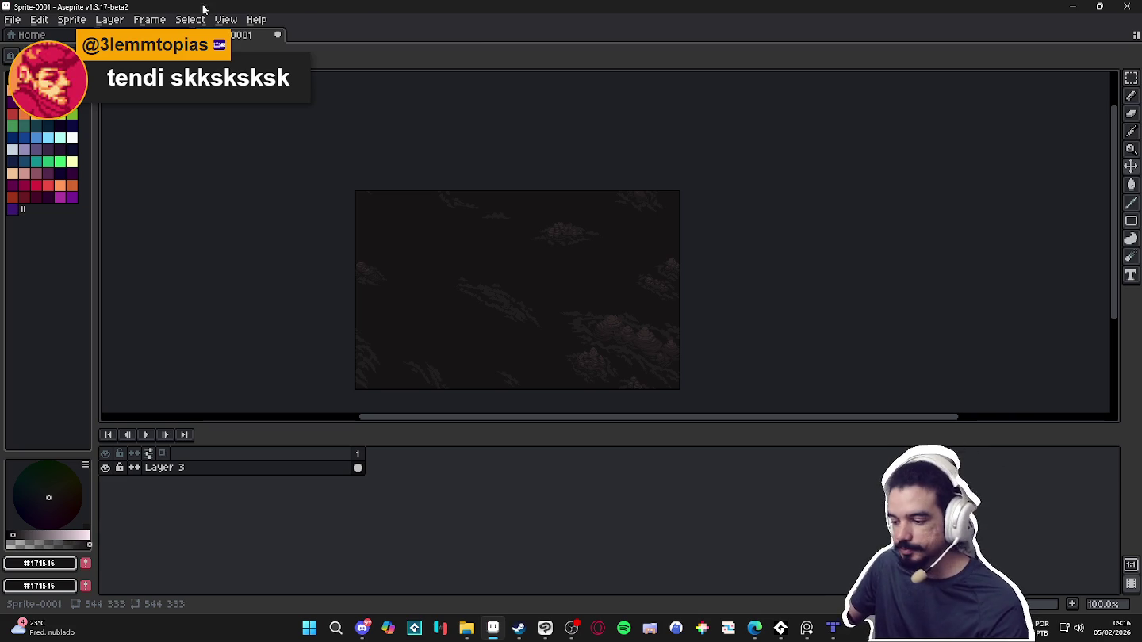
Drag the timeline splitter down to enlarge the canvas, panning across the landscape
scroll(580, 232, up, 1)
drag(618, 298, 629, 190)
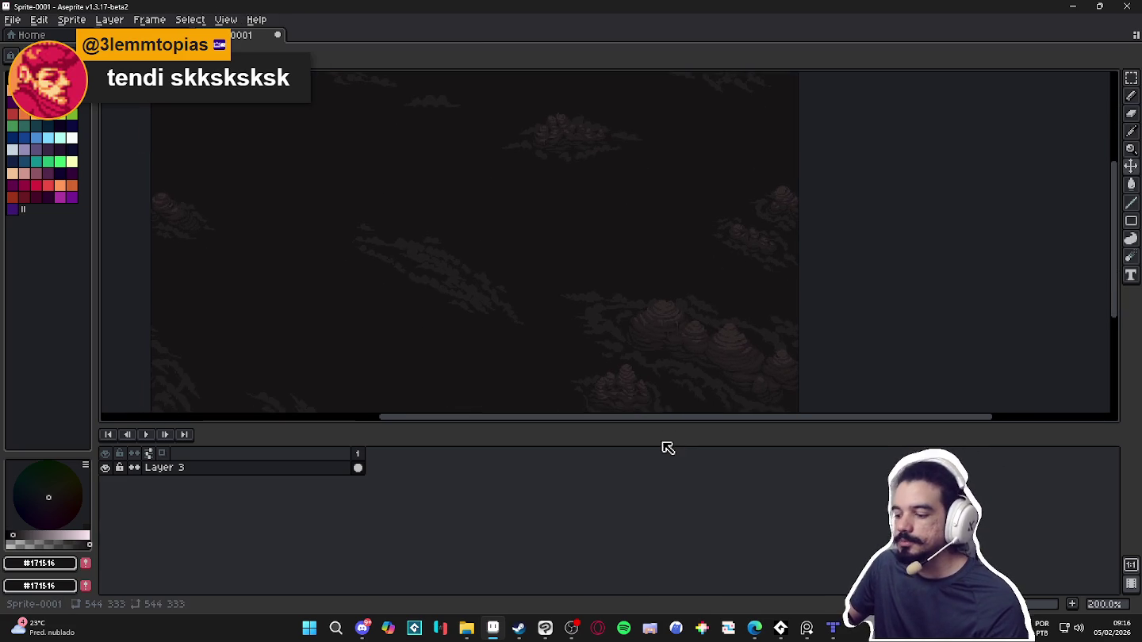
drag(649, 425, 637, 516)
drag(614, 406, 660, 440)
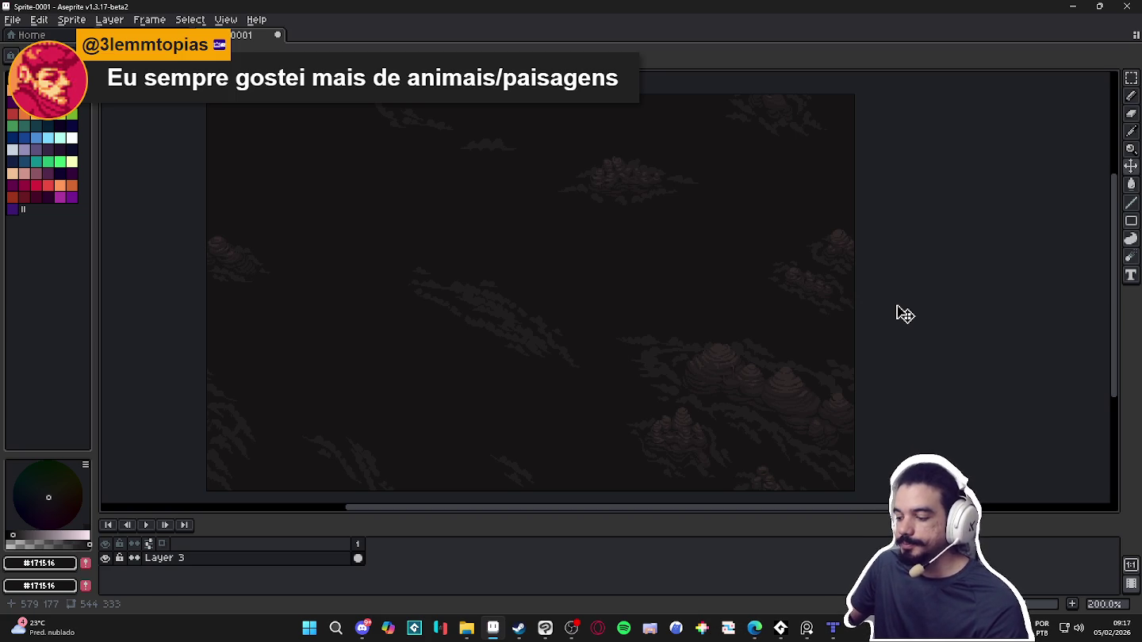
Toggle a layer's visibility, browse the Sprite menu without changes, then switch to Tiled
click(105, 558)
click(105, 558)
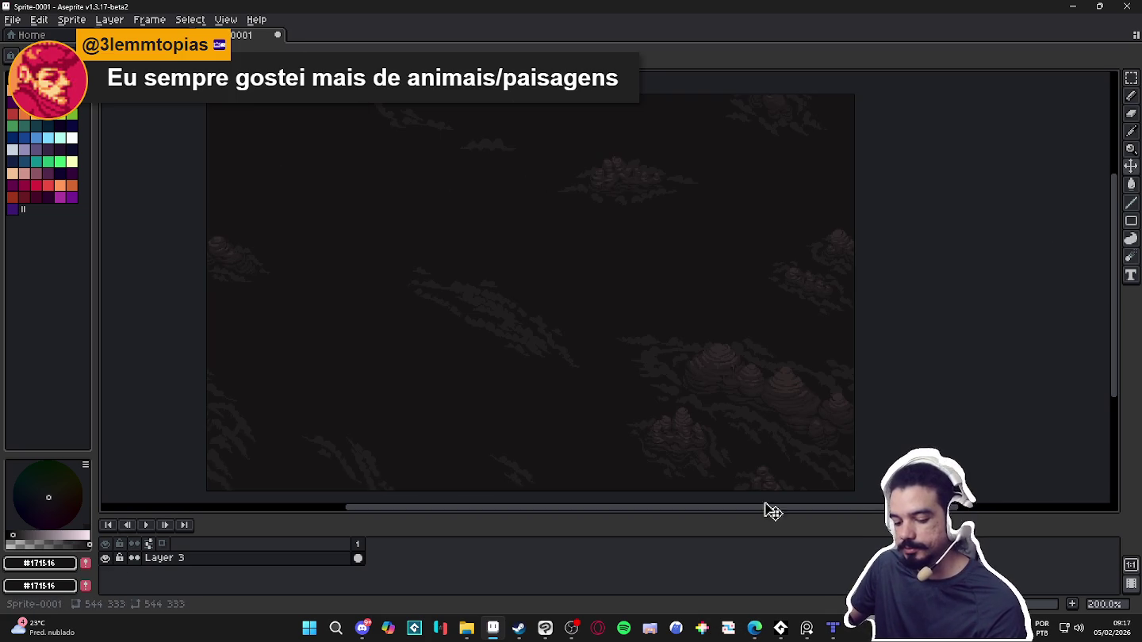
click(71, 19)
click(604, 314)
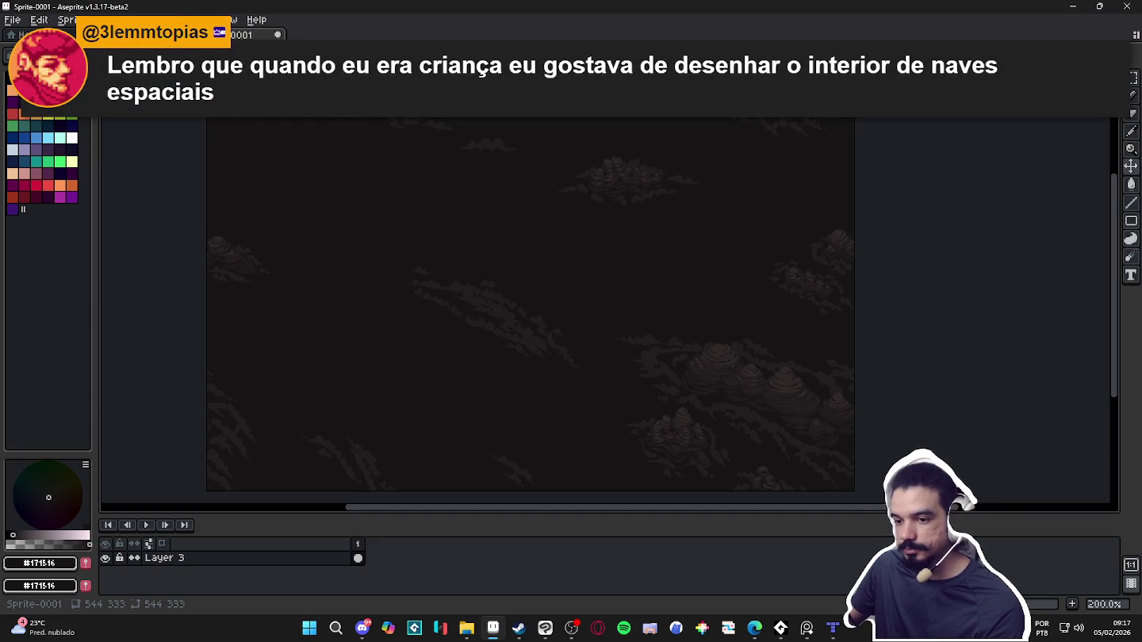
key(alt+Tab)
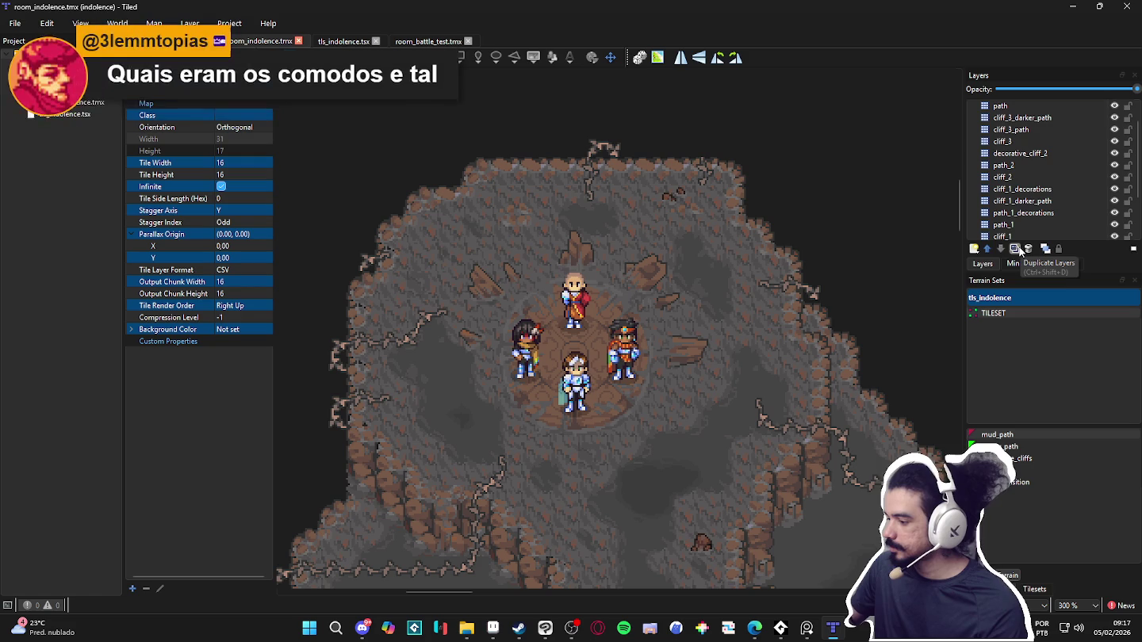
click(974, 250)
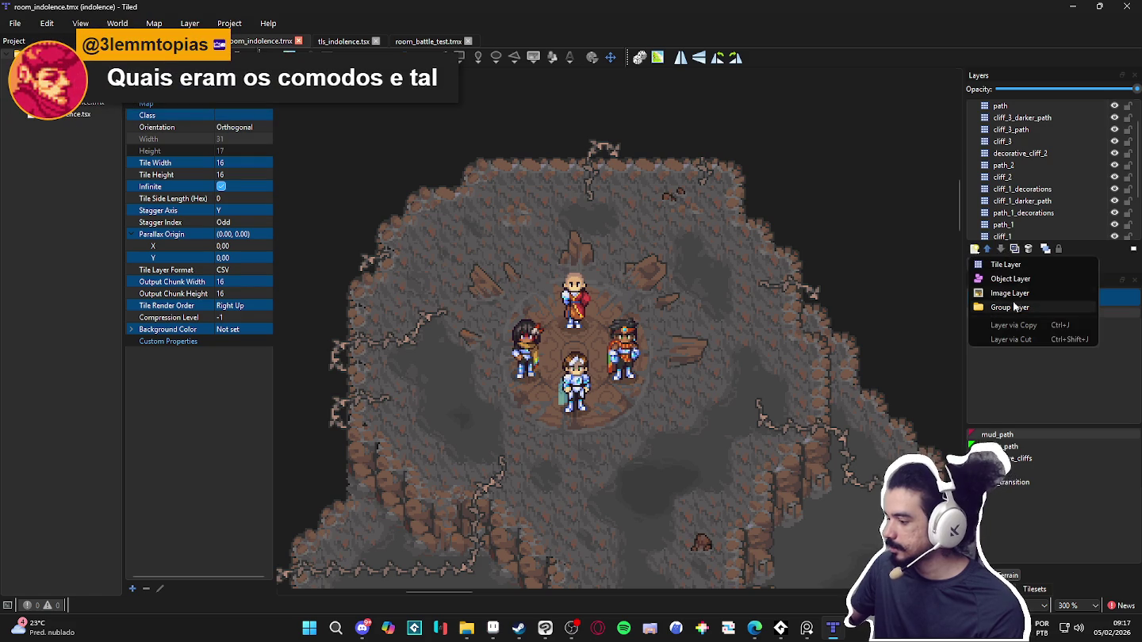
click(1009, 293)
key(alt+Tab)
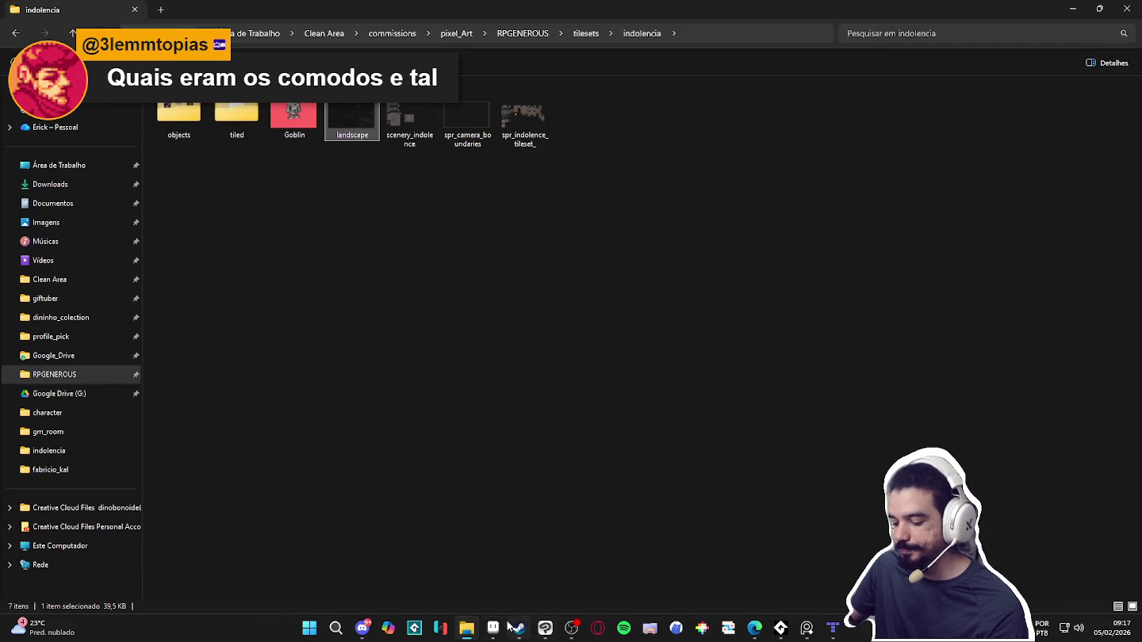
click(493, 628)
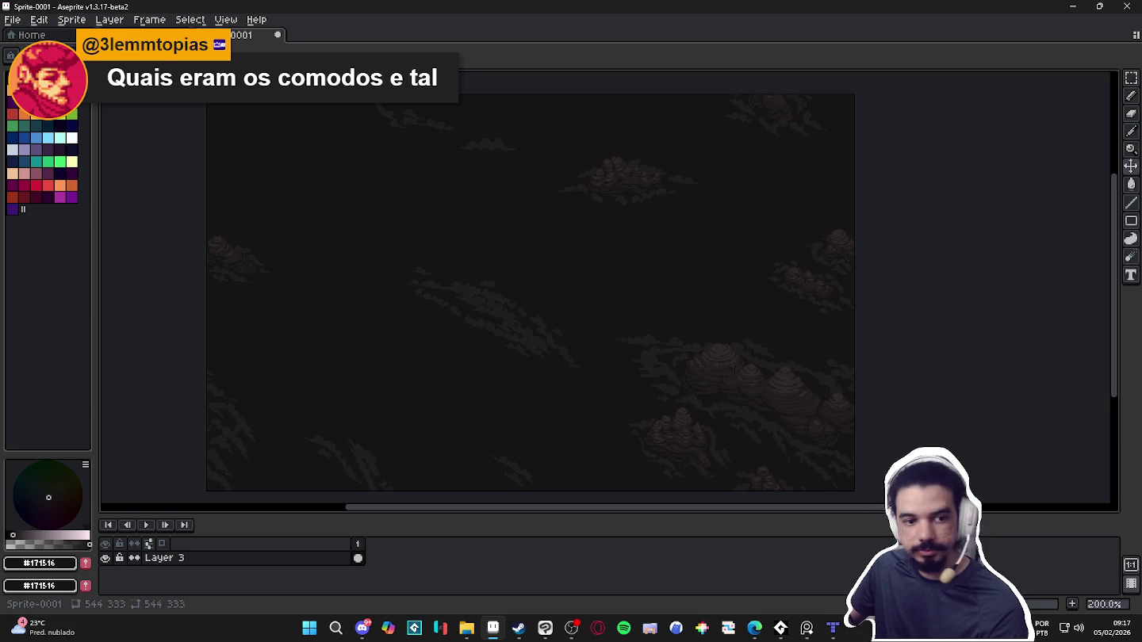
Confirm the sprite is 544×333 in Sprite Size, then start Save As
key(ctrl+alt+i)
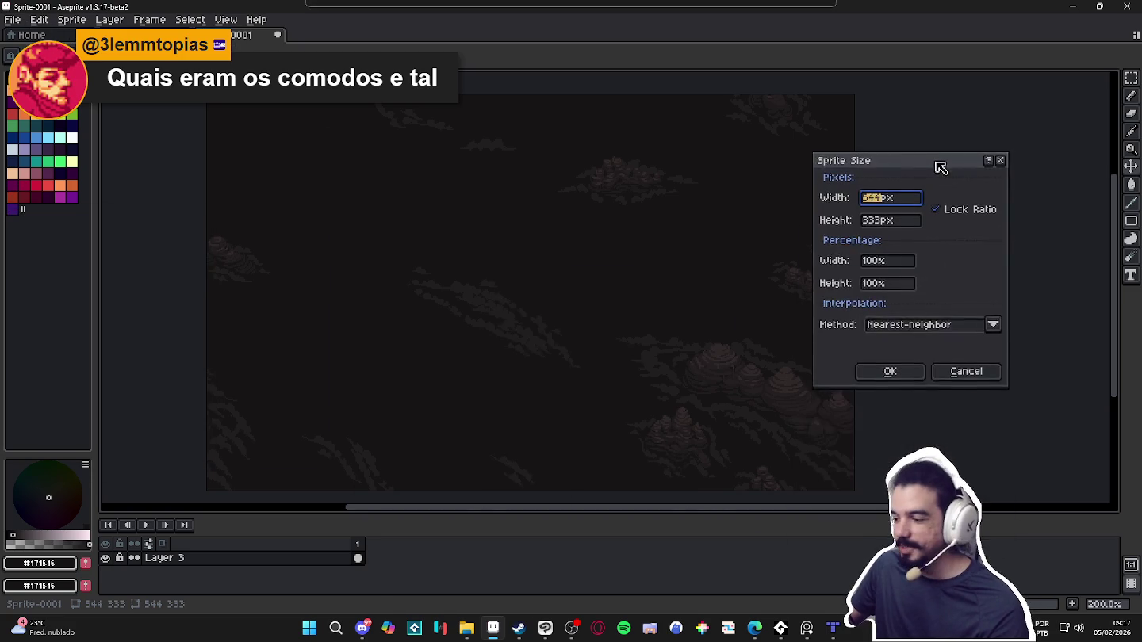
click(1022, 359)
click(13, 18)
click(32, 119)
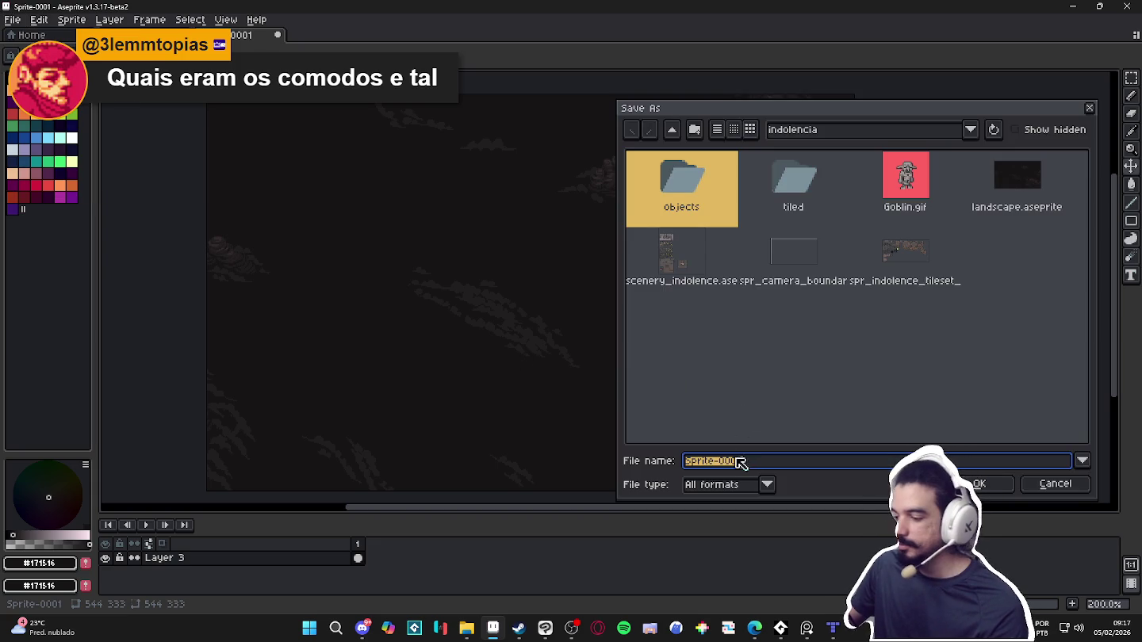
Set the file type to png files and select the file name field for editing
click(741, 482)
click(714, 412)
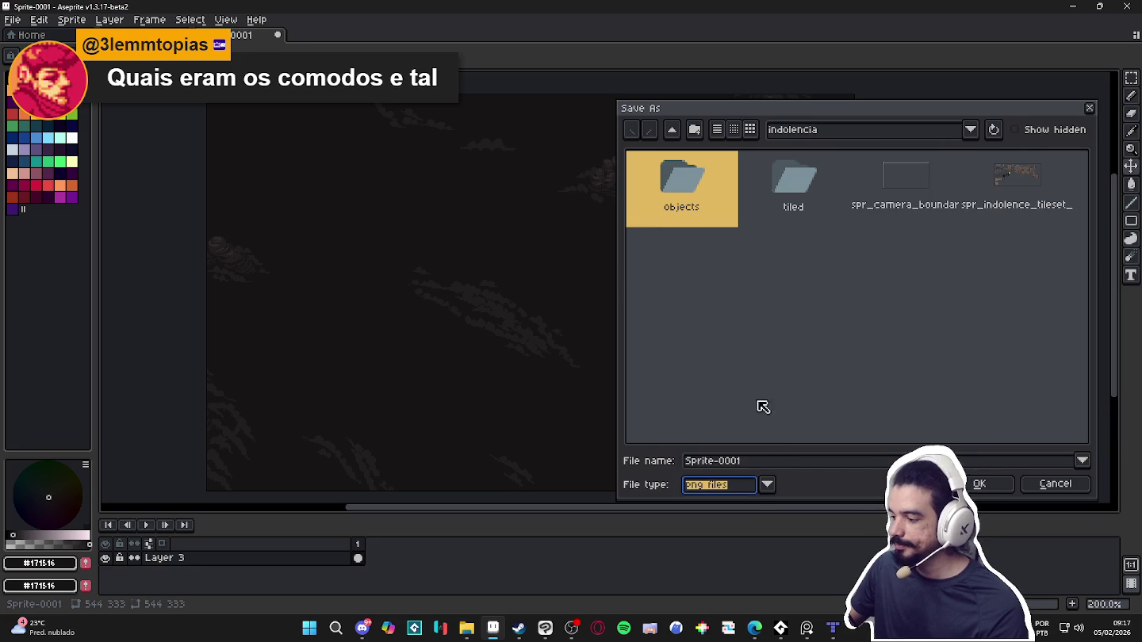
click(808, 458)
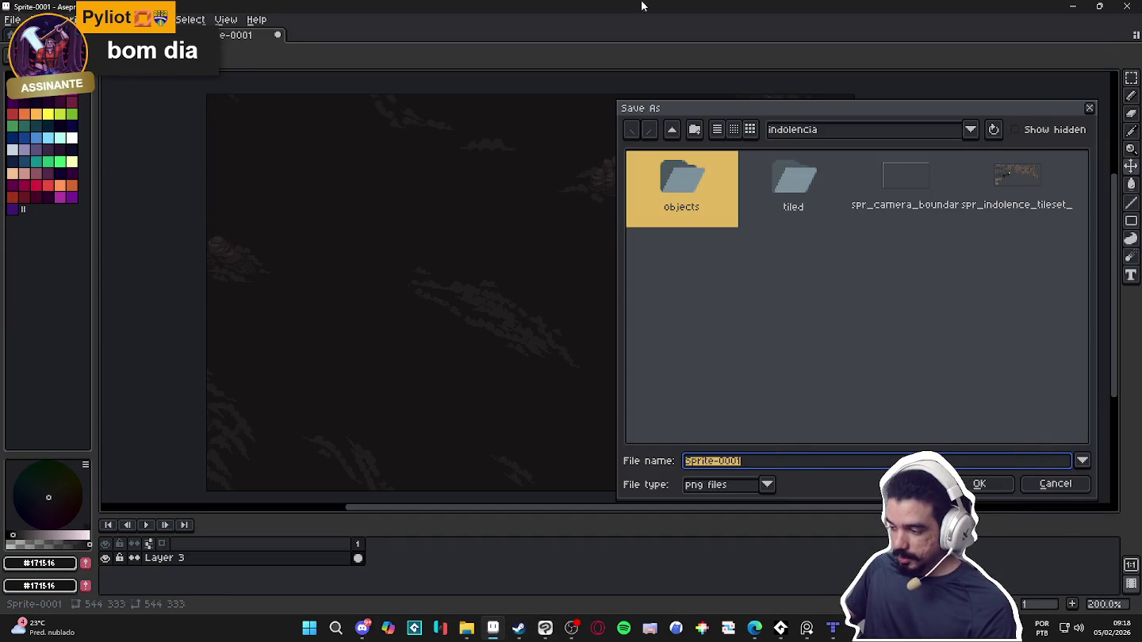
click(758, 467)
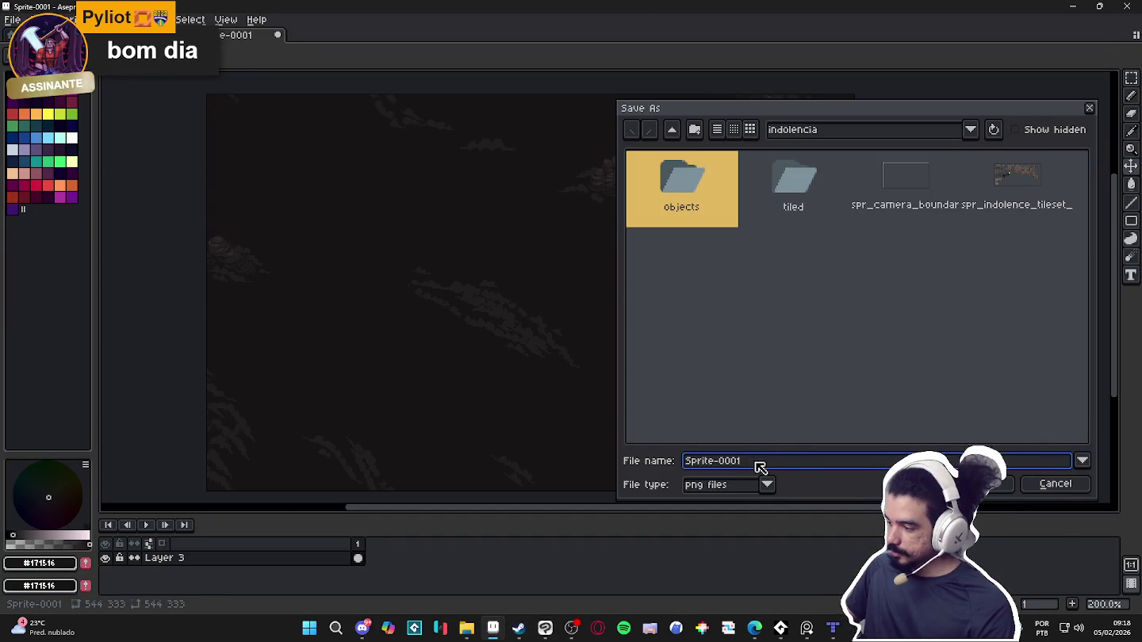
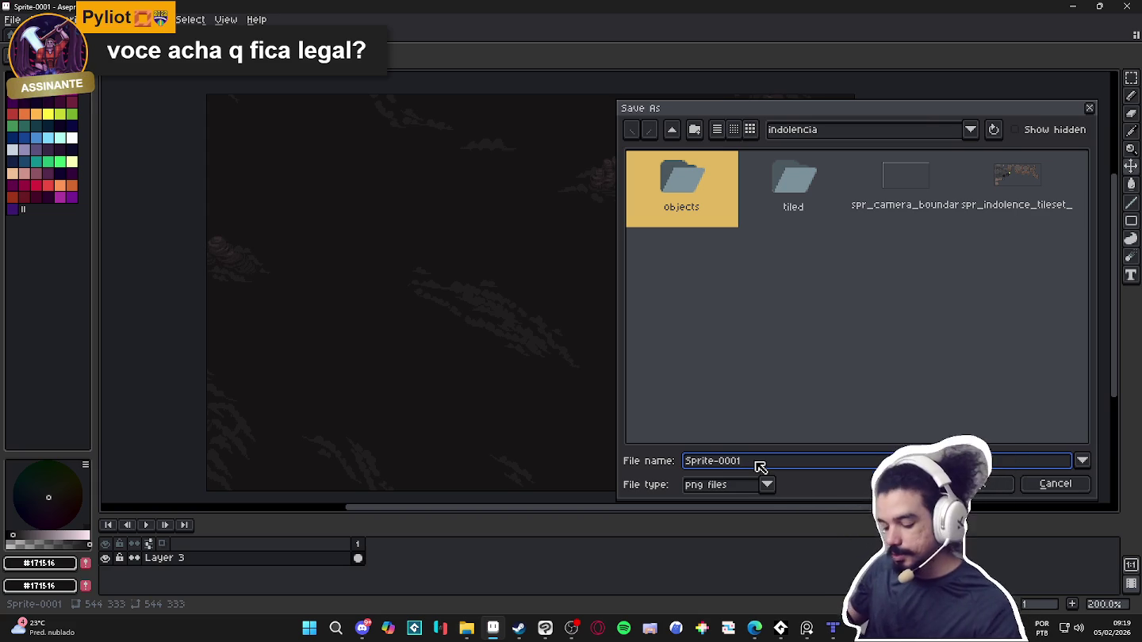
Bring the Steam window showing The Last Good Boy store page to the front
click(517, 629)
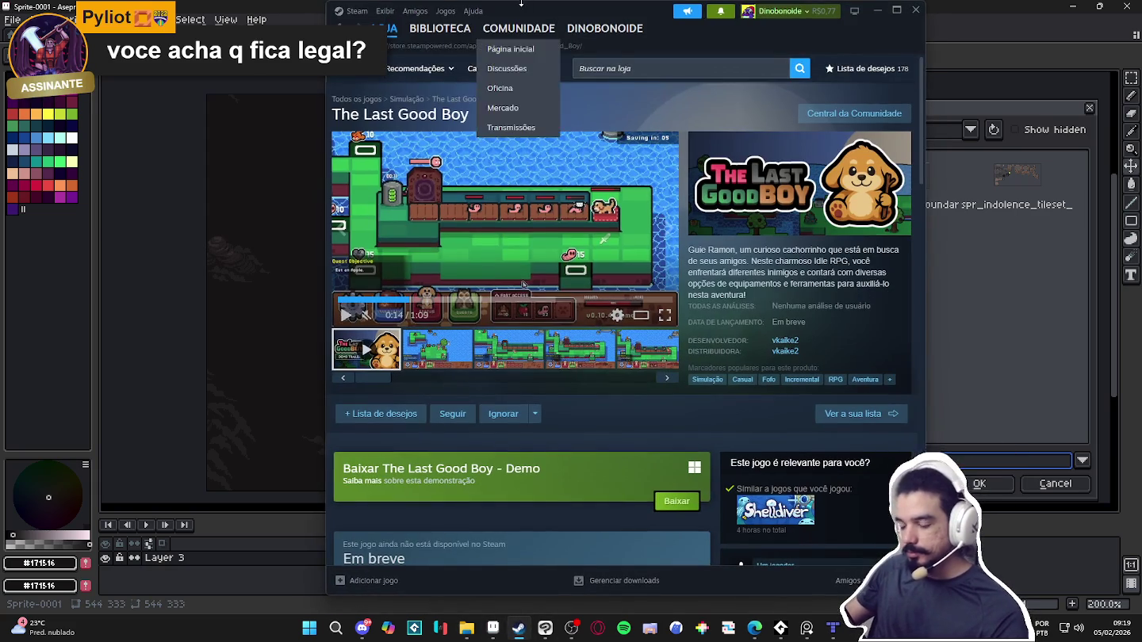
Maximize the Steam window to fill the whole screen and scroll the store page
click(895, 11)
scroll(954, 253, down, 1)
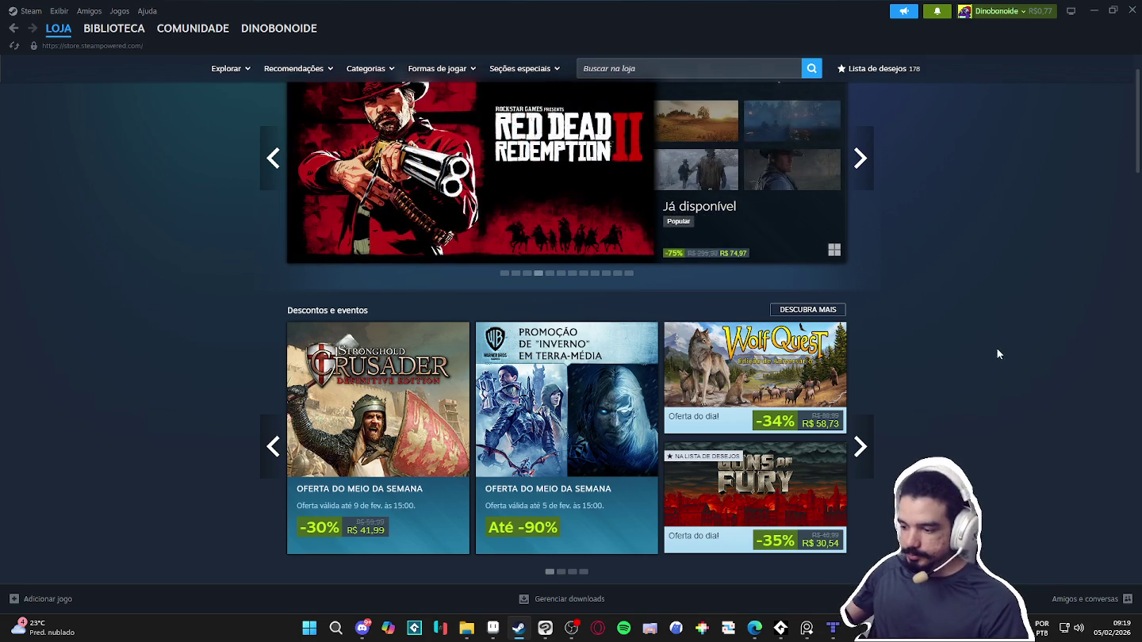
scroll(983, 357, down, 3)
scroll(989, 323, down, 4)
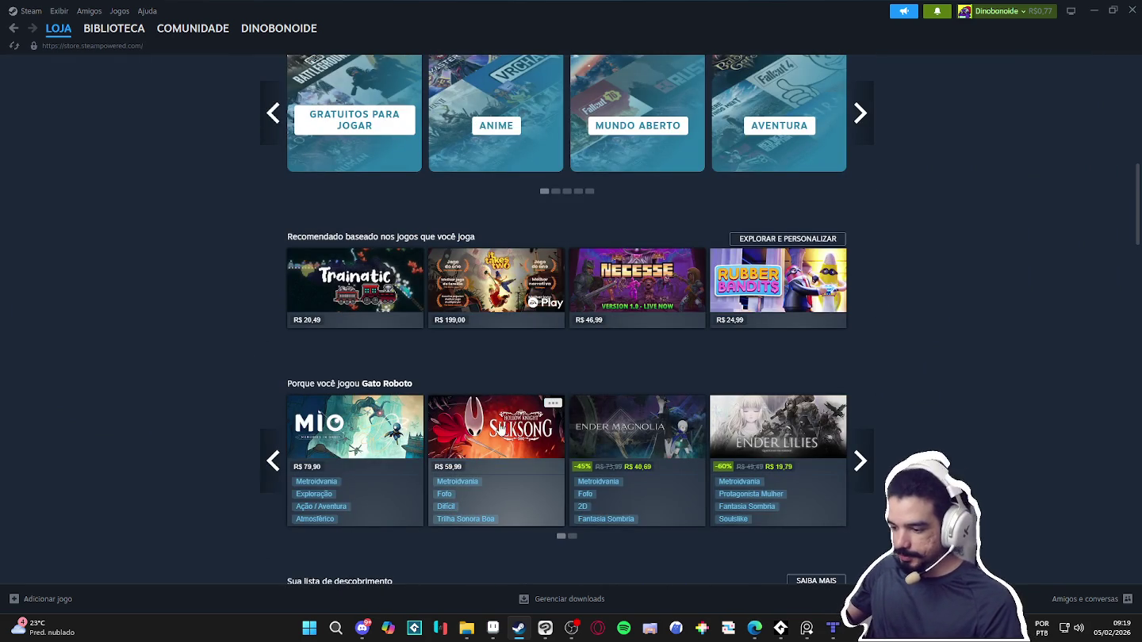
mouse_move(497, 428)
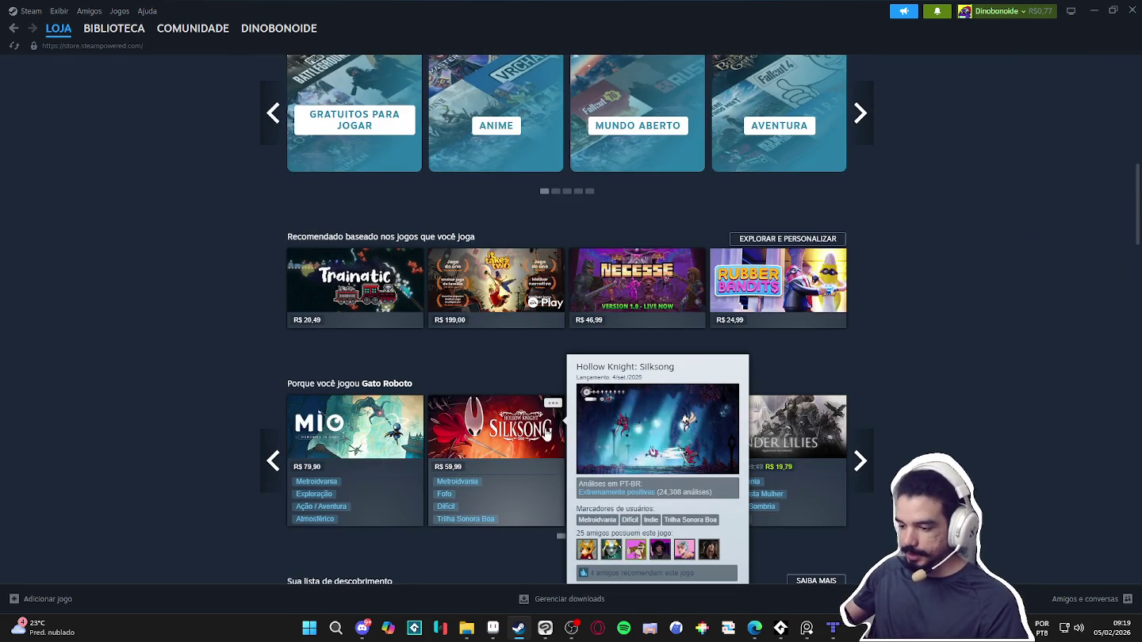
scroll(853, 418, down, 3)
scroll(909, 411, down, 7)
scroll(906, 391, down, 5)
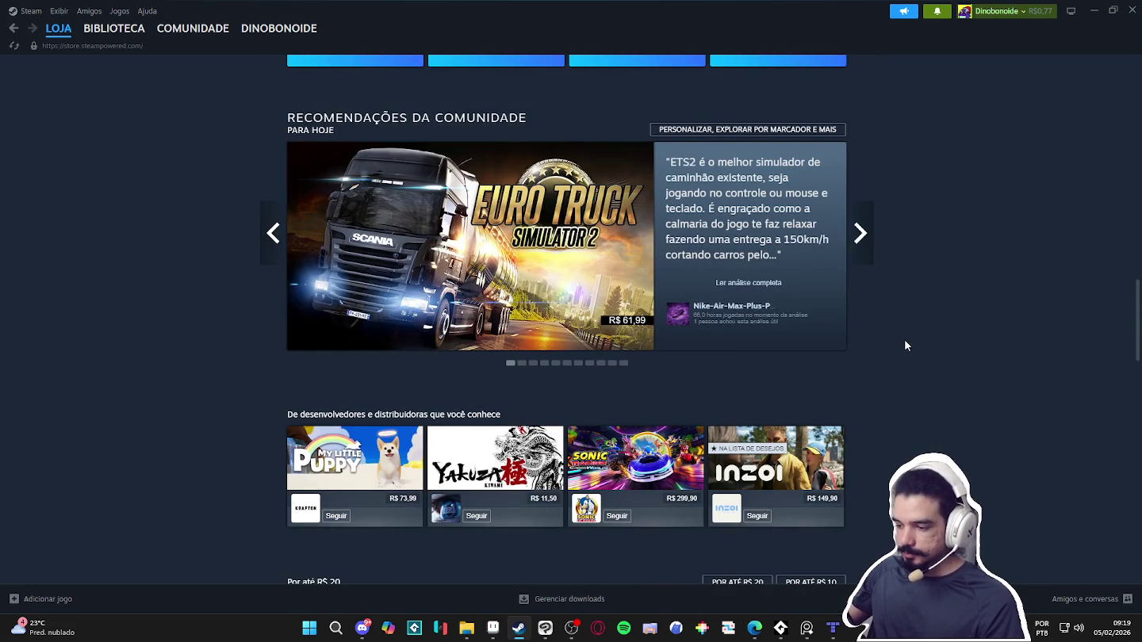
scroll(906, 346, down, 2)
scroll(906, 346, up, 1)
scroll(907, 342, up, 2)
scroll(906, 341, up, 1)
scroll(906, 342, down, 6)
scroll(906, 341, down, 5)
scroll(906, 341, down, 4)
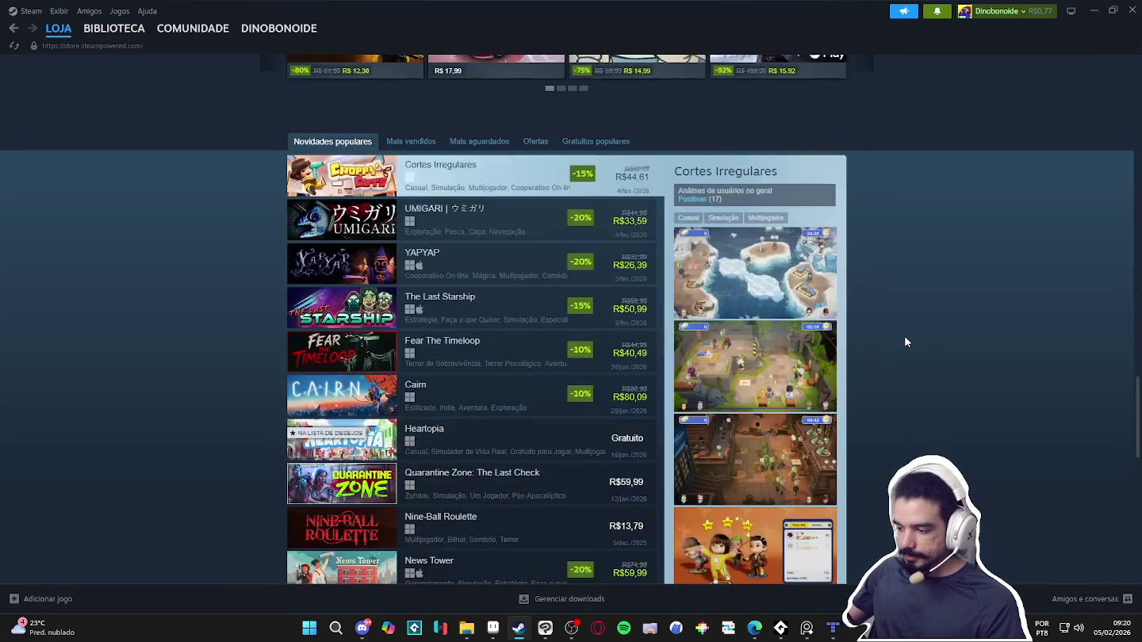
scroll(907, 341, down, 8)
scroll(906, 341, down, 7)
scroll(907, 342, up, 8)
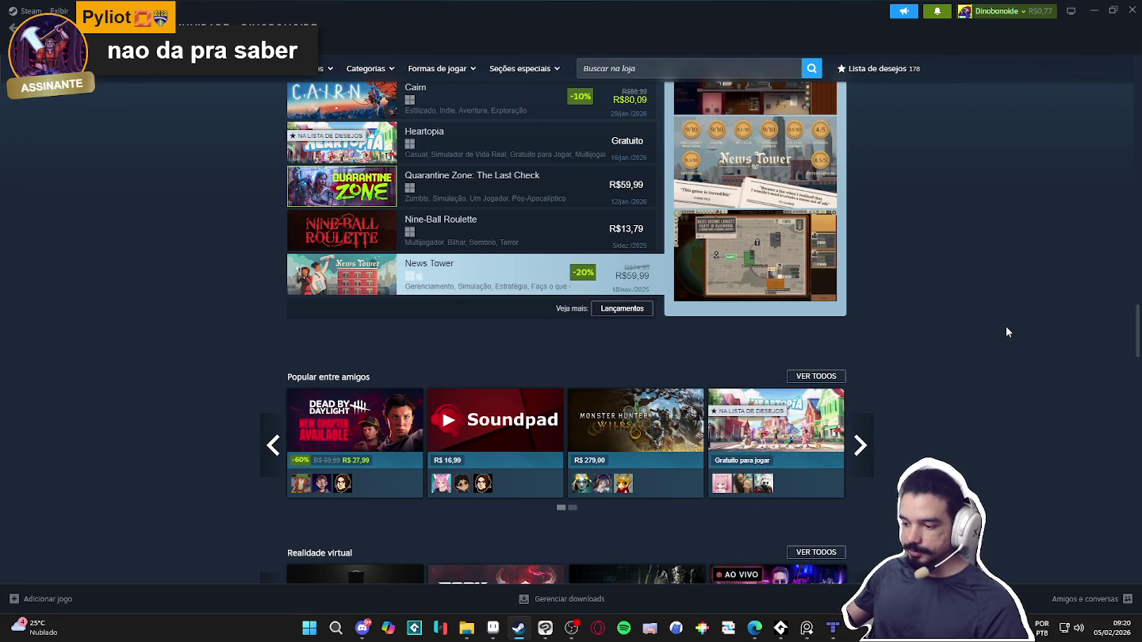
scroll(1007, 327, down, 3)
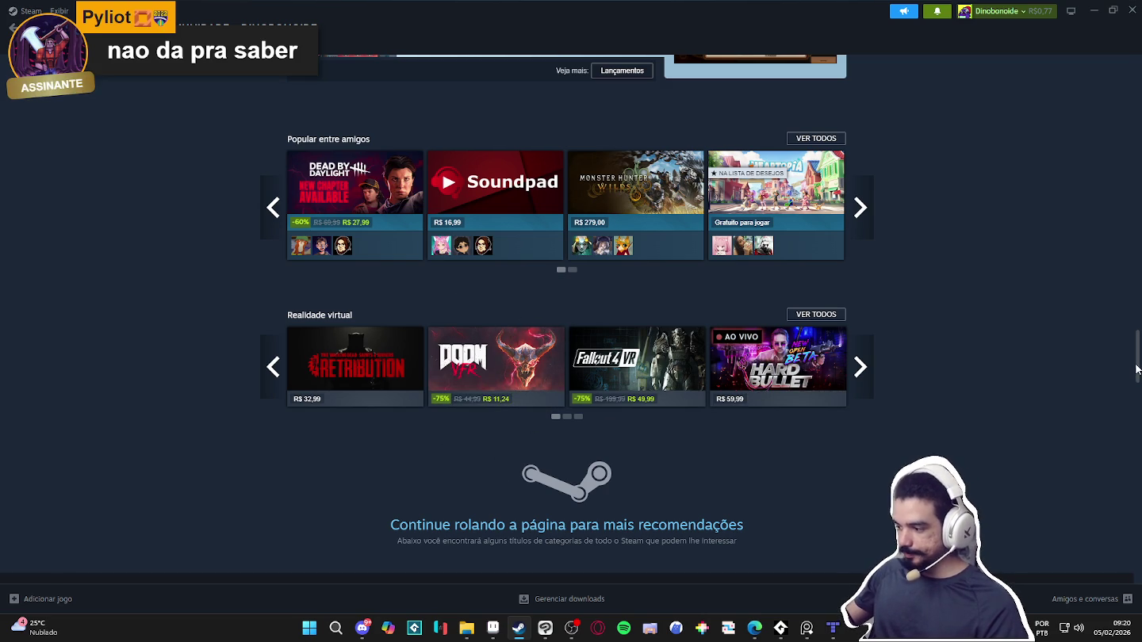
scroll(1120, 179, up, 10)
scroll(1106, 238, down, 10)
scroll(1095, 321, down, 4)
scroll(1084, 303, up, 3)
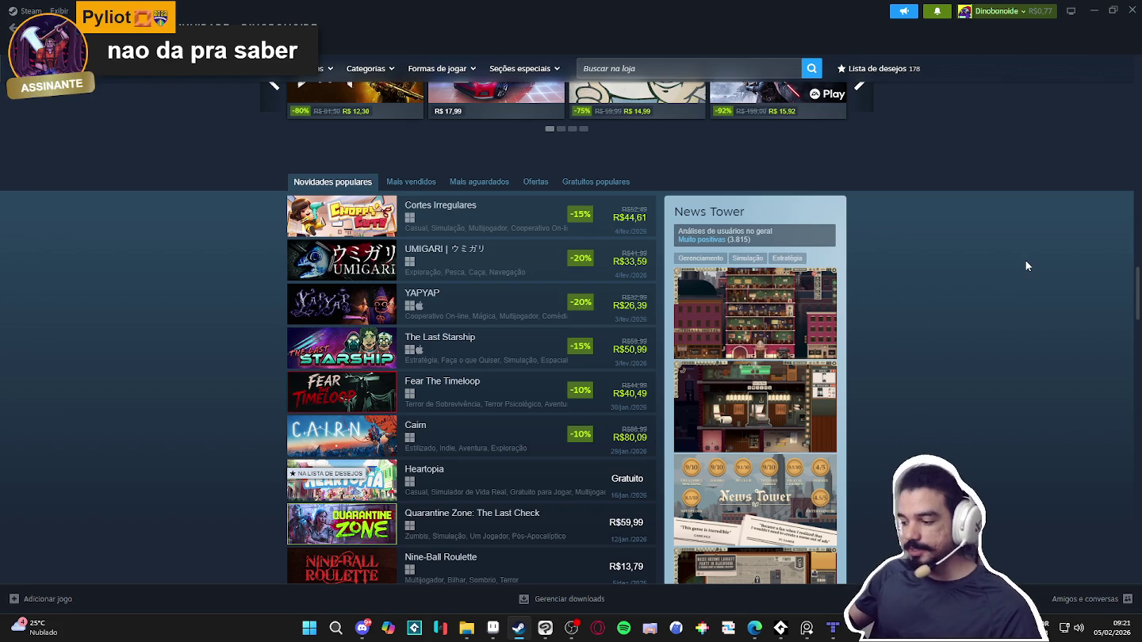
Scroll the Steam store front to the Community Recommendations showing Euro Truck Simulator 2 at R$ 61,99
scroll(1025, 260, up, 1)
scroll(1024, 261, up, 3)
scroll(1024, 260, up, 3)
scroll(1017, 257, up, 5)
scroll(1017, 256, up, 6)
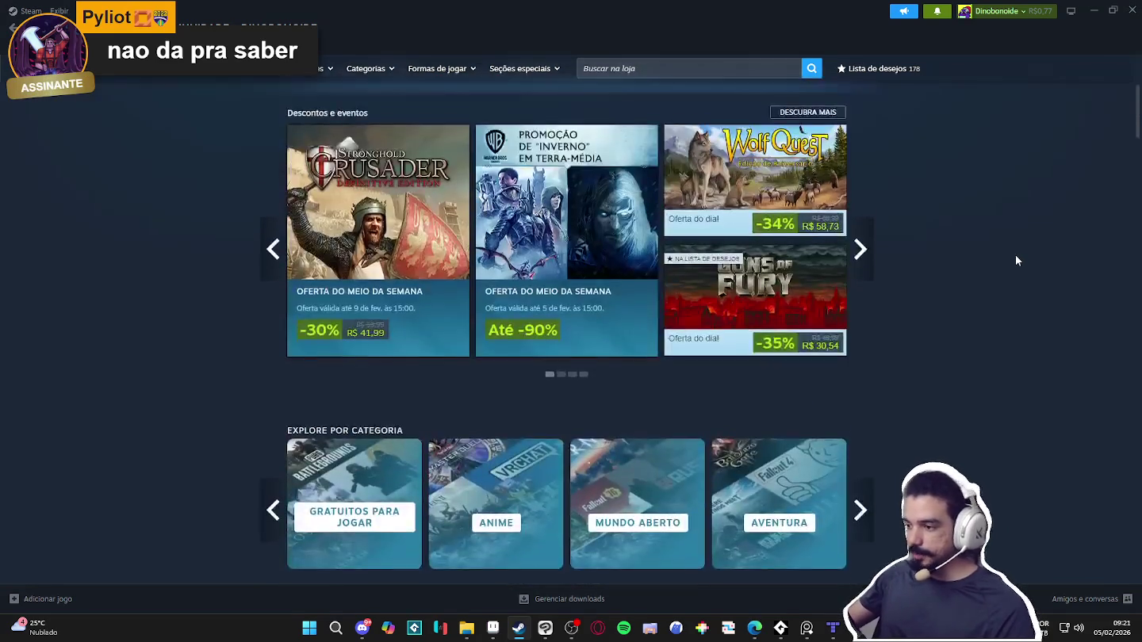
scroll(1015, 254, up, 3)
scroll(1014, 254, down, 6)
scroll(1017, 261, down, 3)
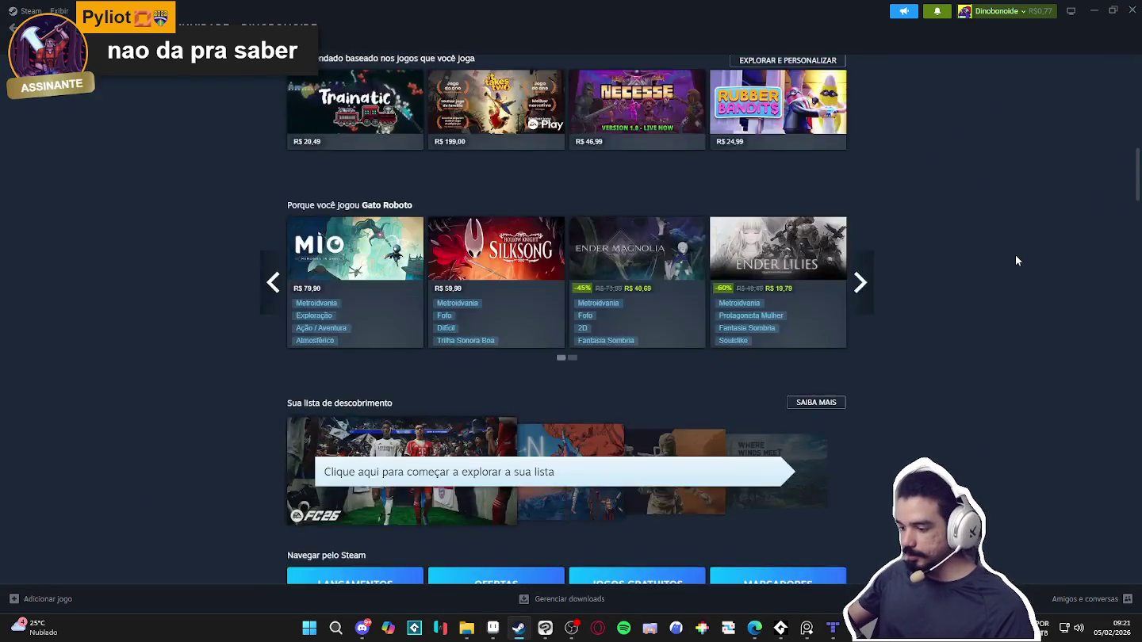
scroll(1016, 261, up, 3)
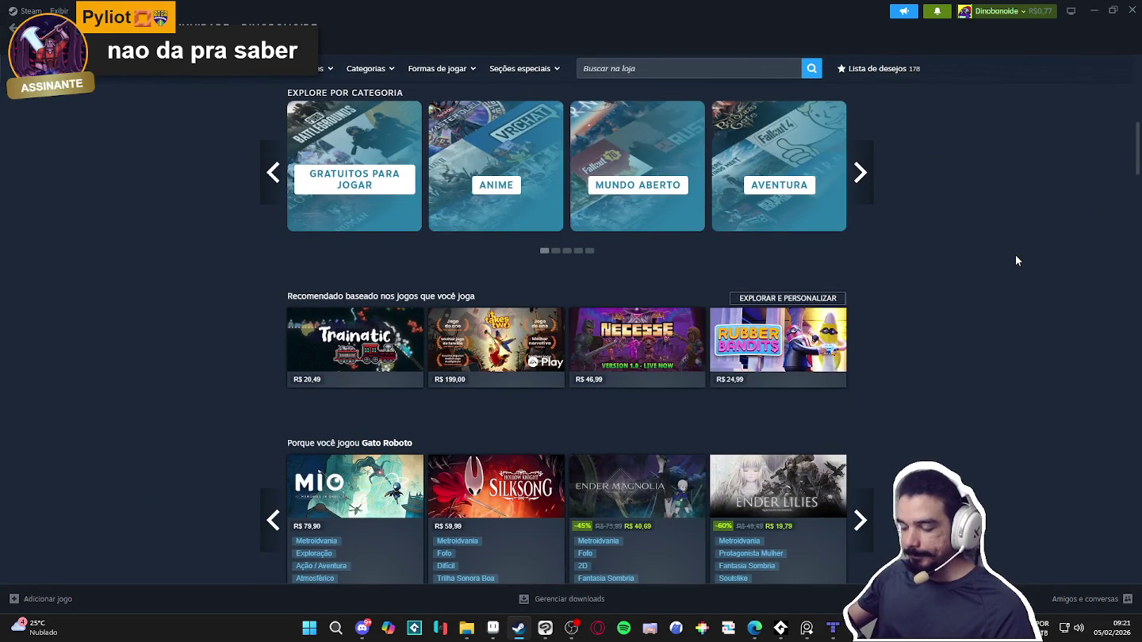
scroll(1016, 256, down, 3)
scroll(1016, 255, down, 4)
scroll(1017, 256, down, 3)
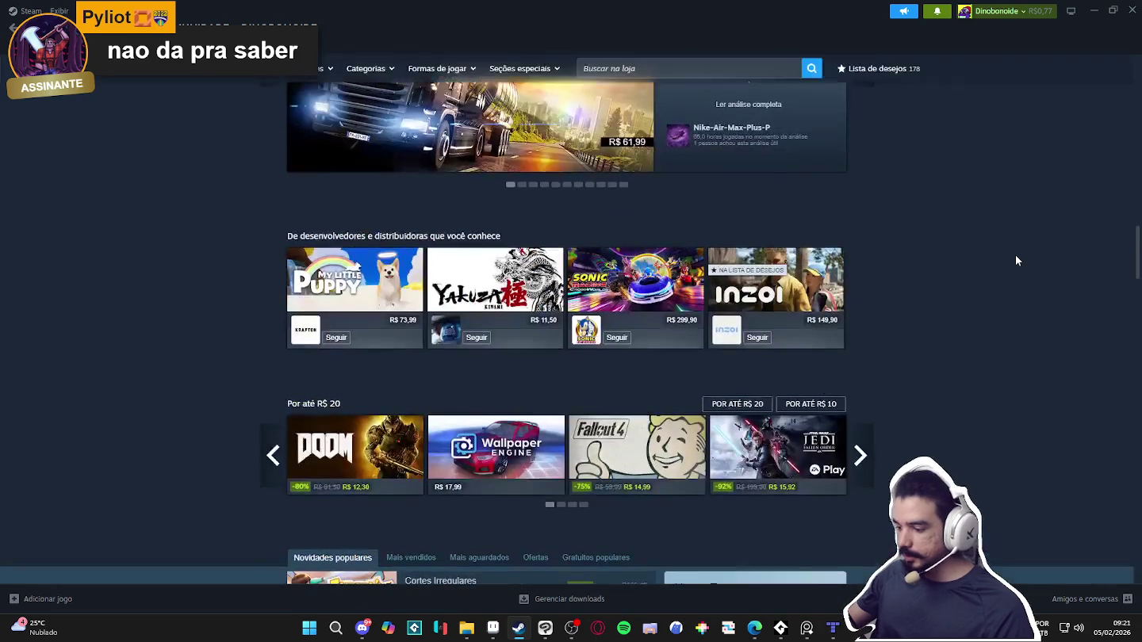
scroll(1016, 260, up, 2)
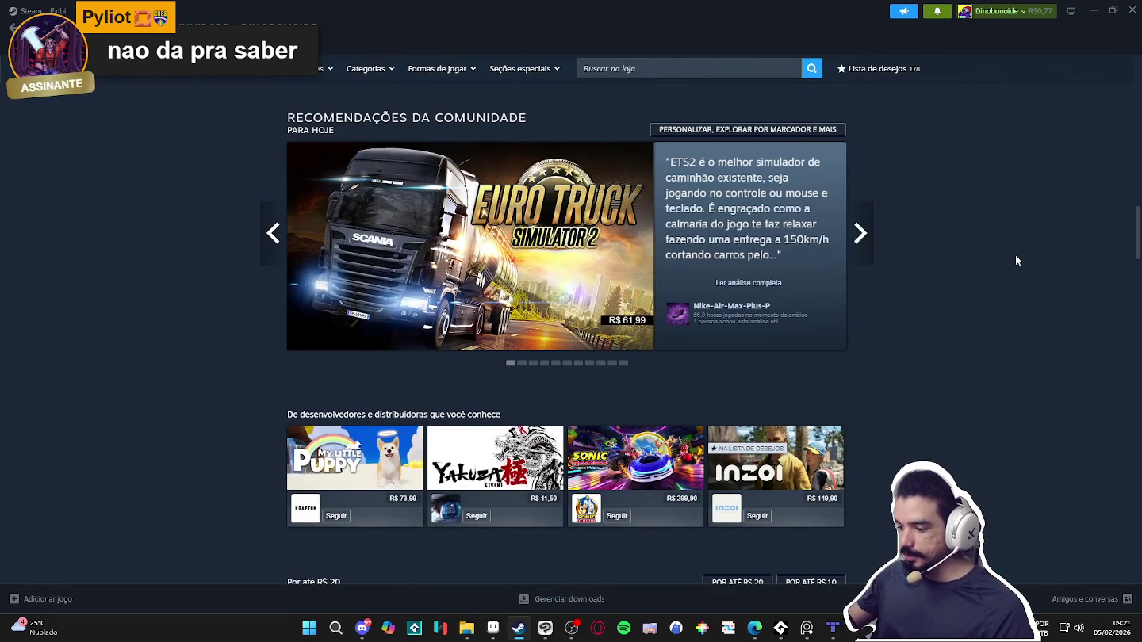
scroll(1015, 261, down, 4)
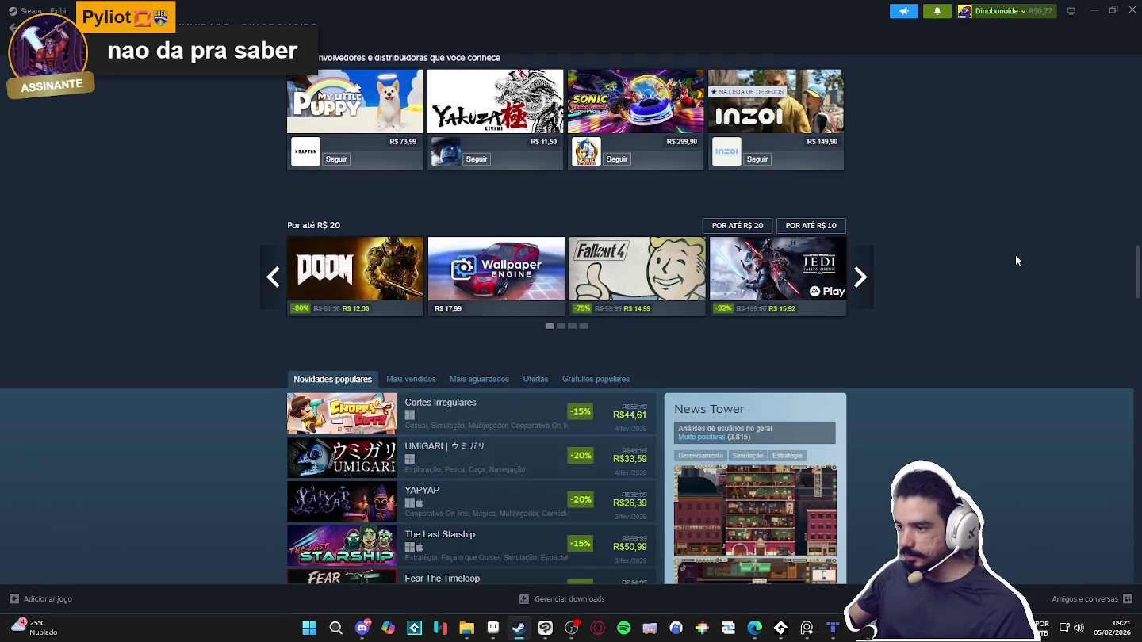
scroll(1015, 254, down, 2)
scroll(1015, 254, down, 2)
scroll(1015, 253, down, 4)
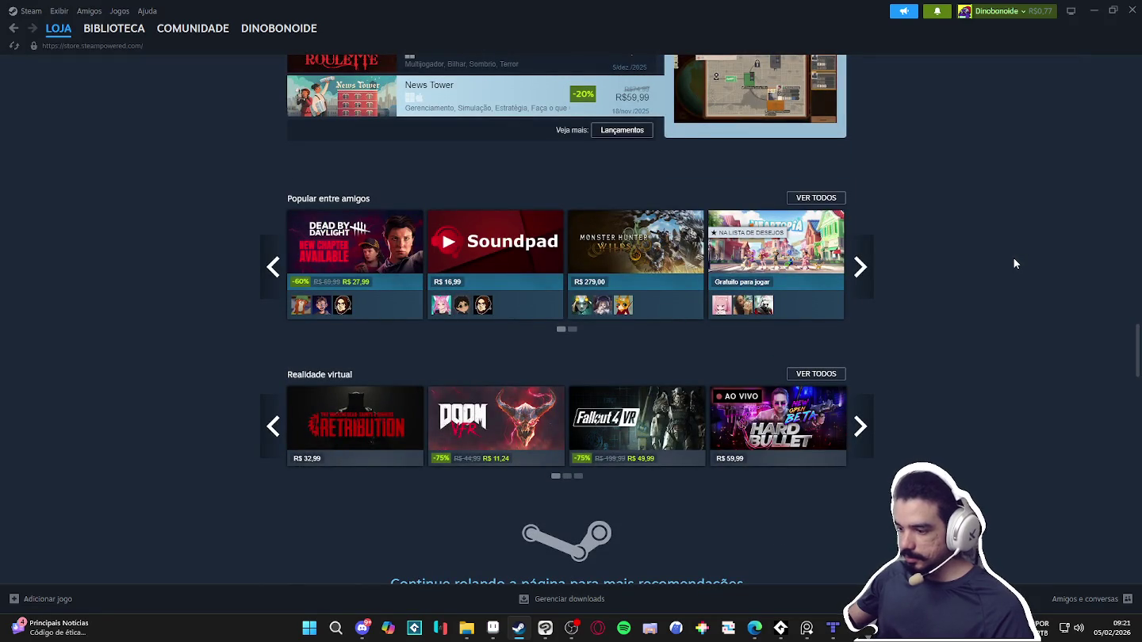
scroll(1013, 258, up, 3)
scroll(1013, 259, down, 4)
scroll(1013, 263, up, 5)
scroll(1016, 261, up, 5)
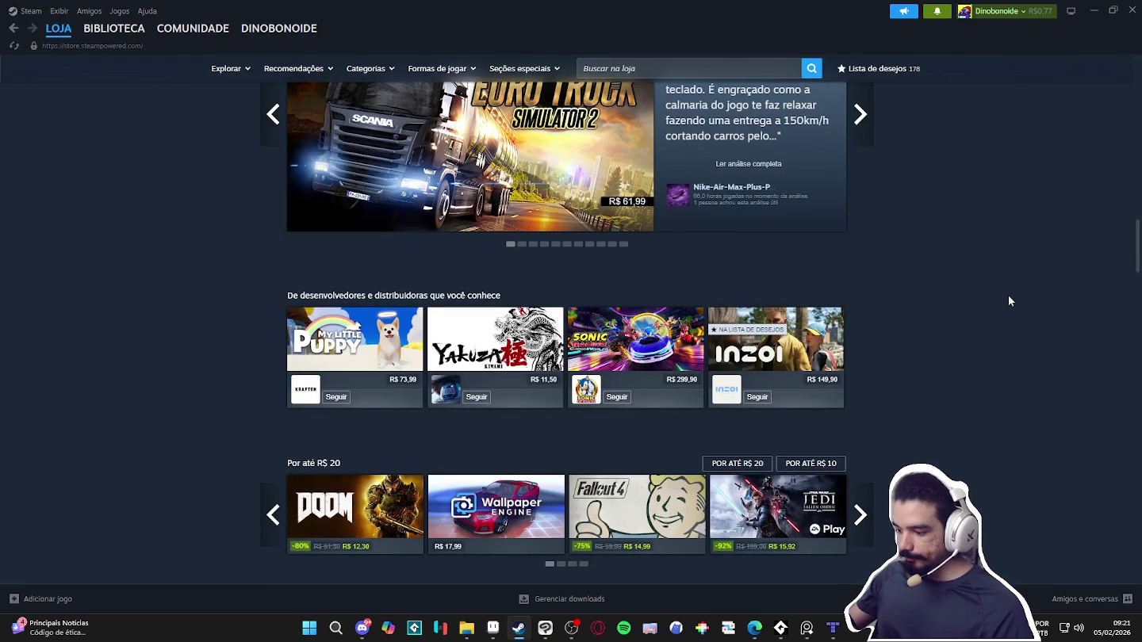
scroll(1009, 301, up, 2)
scroll(1018, 306, up, 3)
scroll(1022, 308, up, 3)
scroll(1024, 311, up, 3)
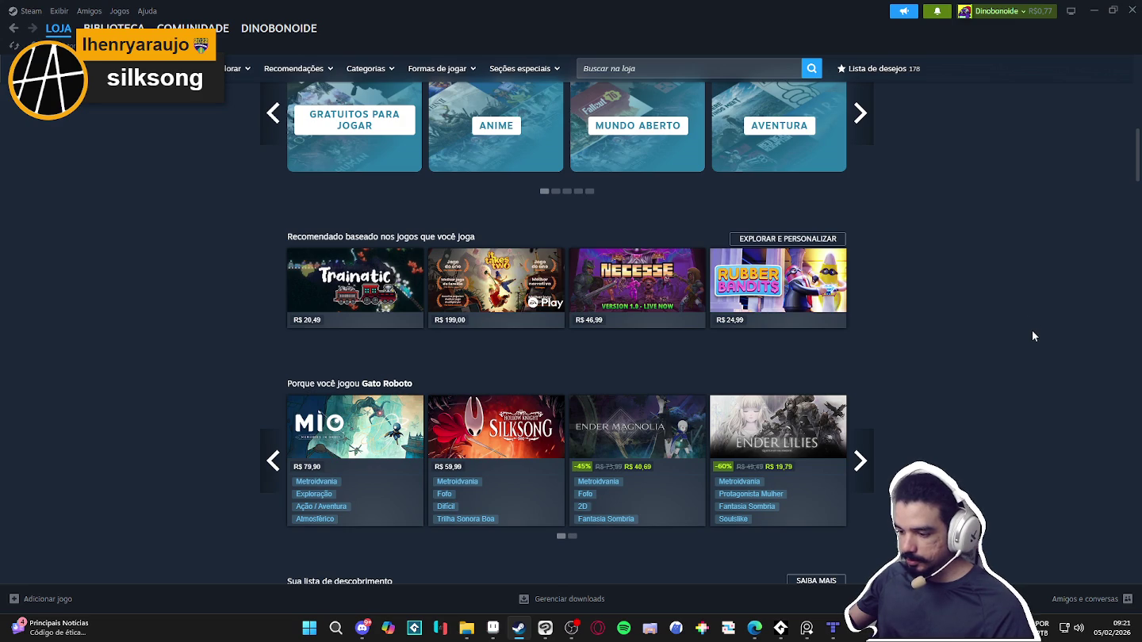
scroll(1031, 332, up, 2)
scroll(1034, 332, up, 2)
scroll(1035, 332, up, 2)
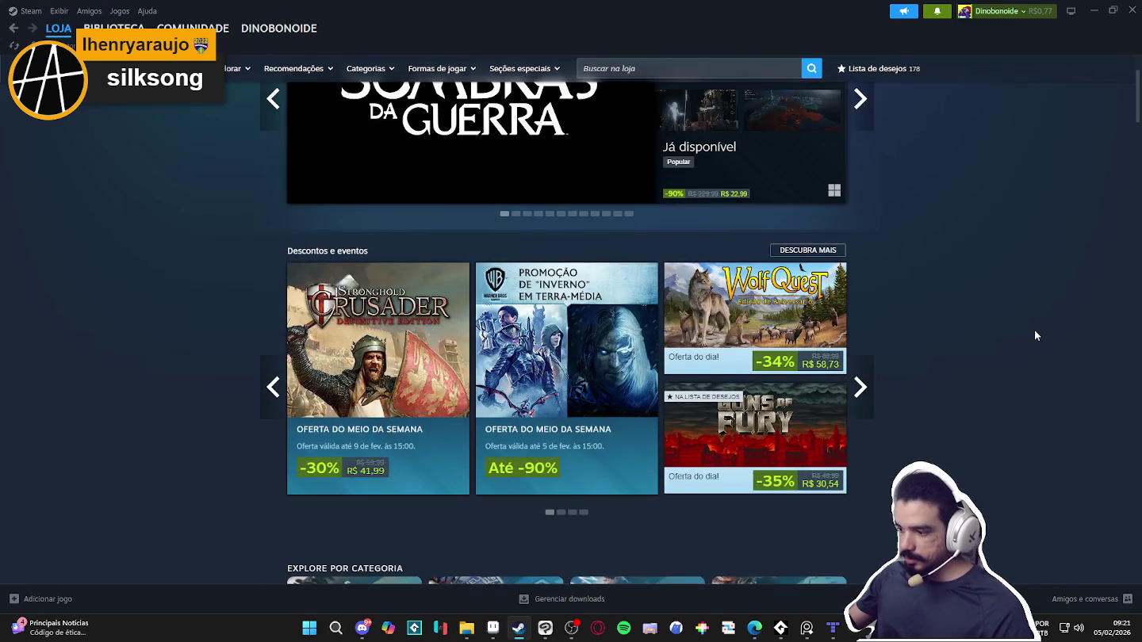
scroll(1034, 329, up, 2)
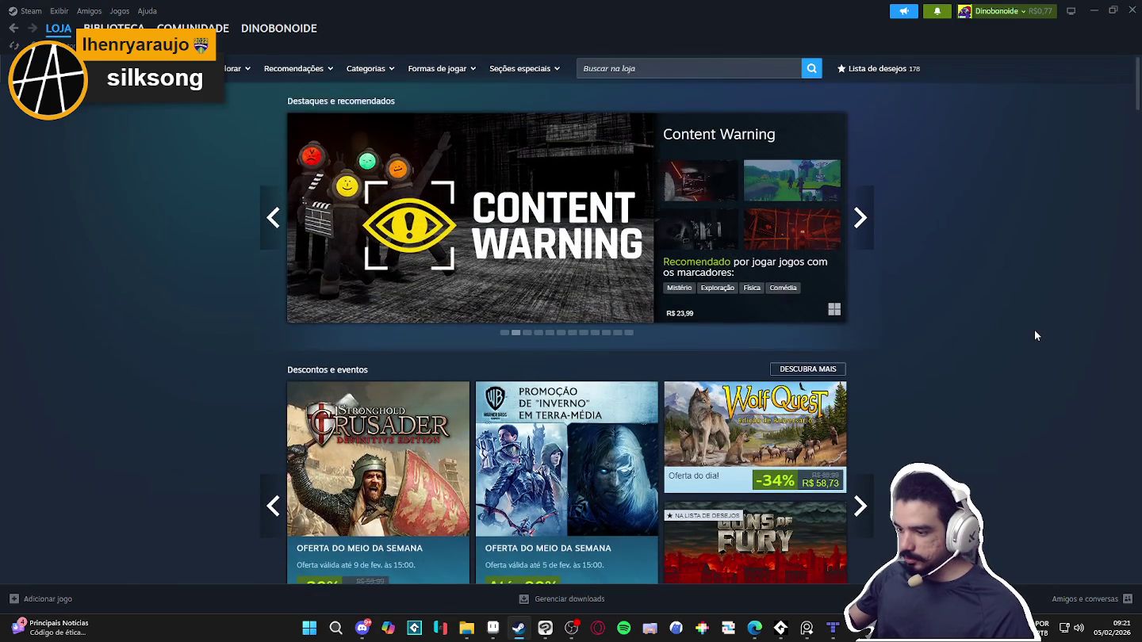
scroll(1018, 323, down, 2)
scroll(1002, 317, down, 2)
scroll(999, 319, down, 3)
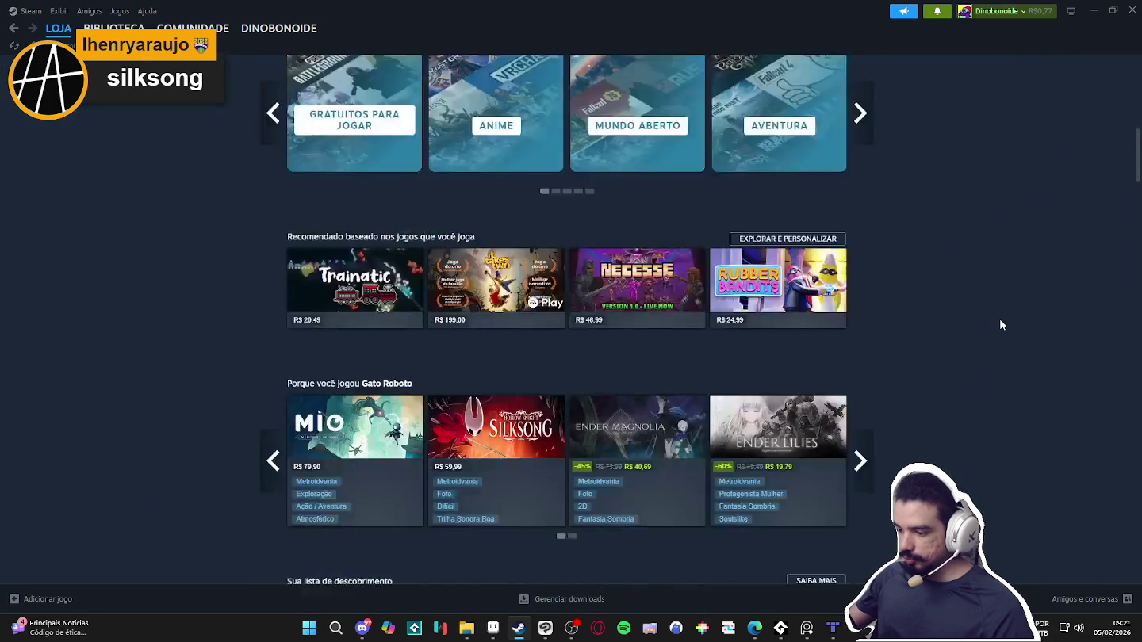
scroll(999, 318, down, 3)
scroll(999, 319, down, 4)
scroll(999, 319, up, 2)
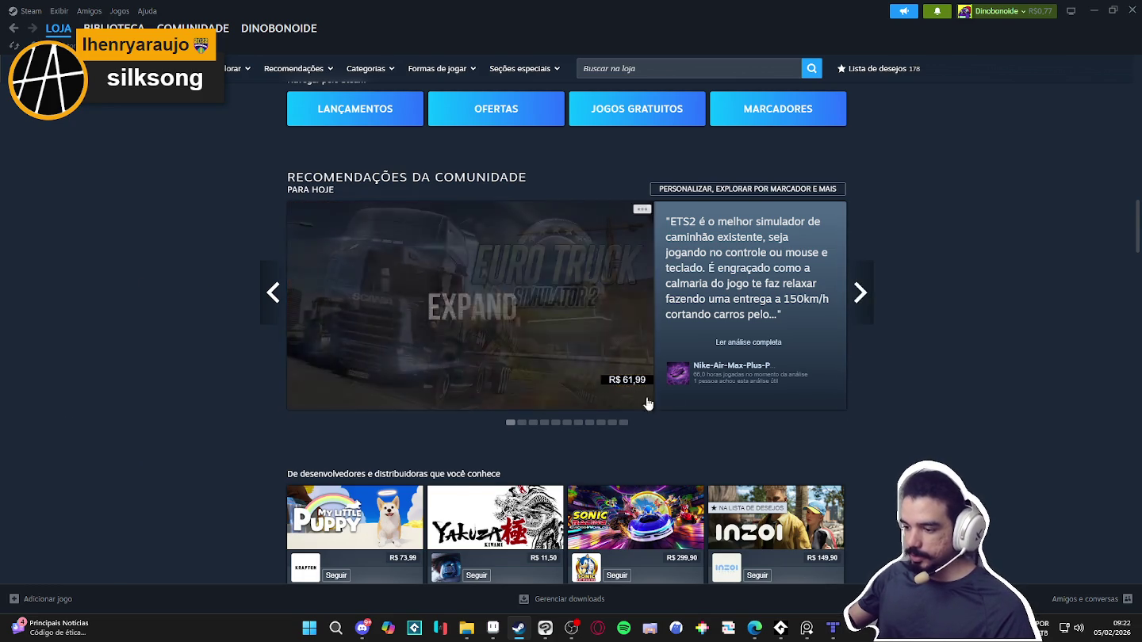
mouse_move(470, 305)
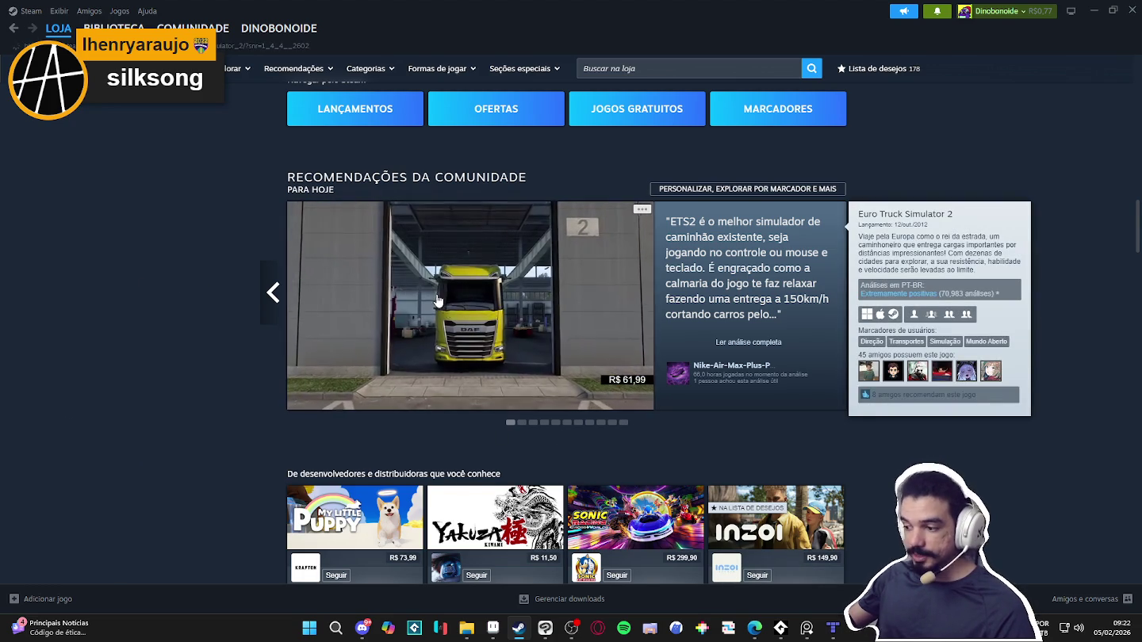
Open the Euro Truck Simulator 2 store page and pause its trailer at 0:03
click(745, 275)
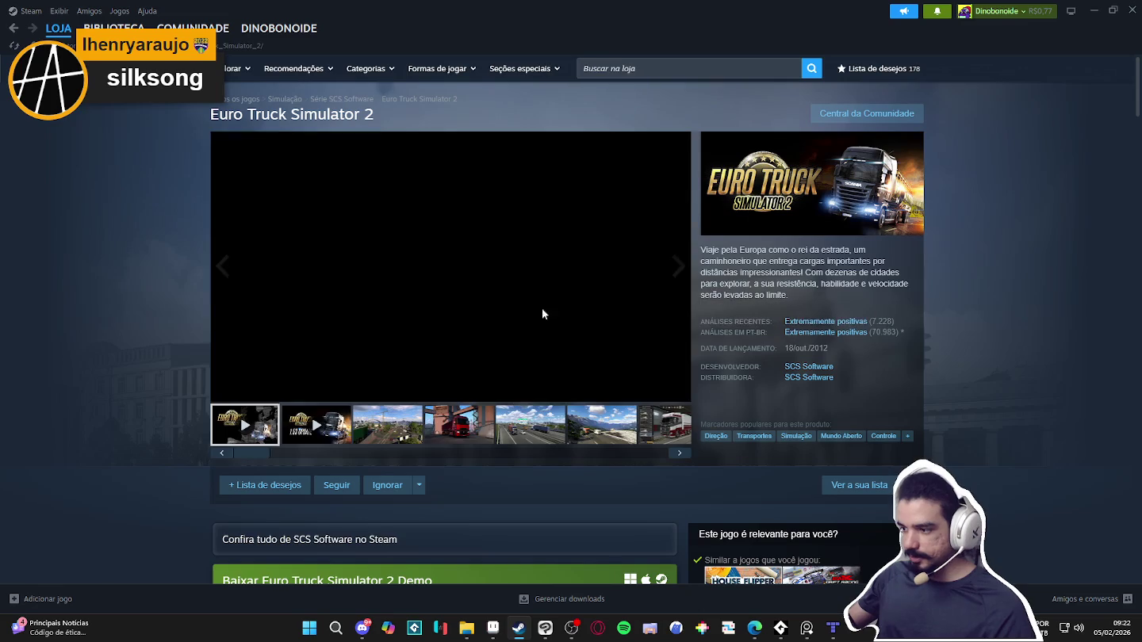
scroll(226, 488, down, 3)
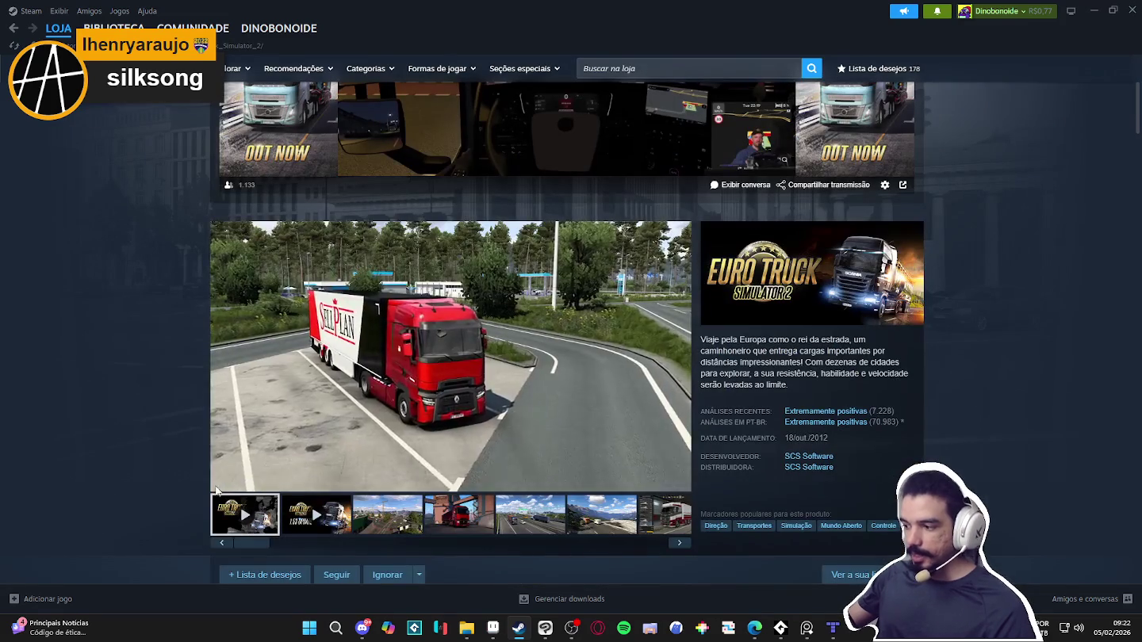
click(225, 481)
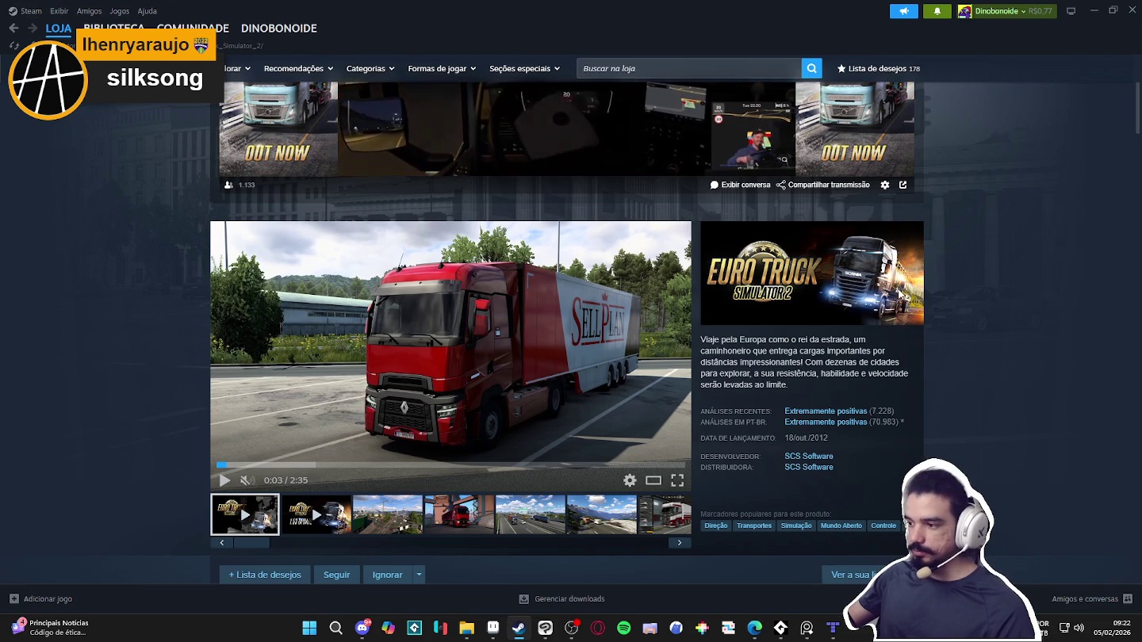
Scroll through the Euro Truck Simulator 2 store page, then switch to the Steam Library home
scroll(918, 290, down, 5)
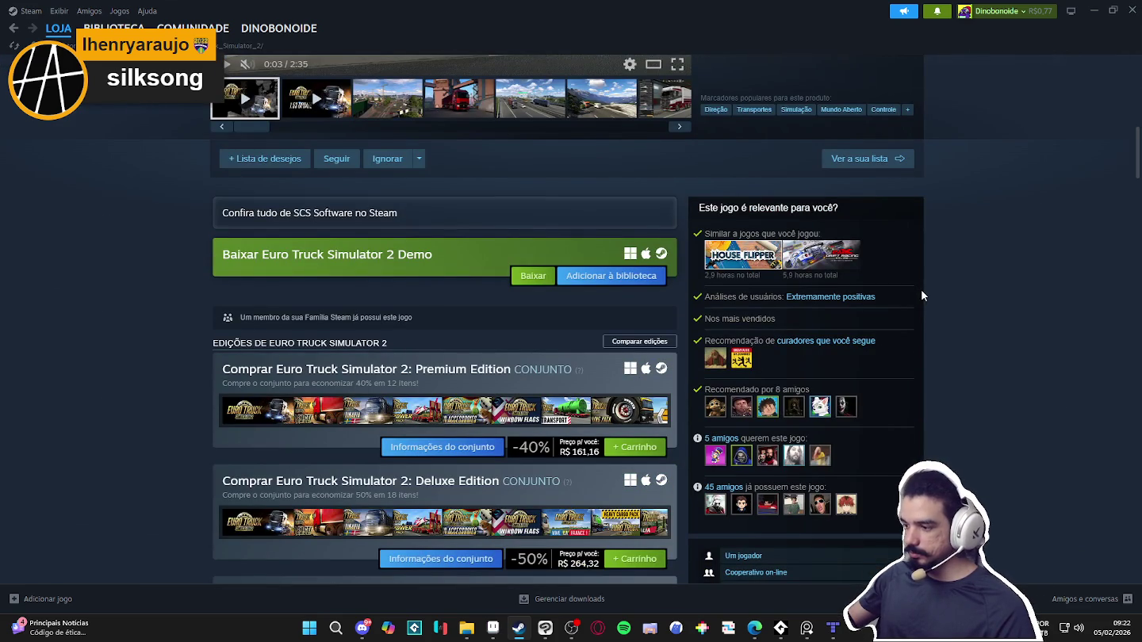
scroll(924, 292, down, 4)
scroll(923, 291, down, 5)
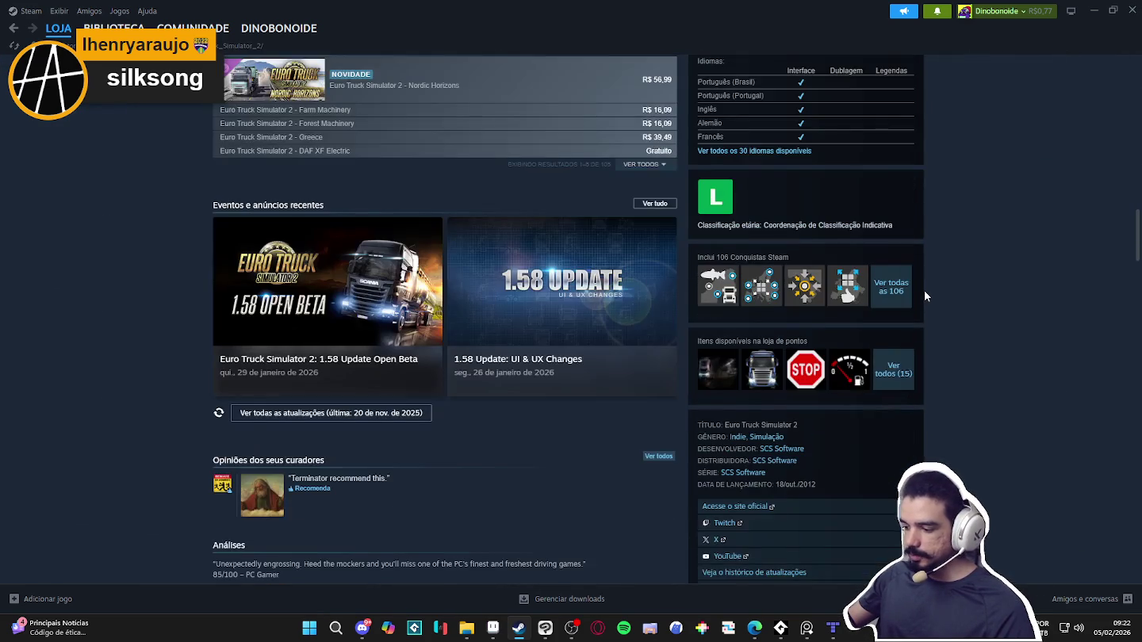
scroll(468, 446, down, 4)
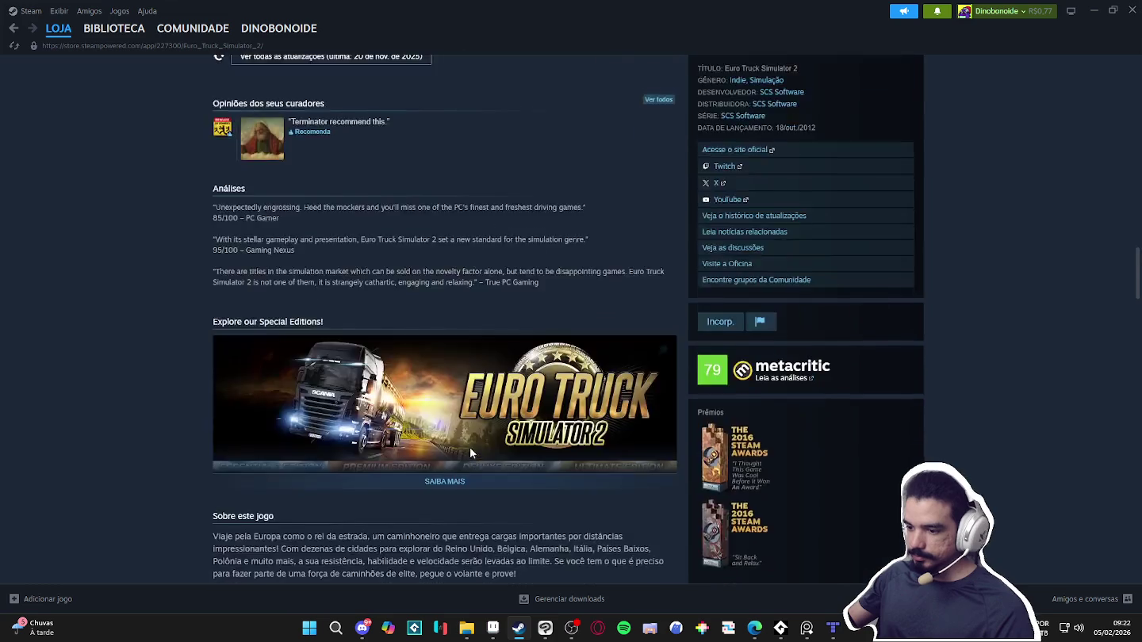
scroll(478, 438, down, 4)
scroll(489, 429, down, 7)
scroll(489, 434, down, 4)
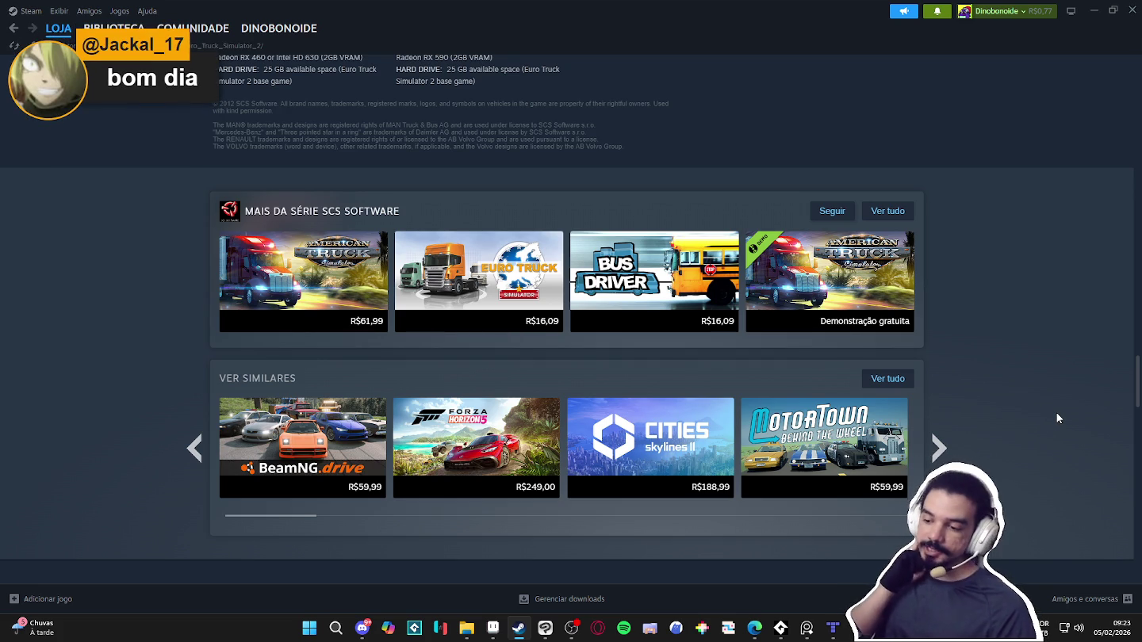
scroll(1056, 413, down, 10)
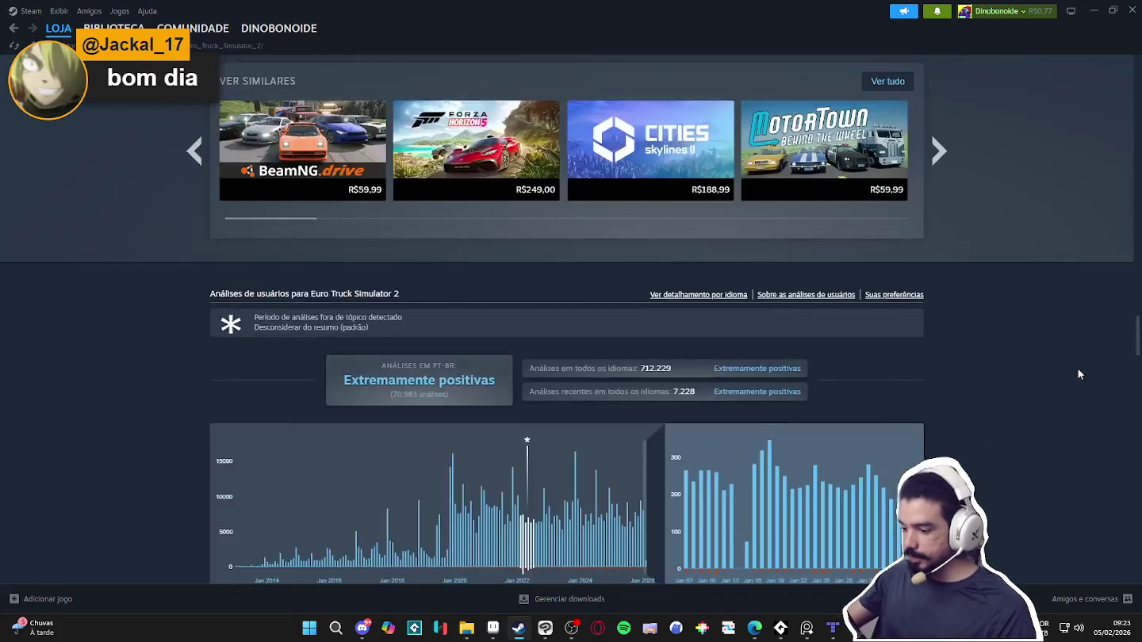
scroll(1097, 357, down, 2)
scroll(1102, 341, up, 10)
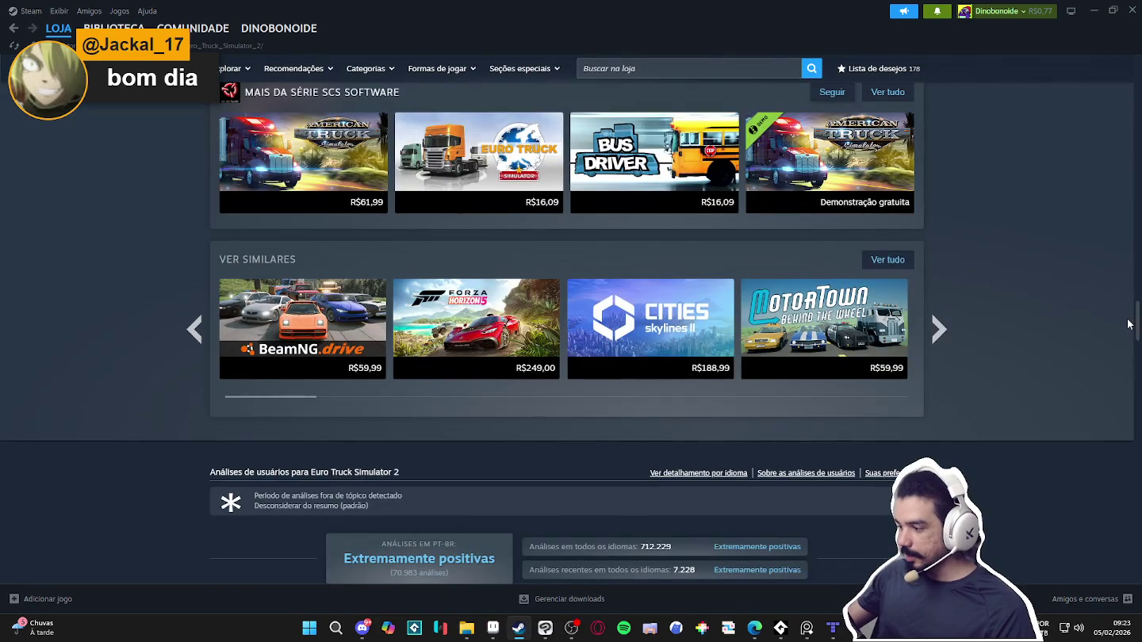
scroll(1111, 329, up, 3)
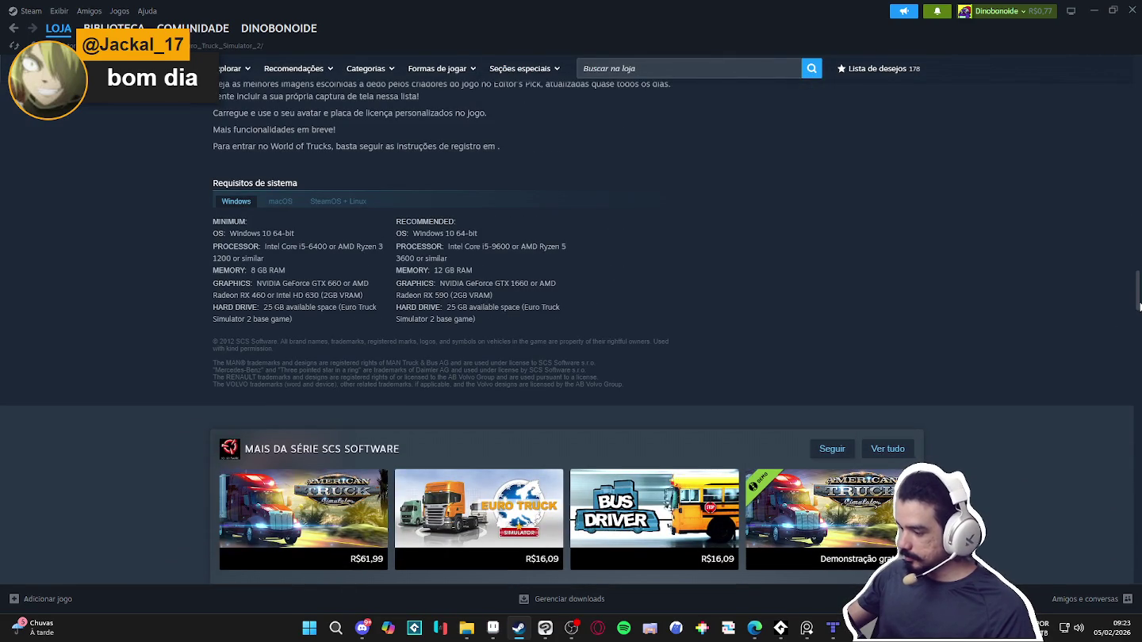
scroll(1134, 113, up, 6)
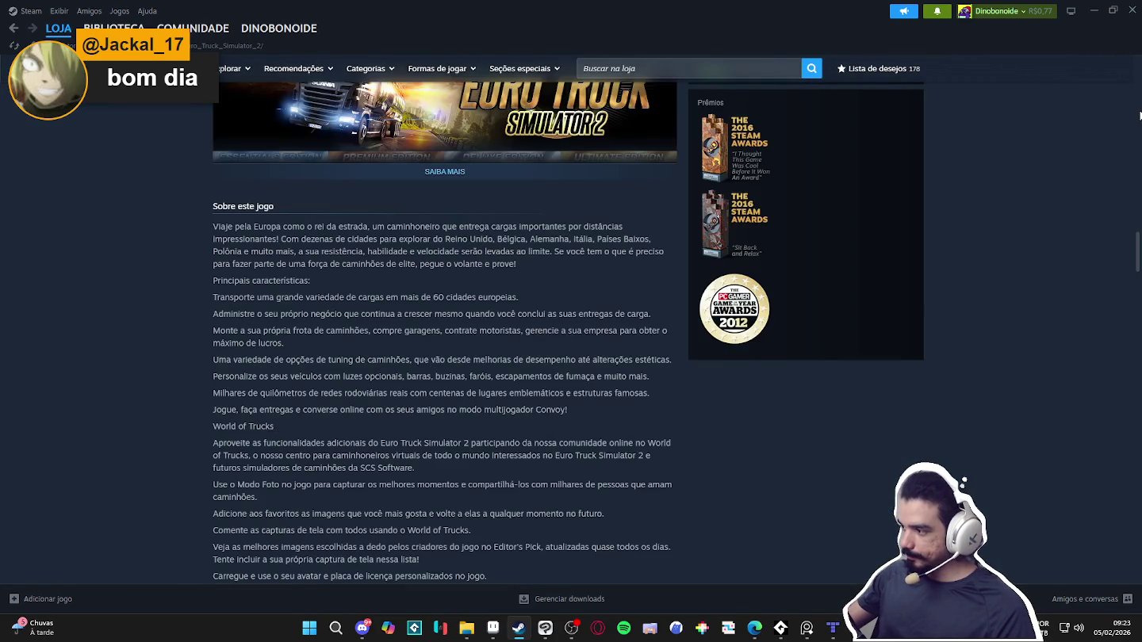
scroll(1132, 228, down, 1)
scroll(1133, 227, up, 15)
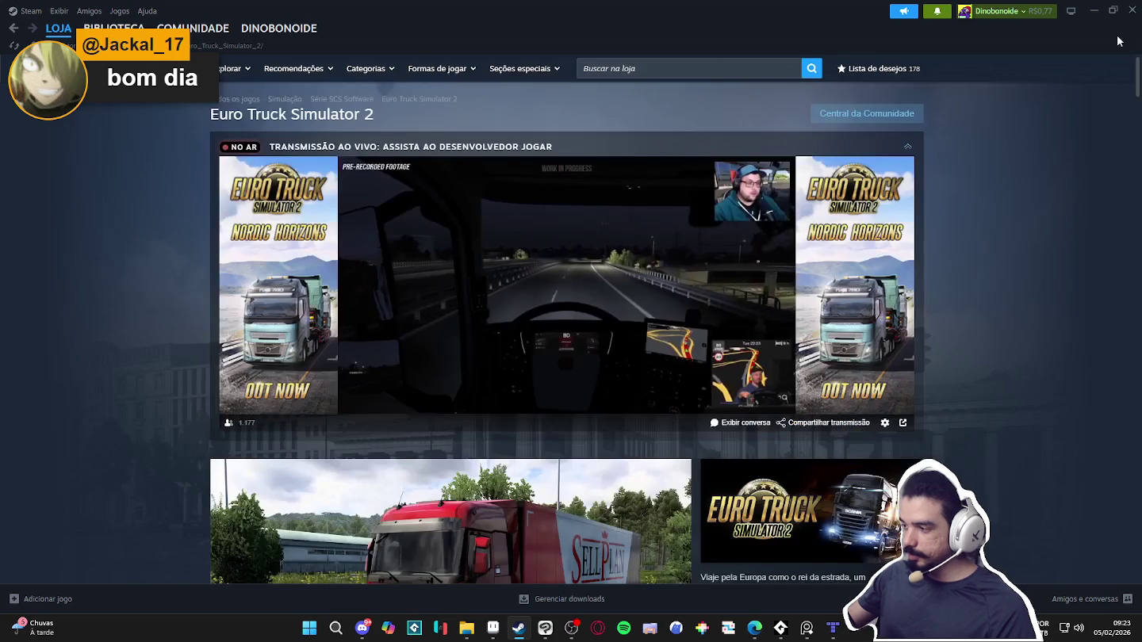
scroll(1067, 105, down, 4)
scroll(527, 41, up, 3)
click(113, 28)
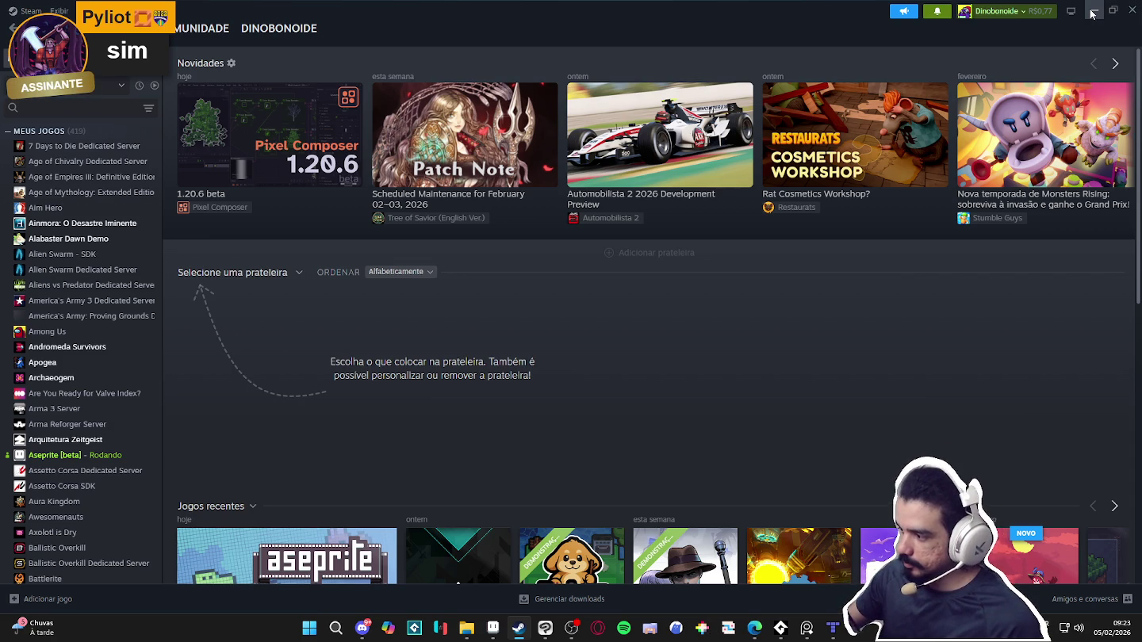
Minimize Steam to reveal Aseprite's PNG Save As dialog in the indolencia folder
click(1091, 13)
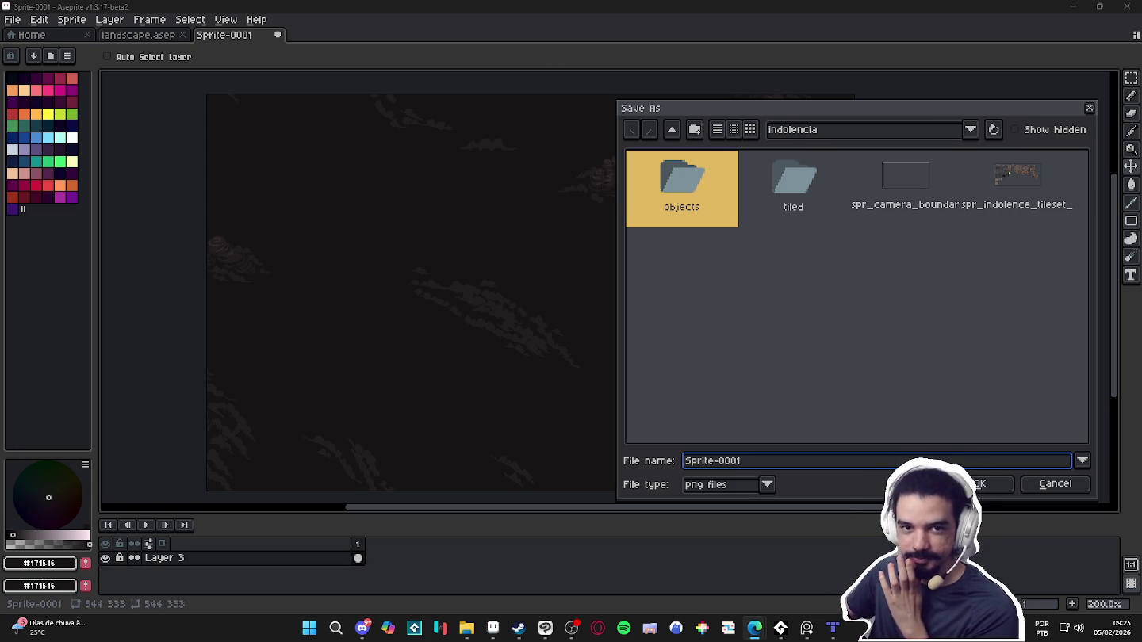
key(alt+Tab)
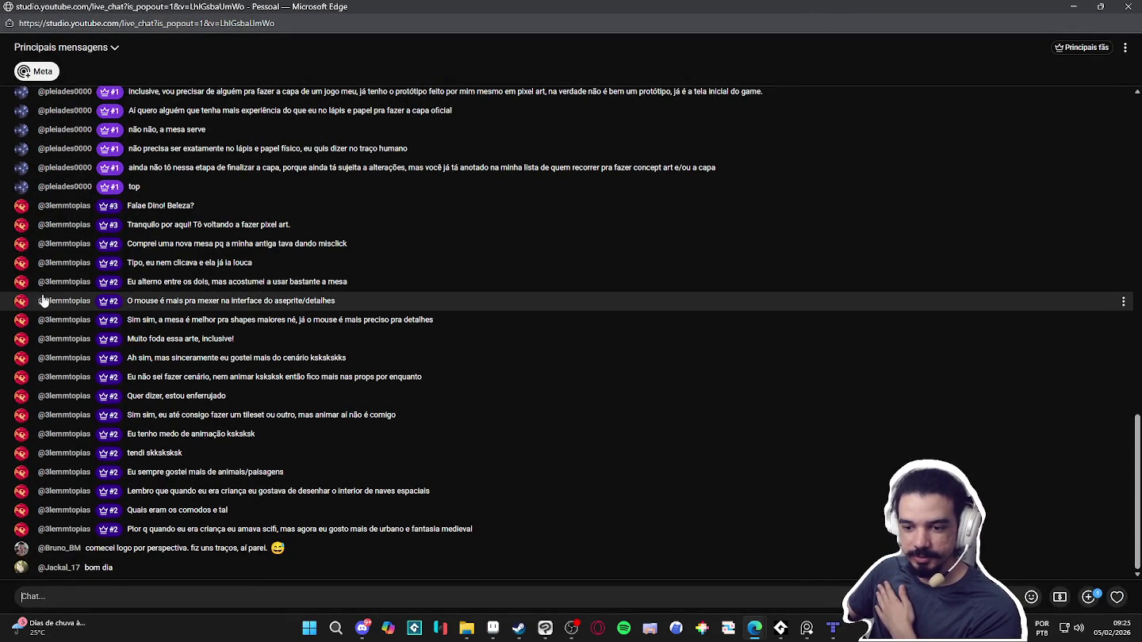
double_click(945, 8)
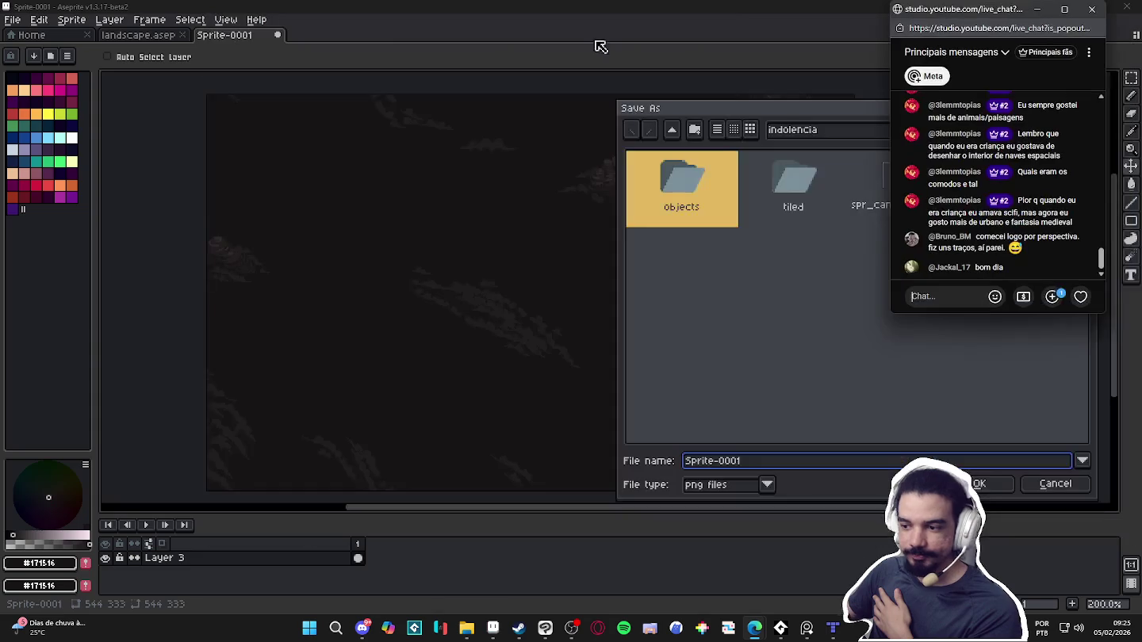
drag(946, 8, 4, 71)
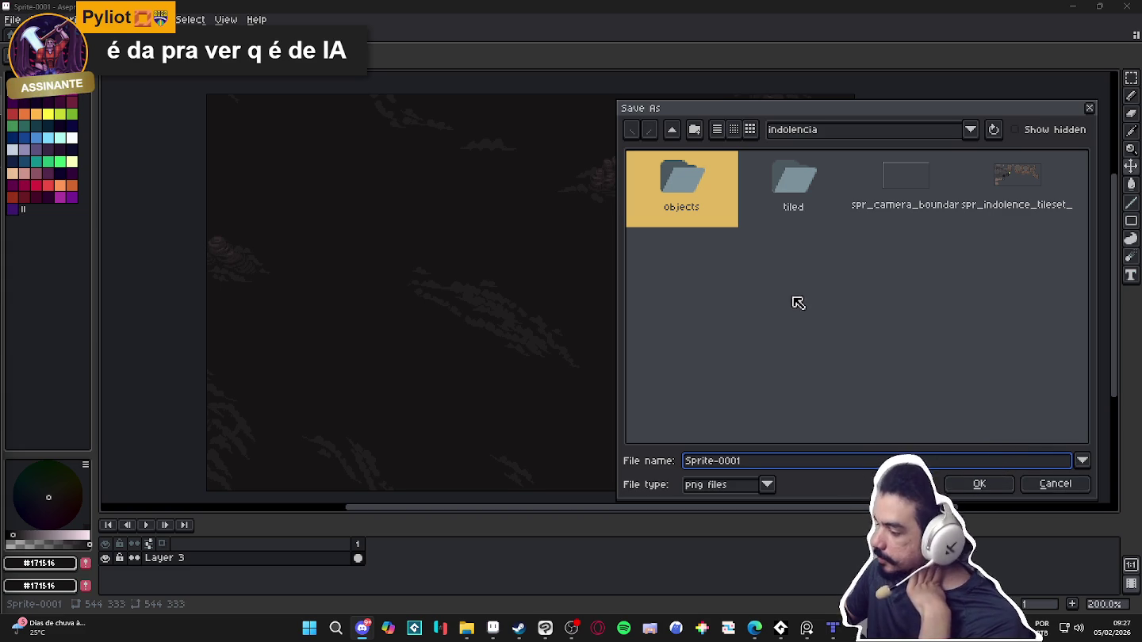
Save the sprite as spr_indolence_bg.png, then bring up Tiled with room_indolence.tmx
double_click(760, 463)
text(indol)
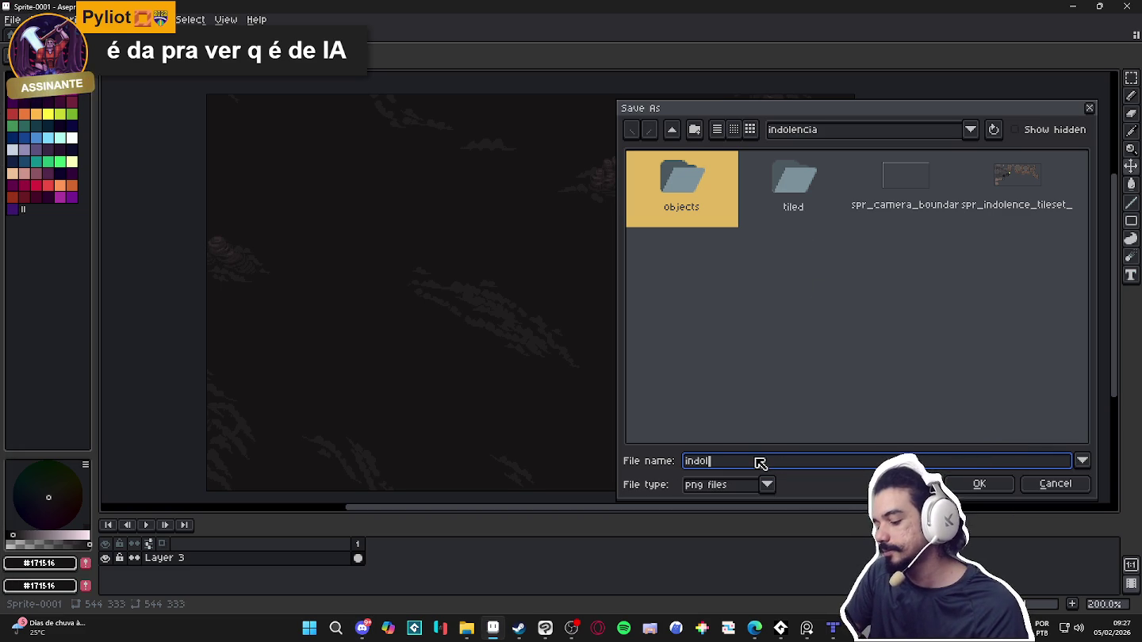
key(BackSpace)
key(BackSpace)
key(BackSpace)
text(sindolence_bg)
key(Return)
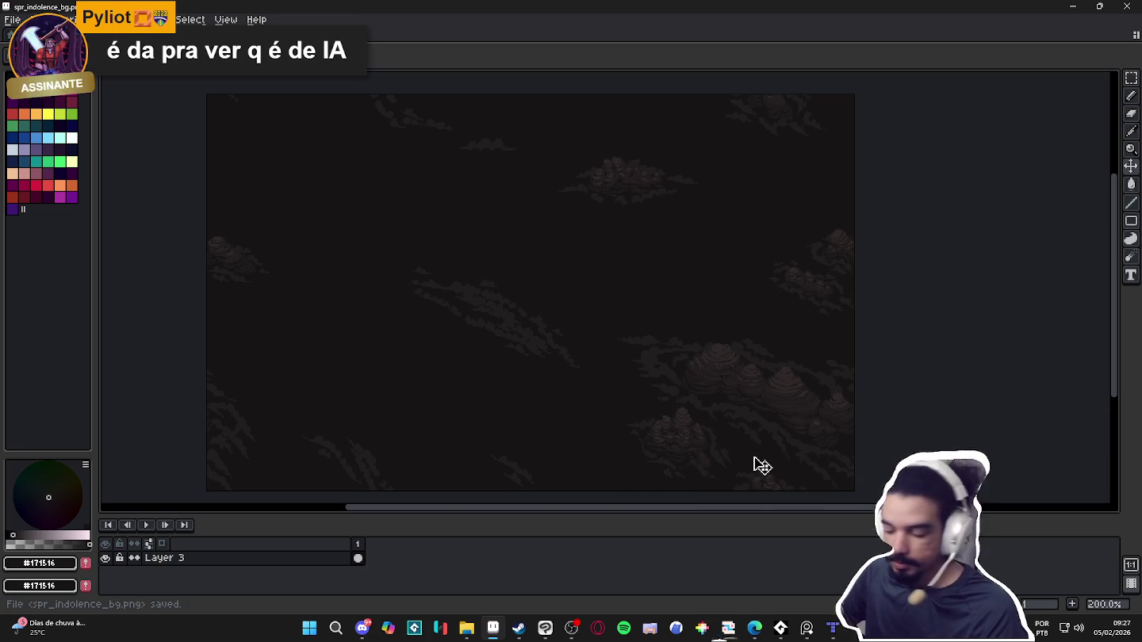
mouse_move(780, 628)
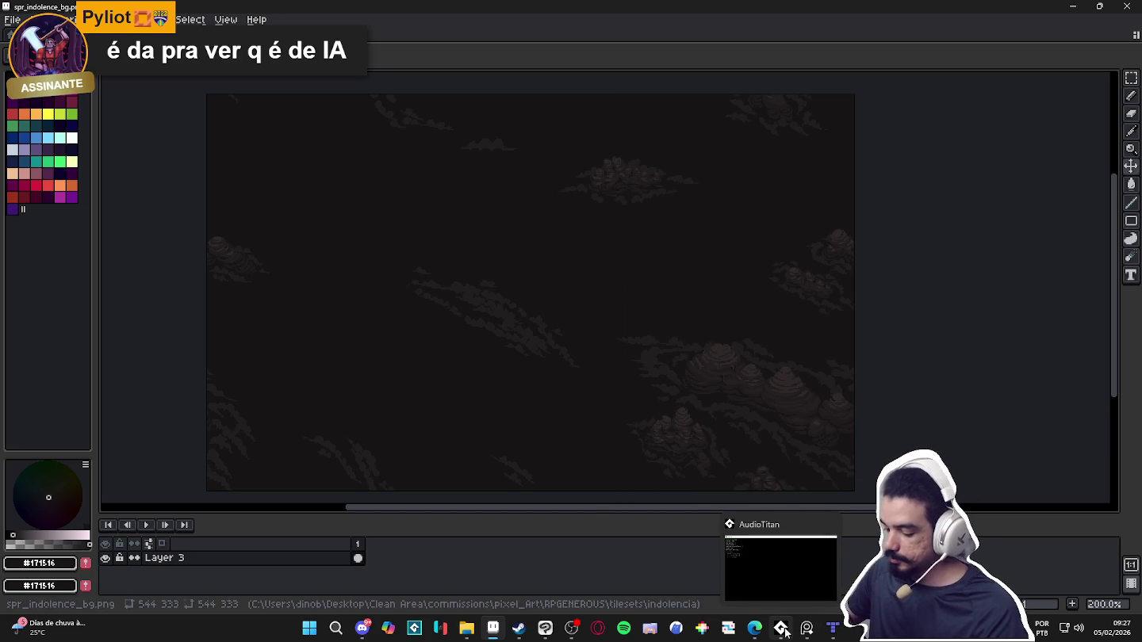
click(832, 631)
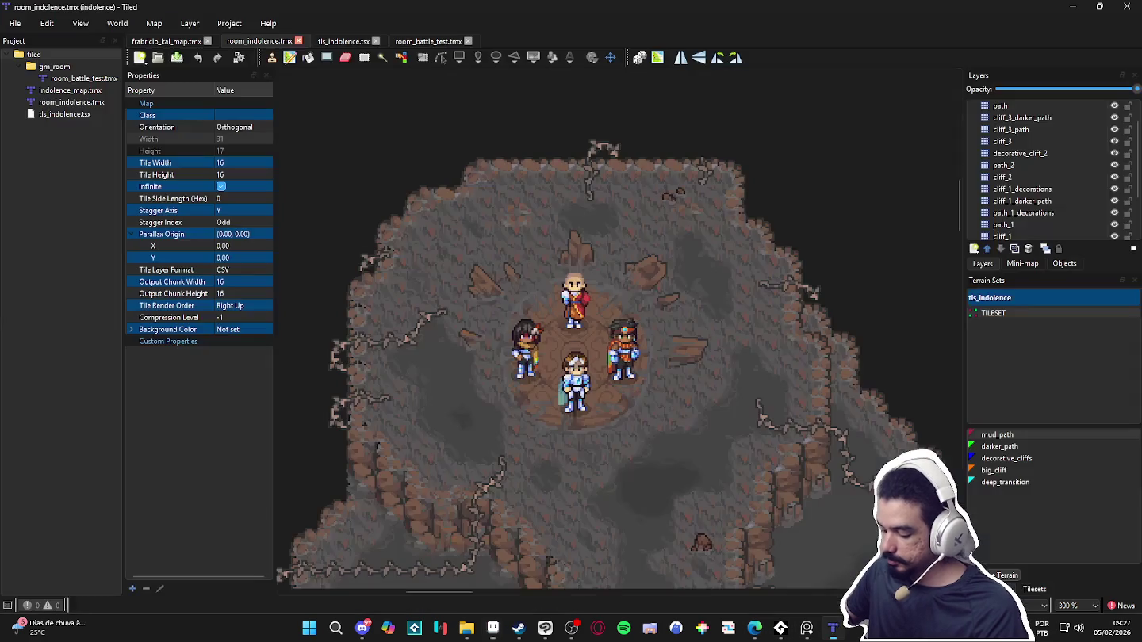